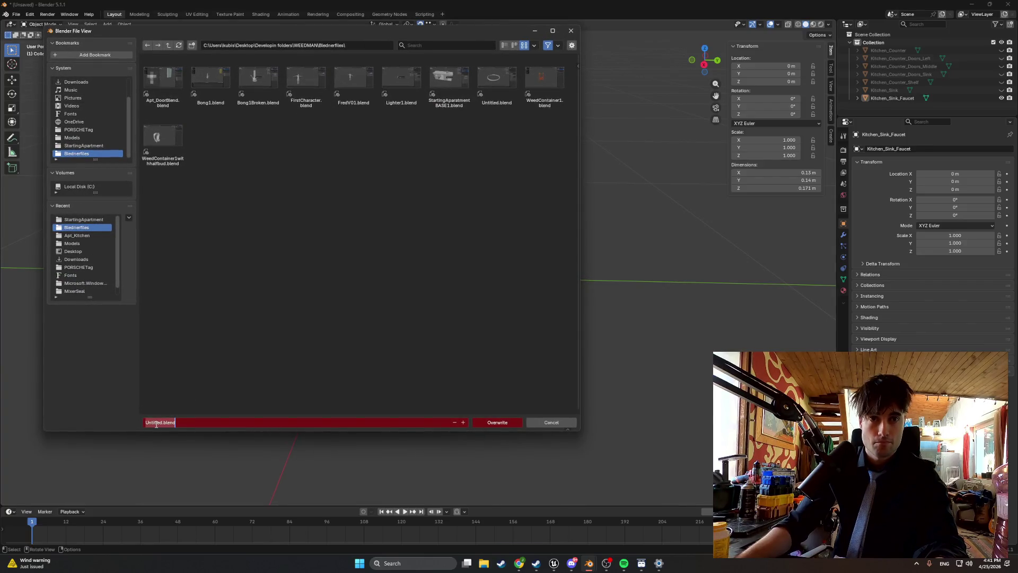
Enter Apt_Kitchen_All.blend as the file name and save the kitchen scene.
left_click(157, 422)
type("Kitchen")
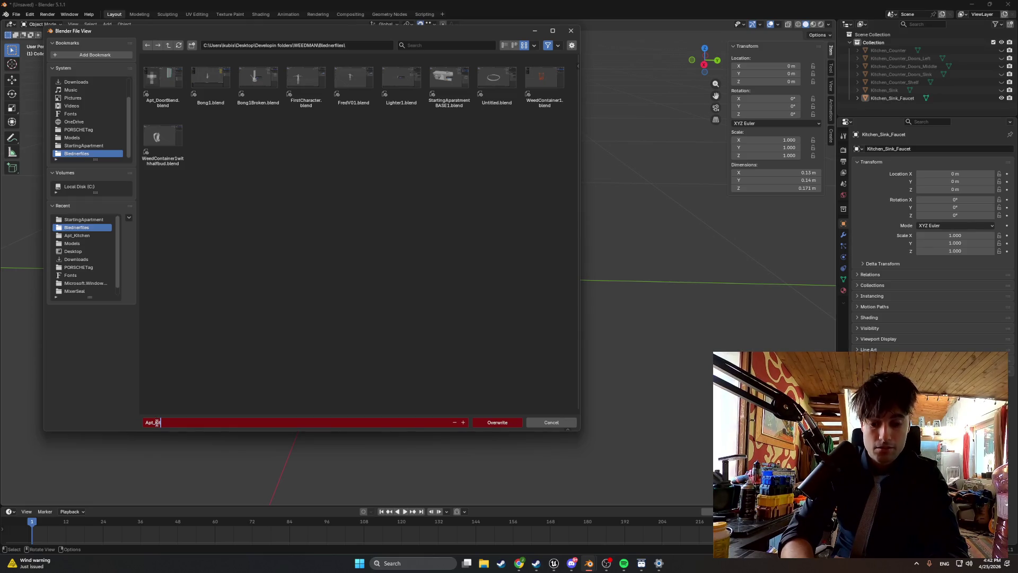
type("_All.blend")
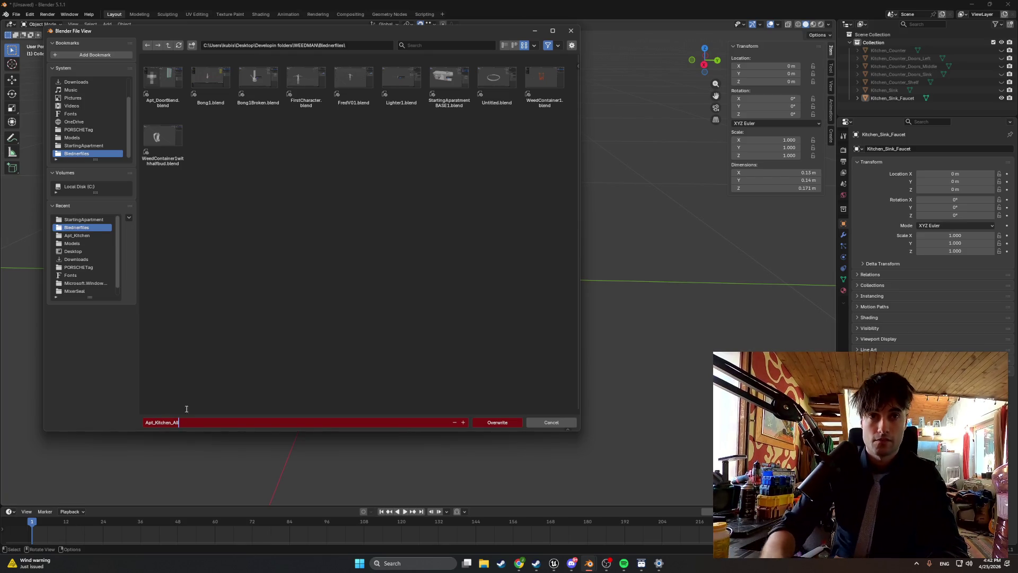
left_click(488, 422)
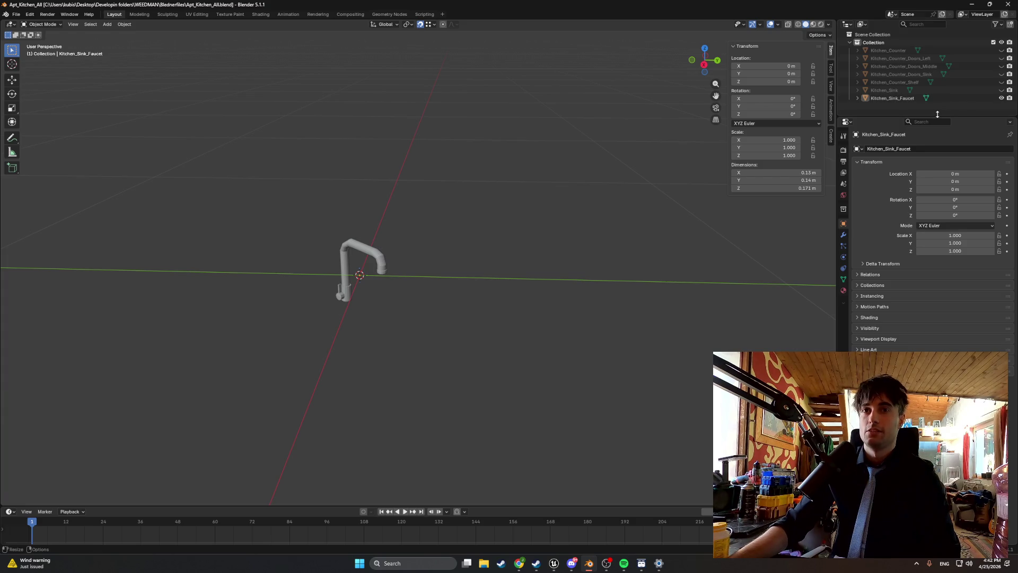
Unhide Kitchen_Counter and its door objects in the Outliner so all seven kitchen objects show.
left_click(1001, 50)
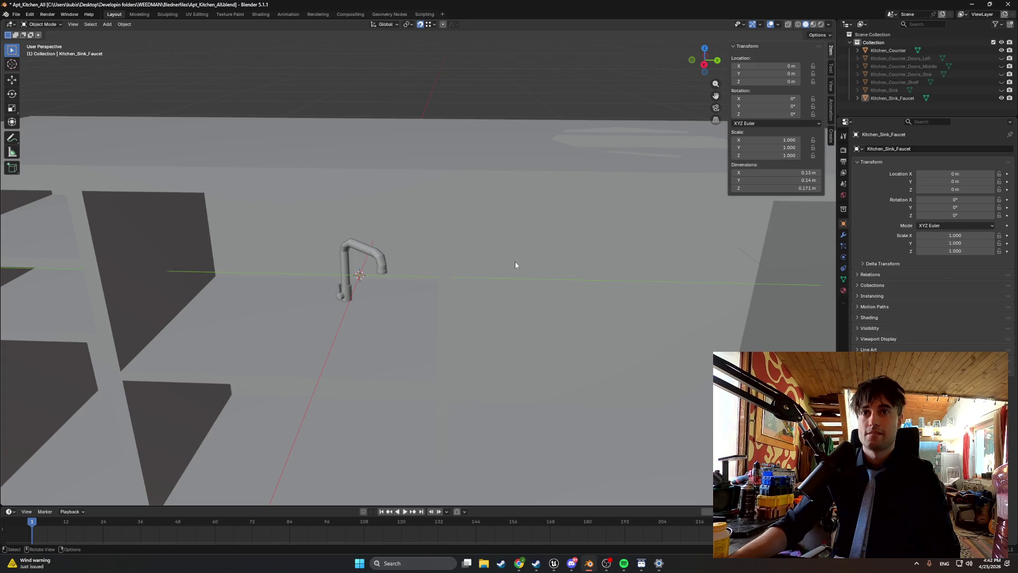
left_click(1001, 50)
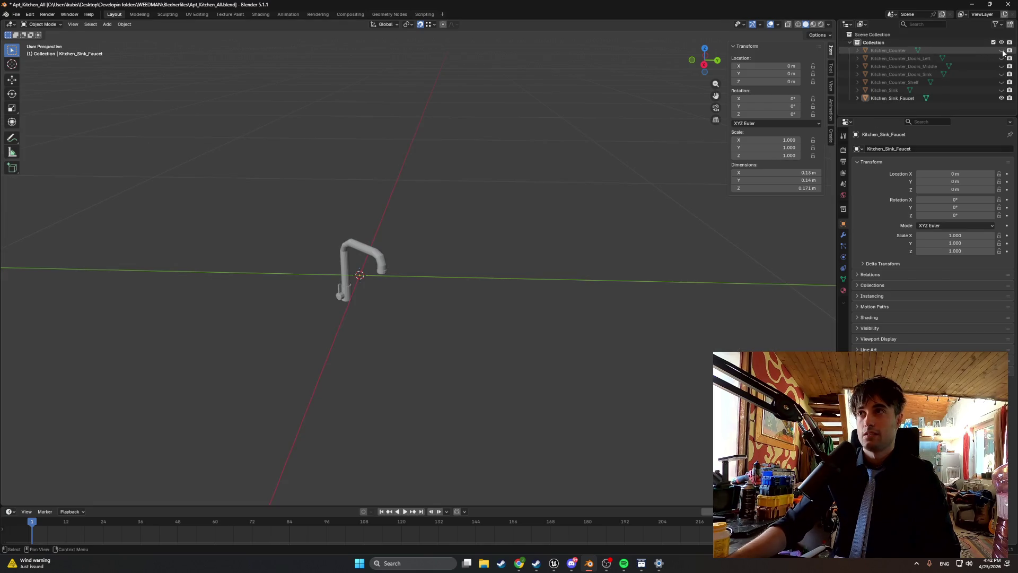
left_click(1001, 98)
left_click_drag(1001, 50, 1002, 100)
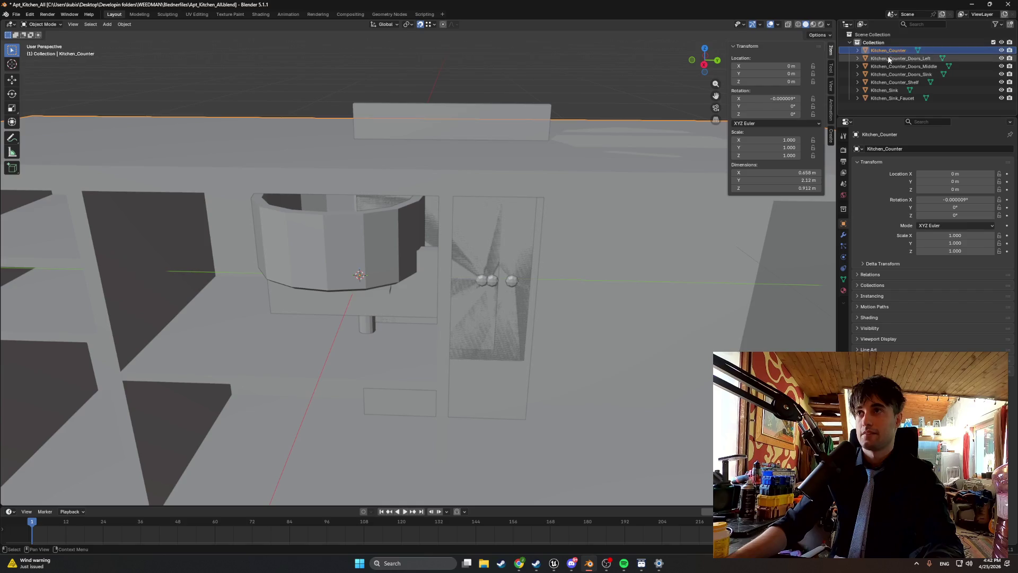
Select all the kitchen objects and start an FBX export.
key("a")
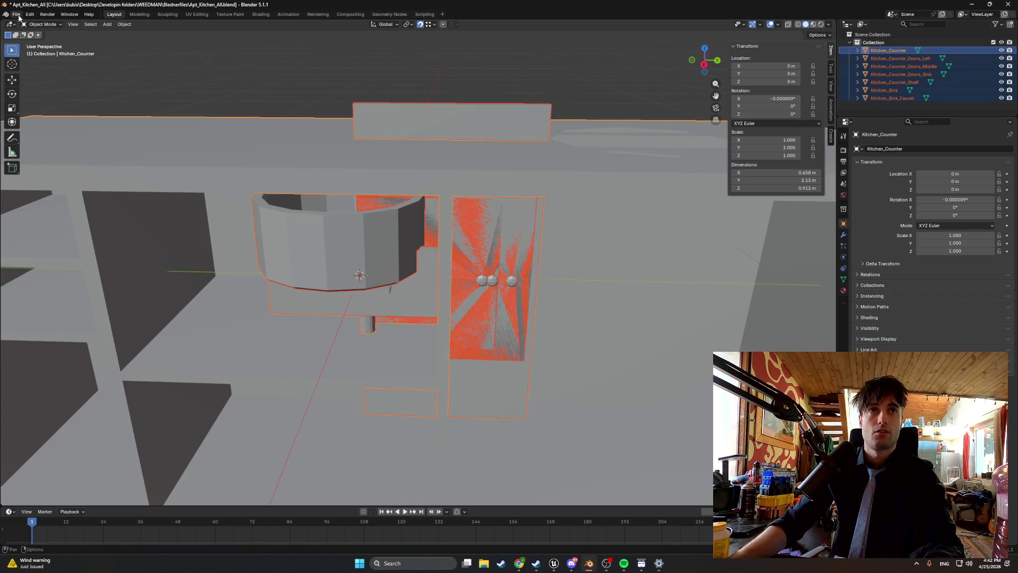
left_click(16, 14)
mouse_move(46, 136)
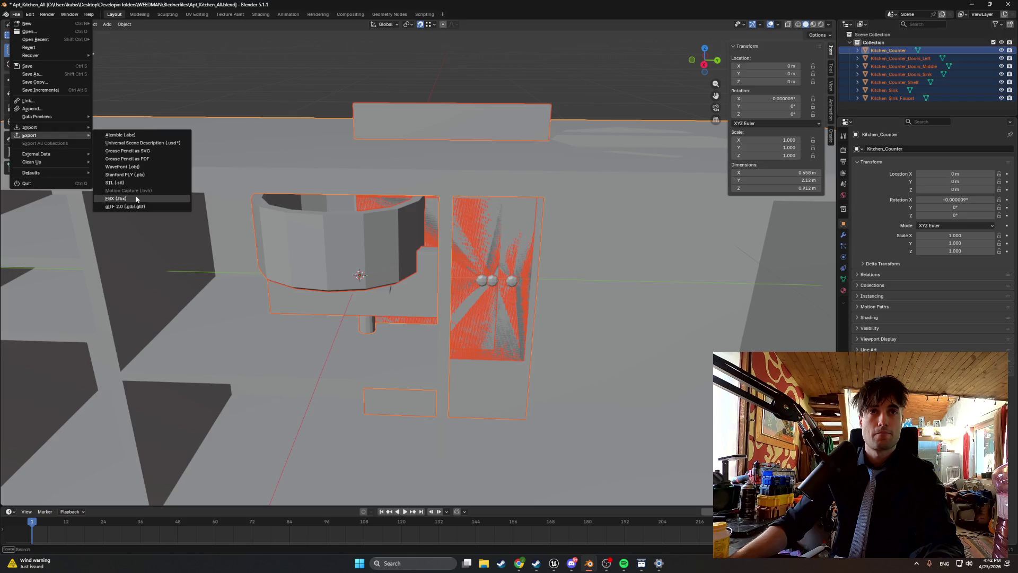
left_click(135, 197)
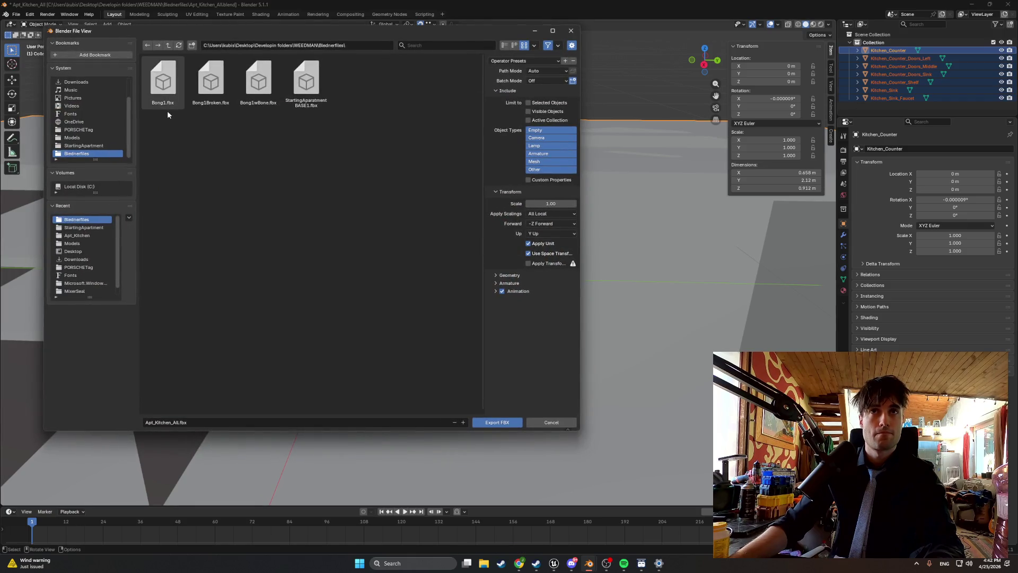
Export them as Apt_Kitchen_All.fbx into Models\StartingApartment\Apt_Kitchen.
left_click(82, 245)
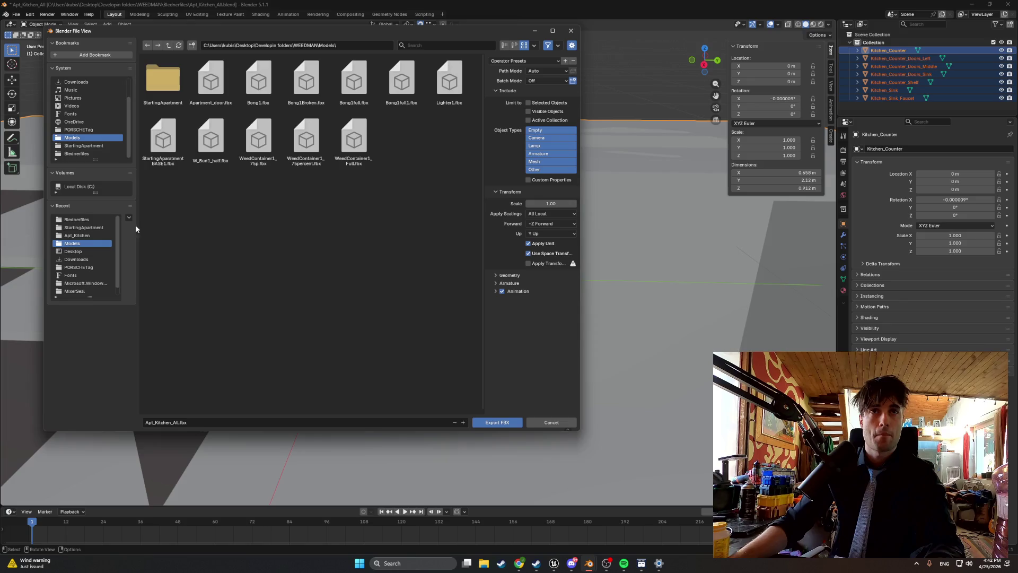
double_click(163, 79)
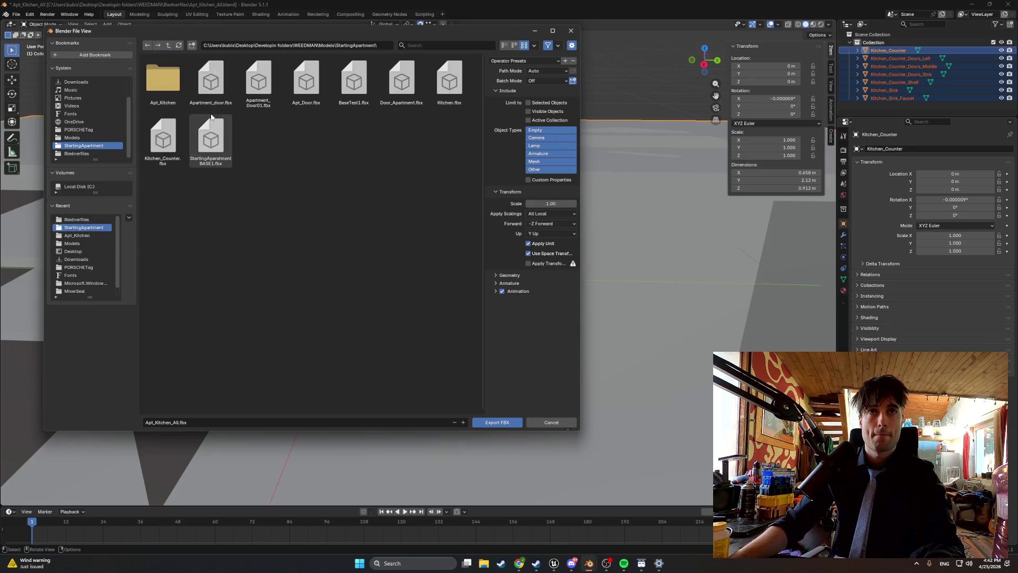
double_click(163, 80)
left_click(171, 423)
left_click(190, 422)
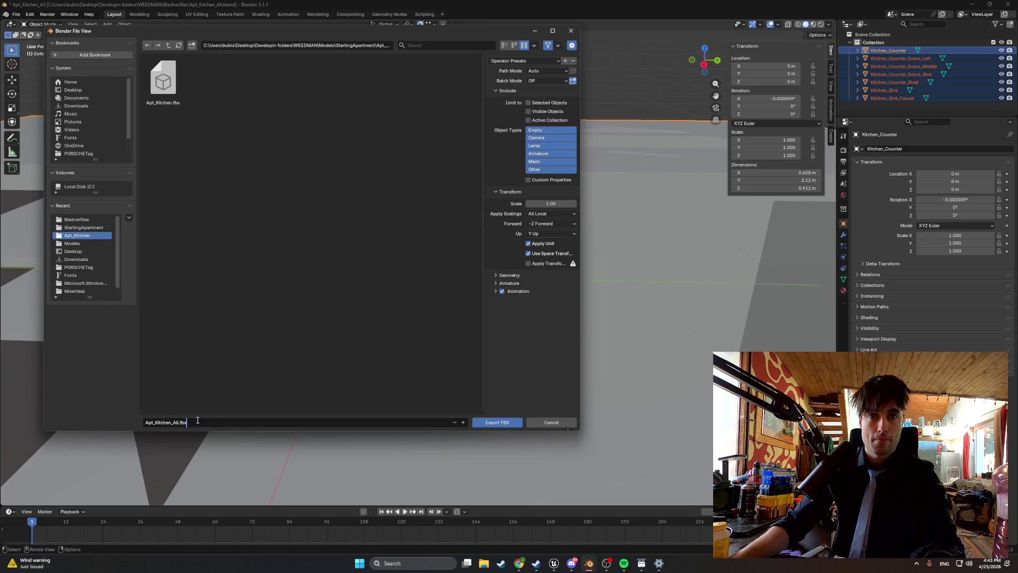
left_click(495, 422)
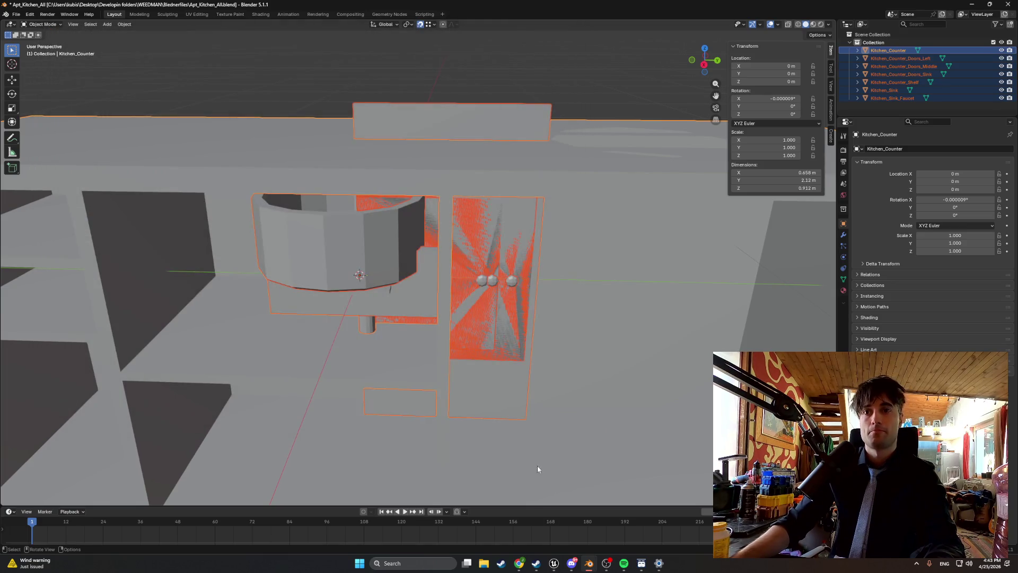
left_click(595, 560)
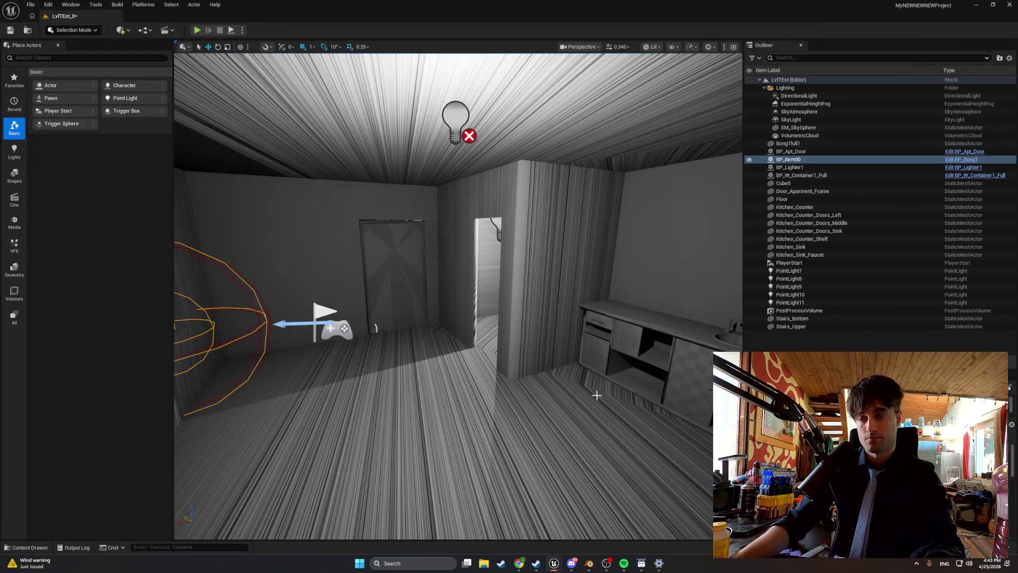
Delete the old counter, sink, faucet, shelf and counter door actors from the level.
left_click(668, 373)
left_click_drag(593, 358, 610, 370)
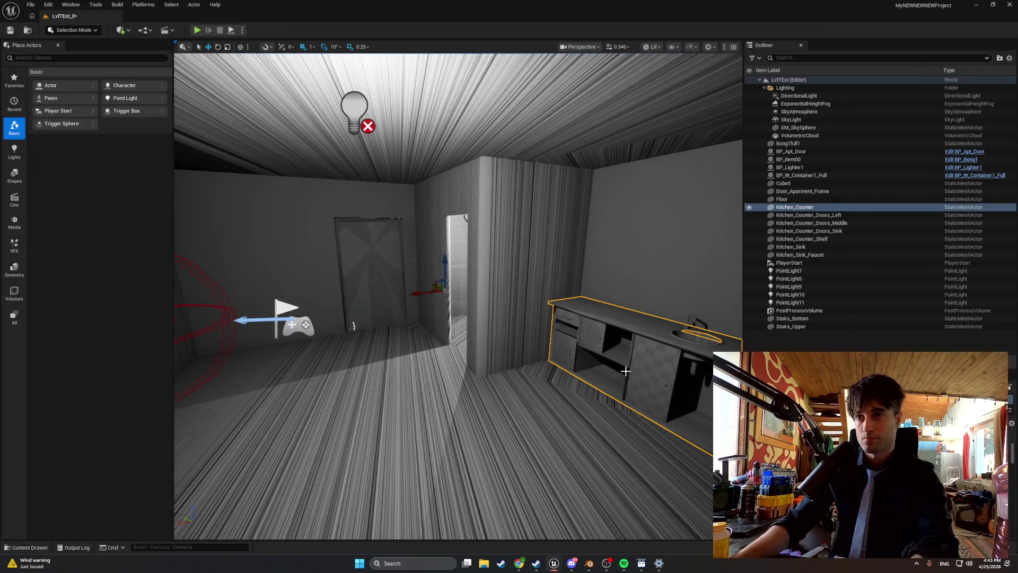
key("Delete")
left_click(663, 374)
key("Delete")
left_click(688, 332)
key("Delete")
left_click(687, 325)
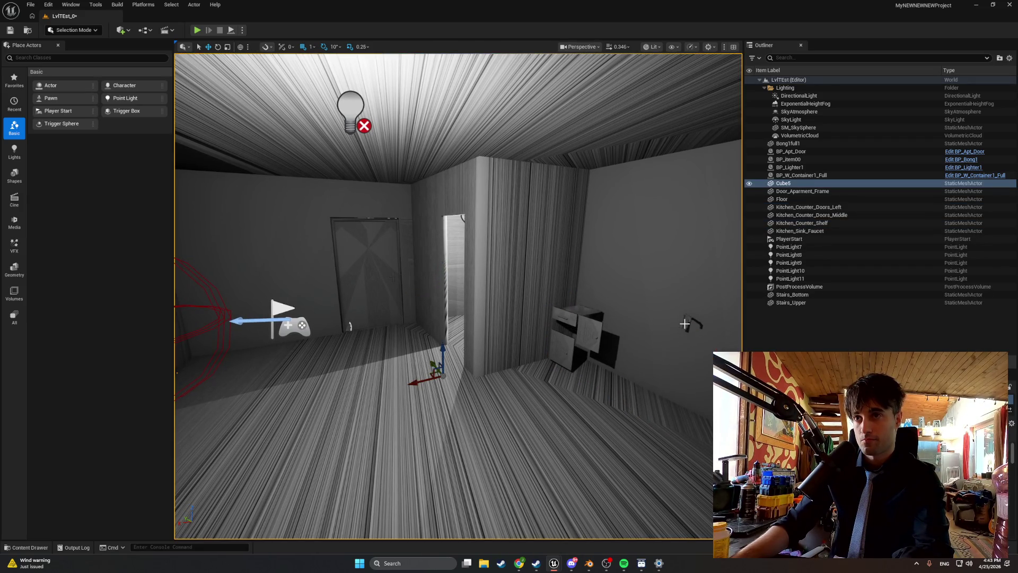
left_click(684, 324)
key("Delete")
left_click(576, 323)
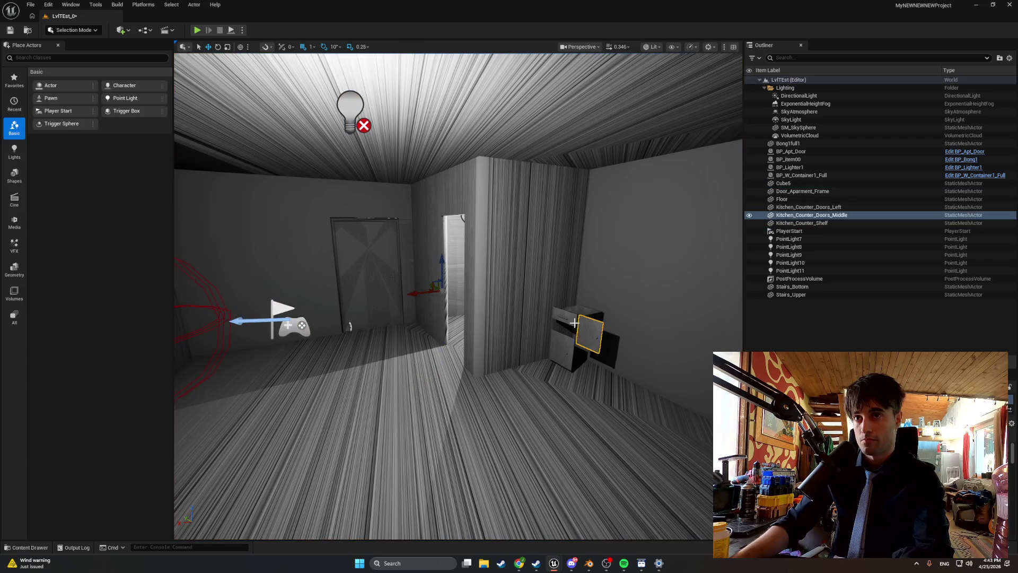
key("Delete")
left_click(574, 320)
key("Delete")
left_click(561, 353)
key("Delete")
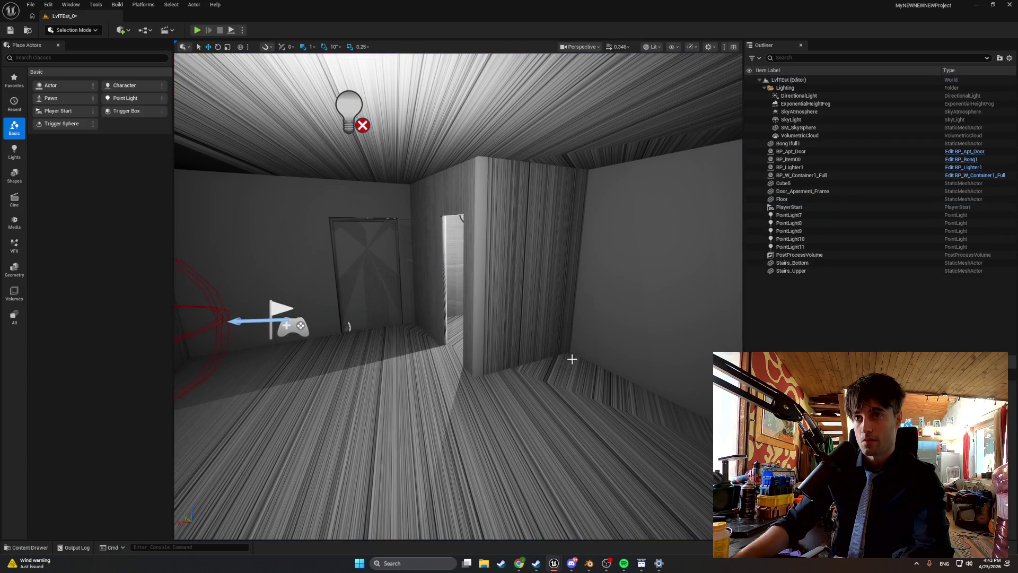
Select all seven meshes in the Content Drawer's Kitchen folder and delete them.
scroll(575, 364, "up", 5)
key("ctrl+space")
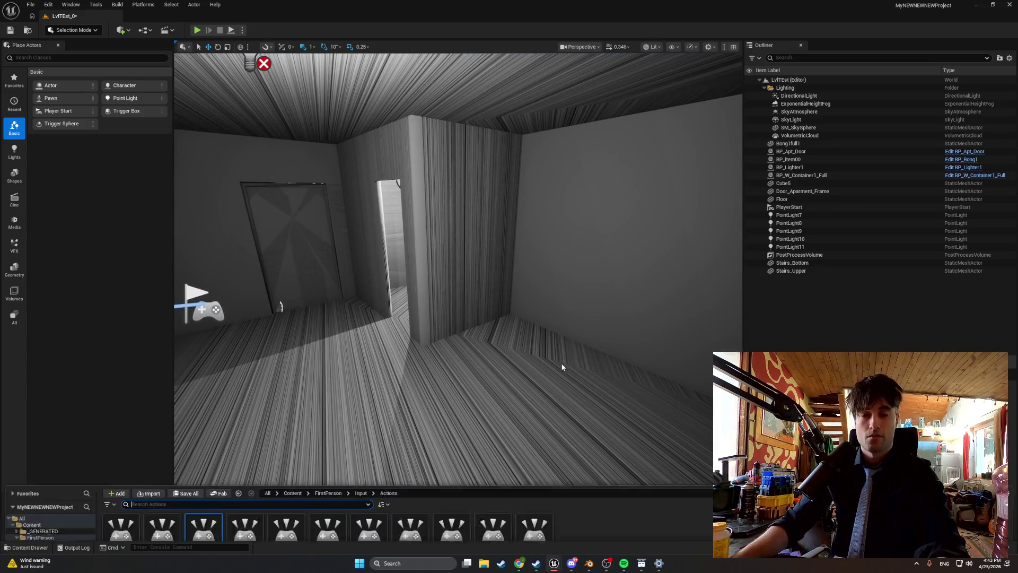
left_click(63, 510)
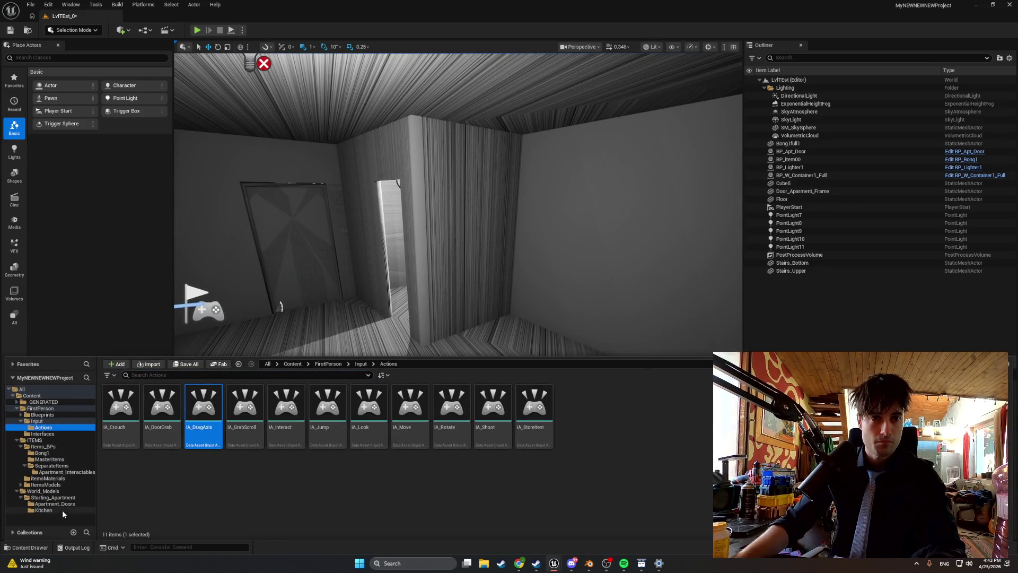
left_click_drag(364, 452, 128, 409)
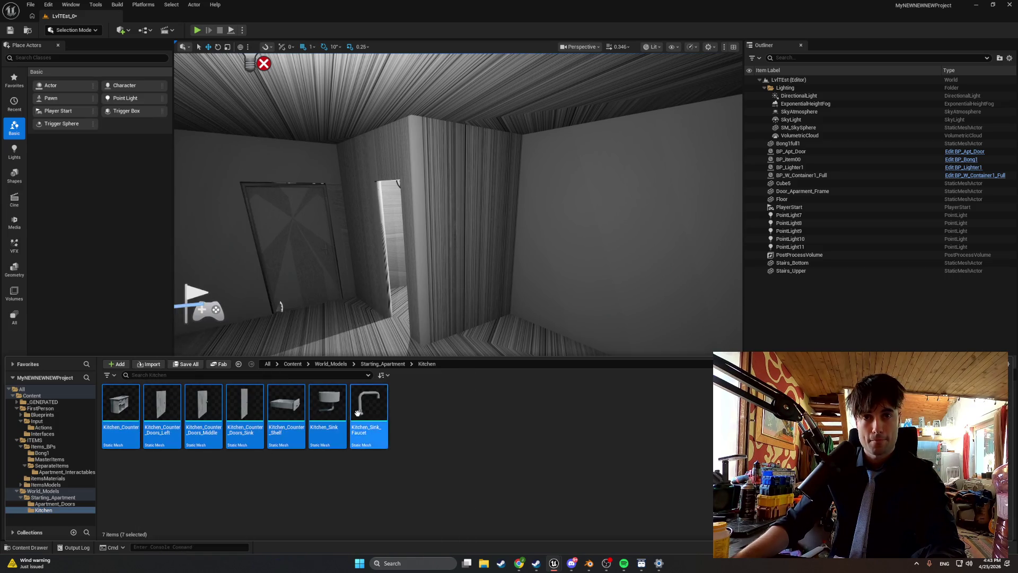
key("Delete")
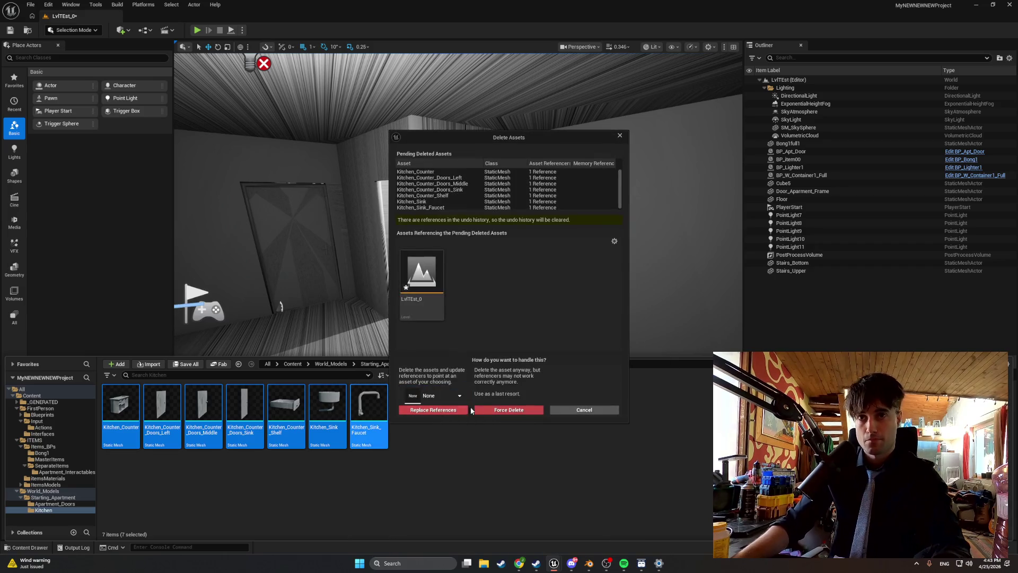
Force-delete the old meshes and import Apt_Kitchen_All.fbx from Apt_Kitchen with default options.
left_click(488, 410)
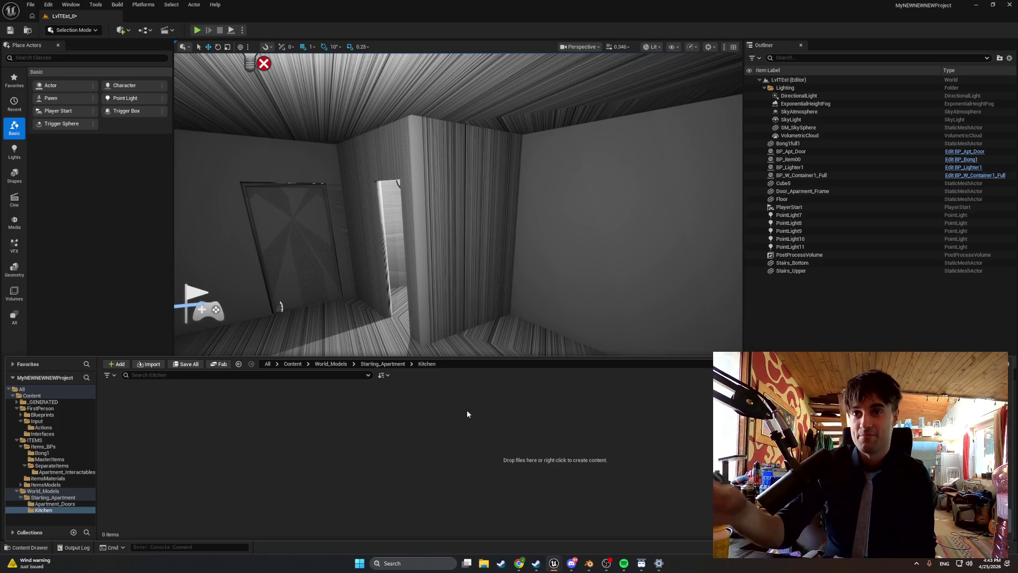
left_click(149, 363)
double_click(139, 64)
double_click(177, 76)
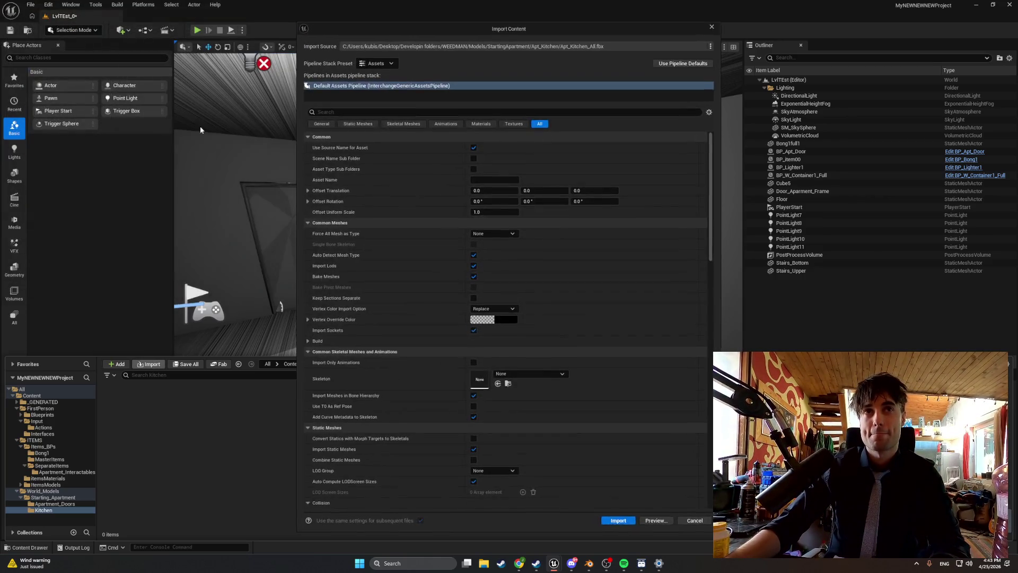
left_click(607, 518)
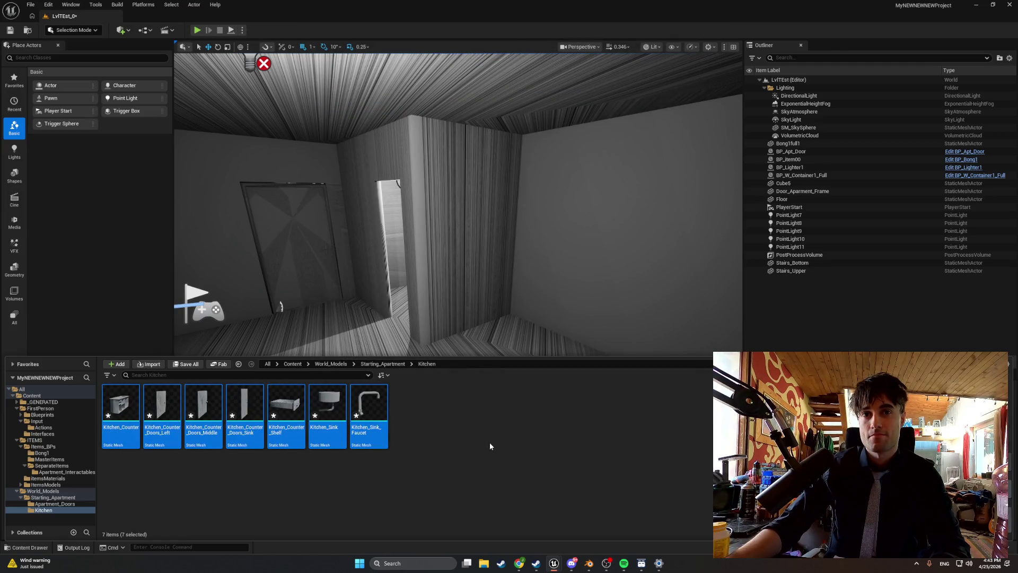
left_click_drag(444, 318, 381, 358)
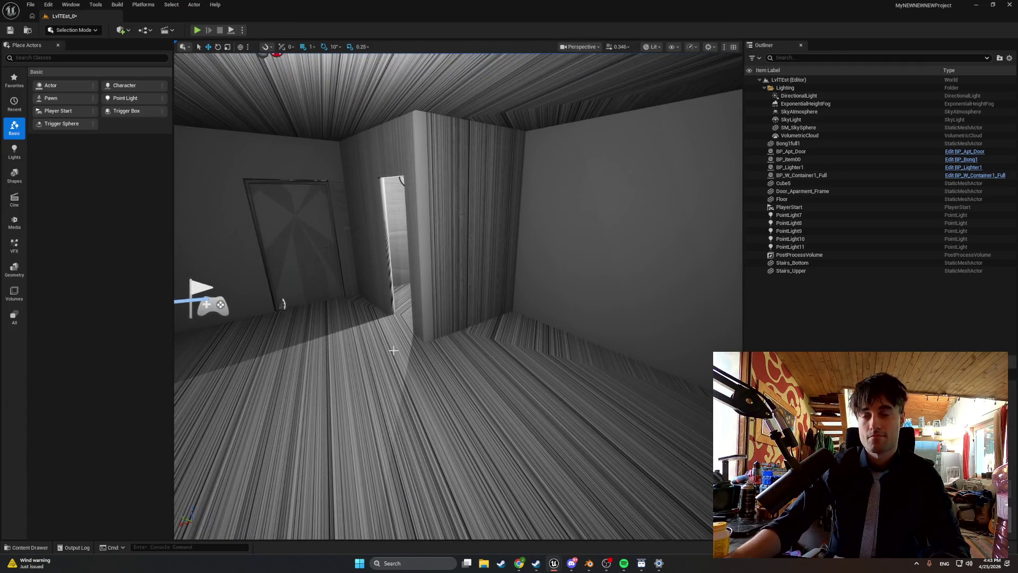
Drag the seven new kitchen meshes from the Content Drawer into the room and focus on them.
key("ctrl+space")
mouse_move(121, 424)
left_mouse_down()
mouse_move(414, 349)
mouse_move(540, 348)
mouse_move(551, 332)
left_mouse_up()
key("f")
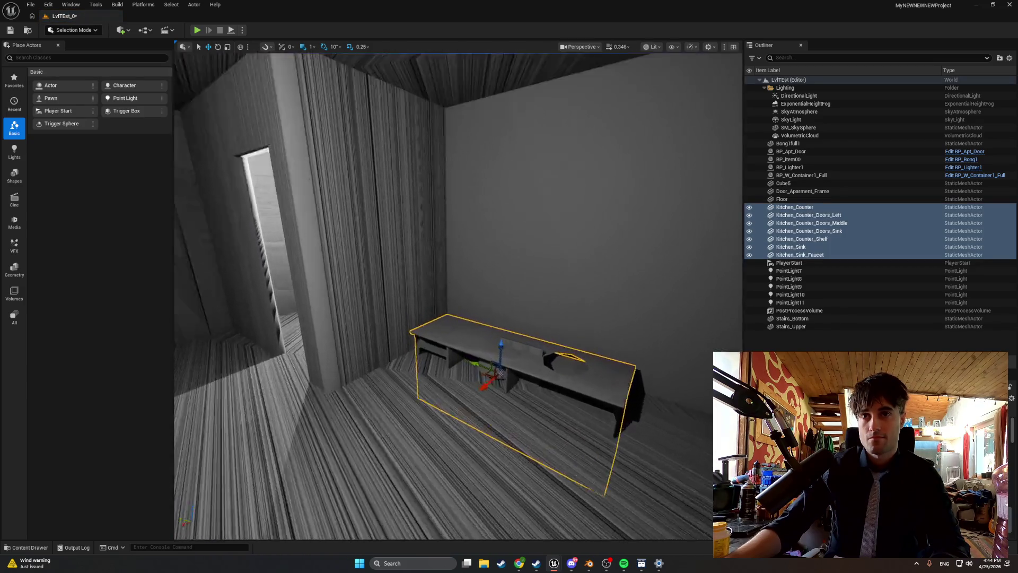
key("w")
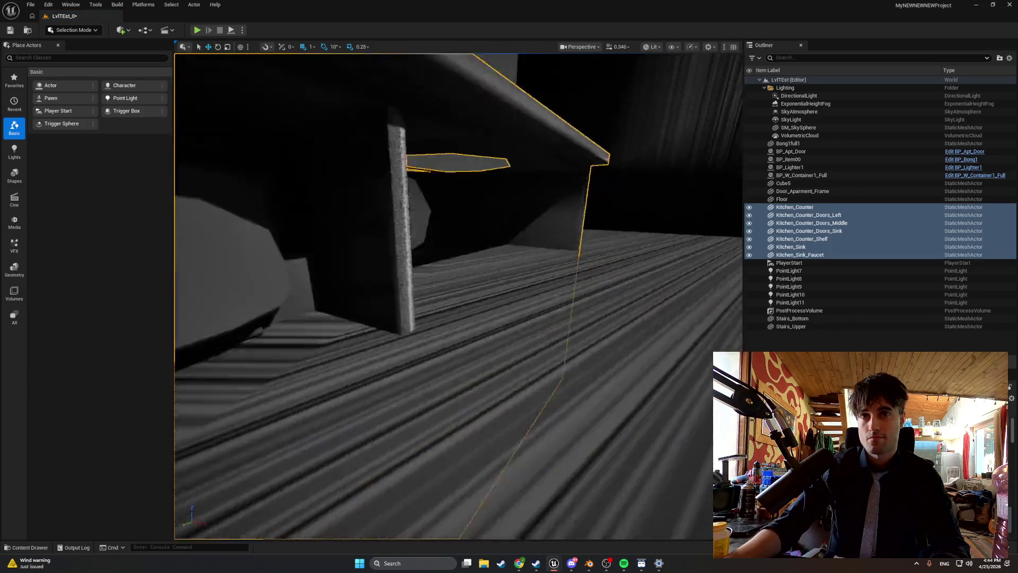
key("s")
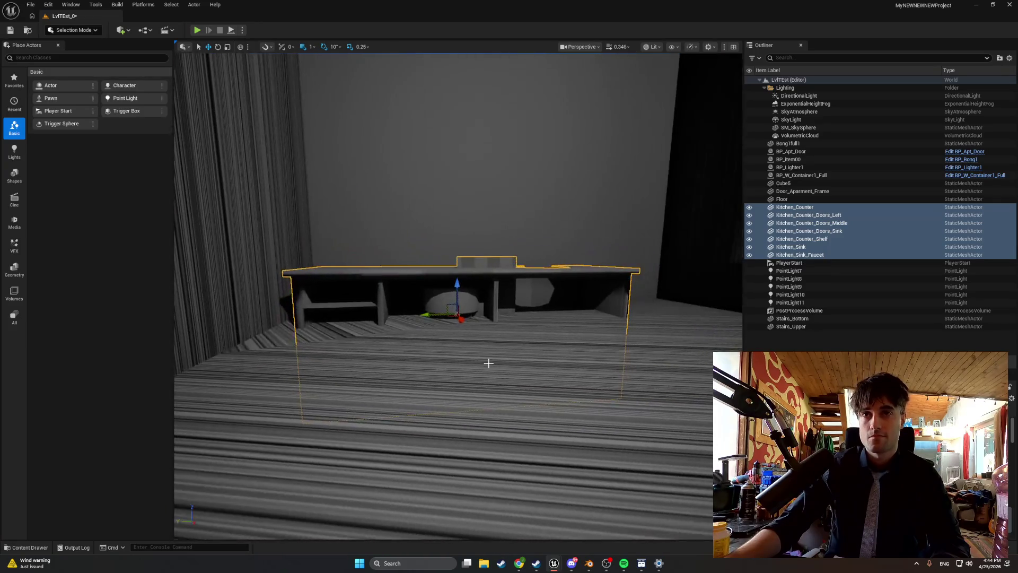
Shift the counter set back against the wall and sideways into place, then inspect its shelves.
left_click_drag(456, 297, 447, 211)
mouse_move(472, 255)
left_mouse_down()
mouse_move(540, 223)
mouse_move(530, 191)
mouse_move(495, 296)
left_mouse_up()
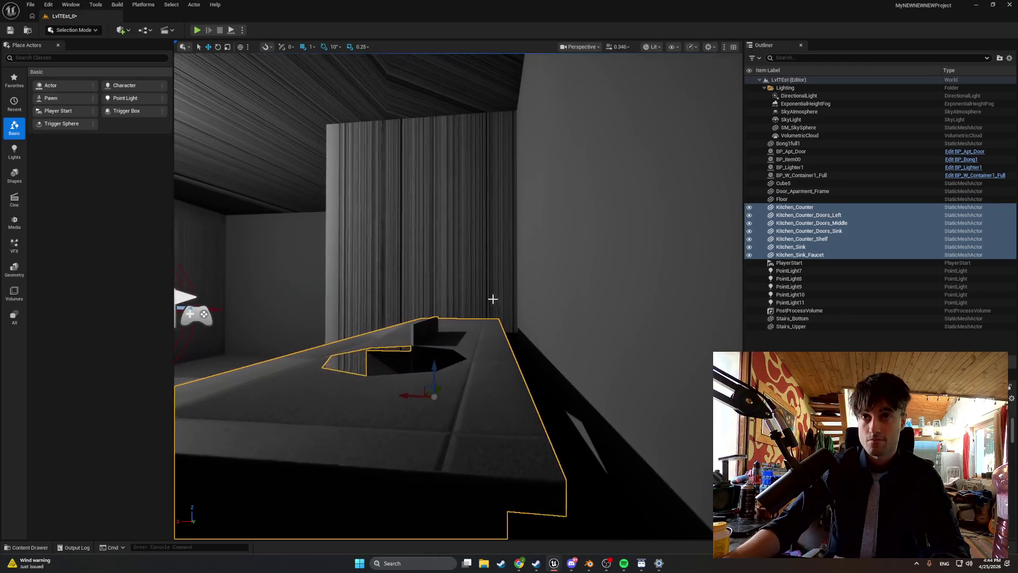
left_click_drag(408, 398, 432, 402)
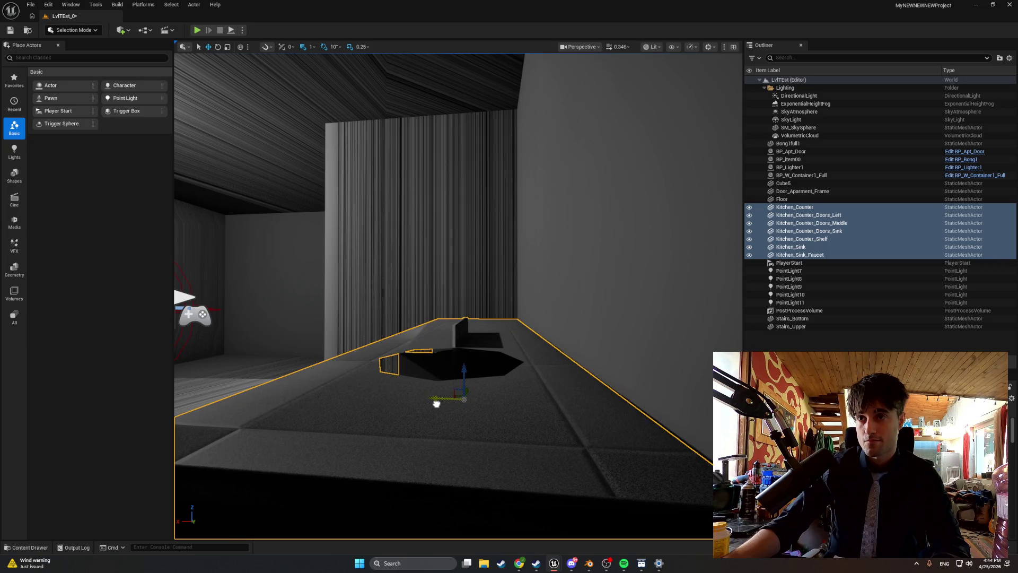
key("f")
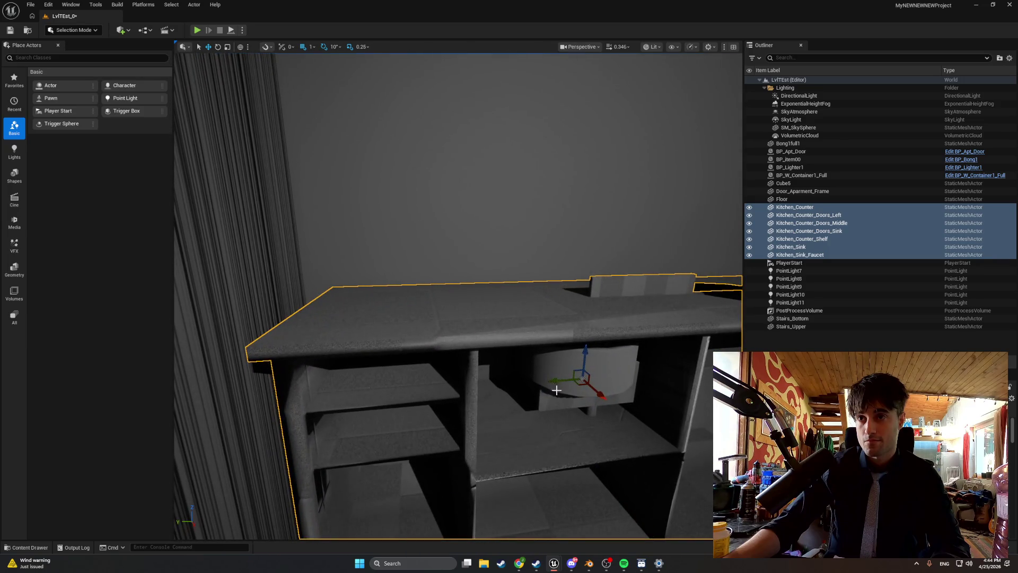
left_click_drag(456, 297, 488, 276)
mouse_move(521, 385)
left_mouse_down()
mouse_move(509, 395)
mouse_move(504, 440)
mouse_move(562, 443)
mouse_move(556, 466)
mouse_move(543, 469)
mouse_move(530, 450)
mouse_move(522, 406)
mouse_move(364, 395)
left_mouse_up()
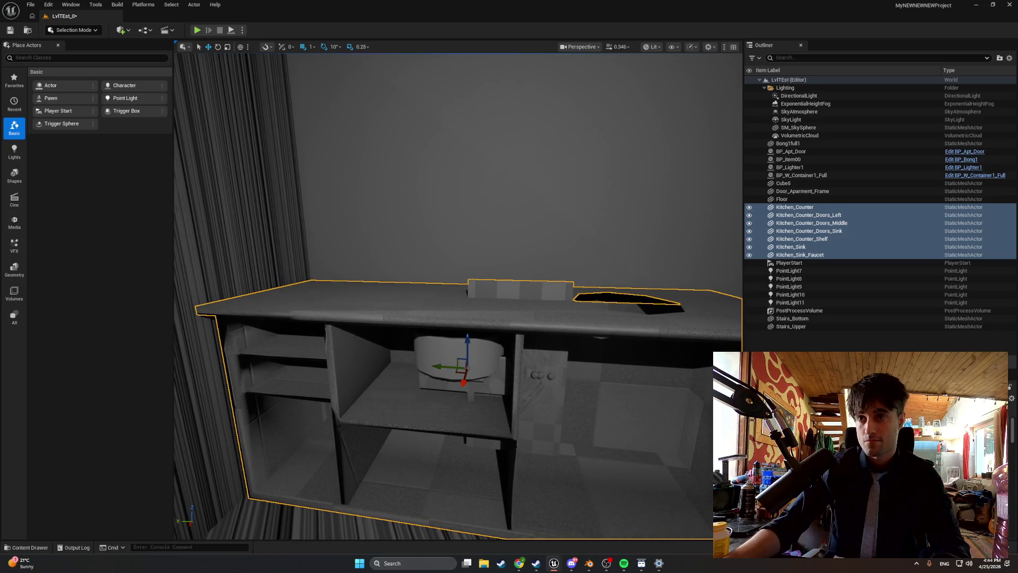
scroll(347, 310, "up", 1)
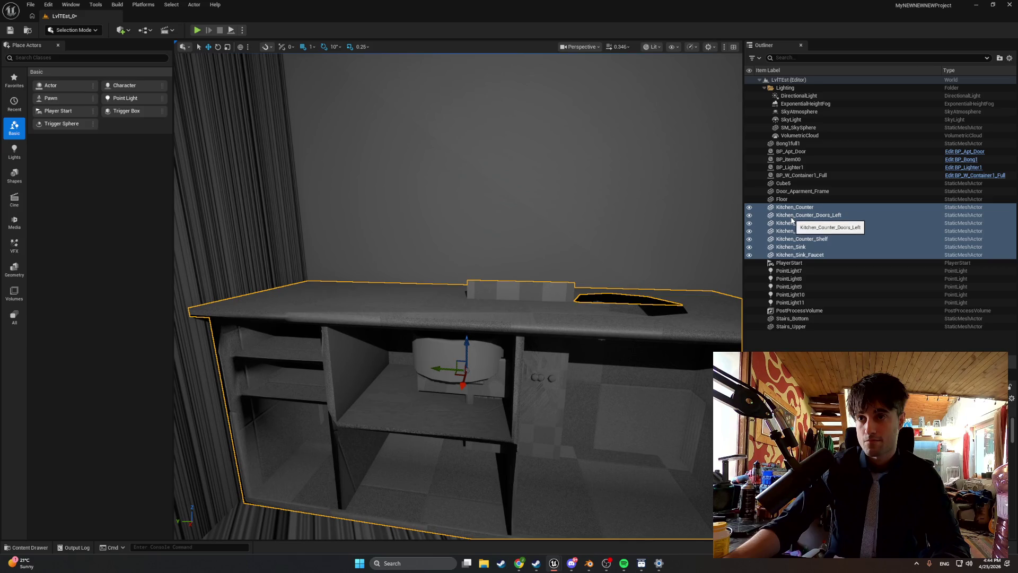
left_click(791, 219)
Delete the left, sink and middle counter door meshes and the counter shelf.
key("Delete")
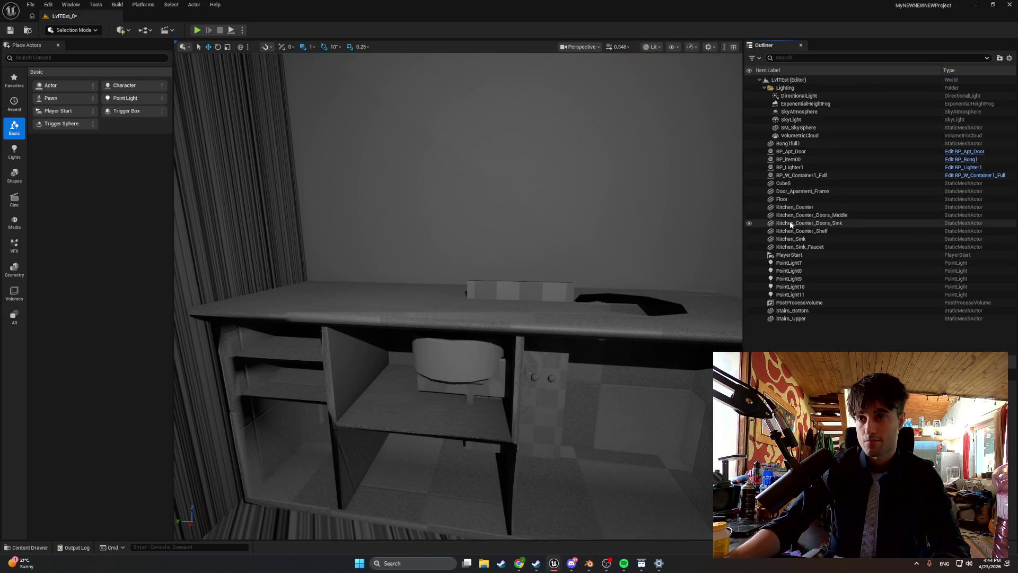
left_click(790, 223)
key("Delete")
left_click(790, 216)
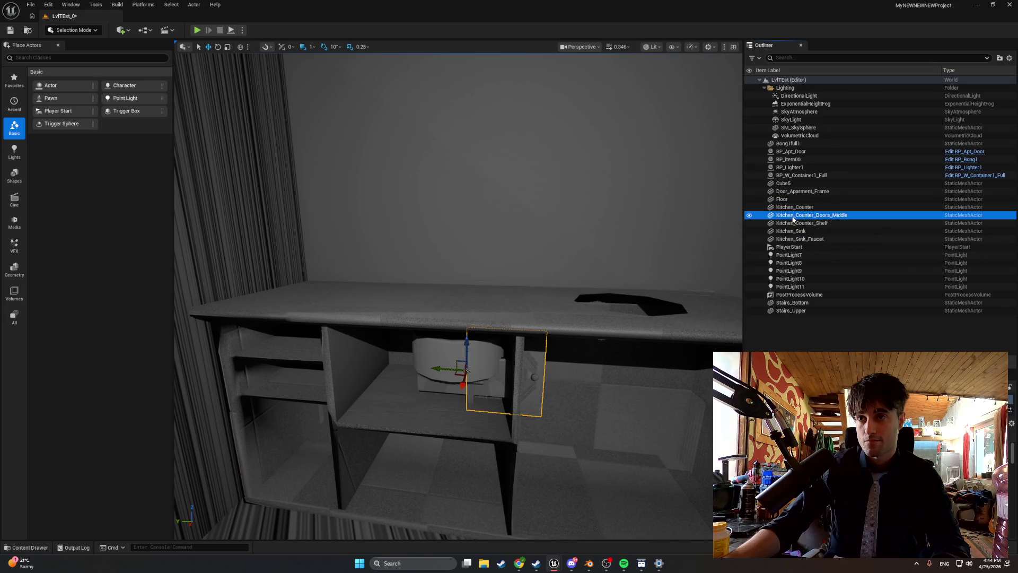
key("Delete")
left_click(790, 216)
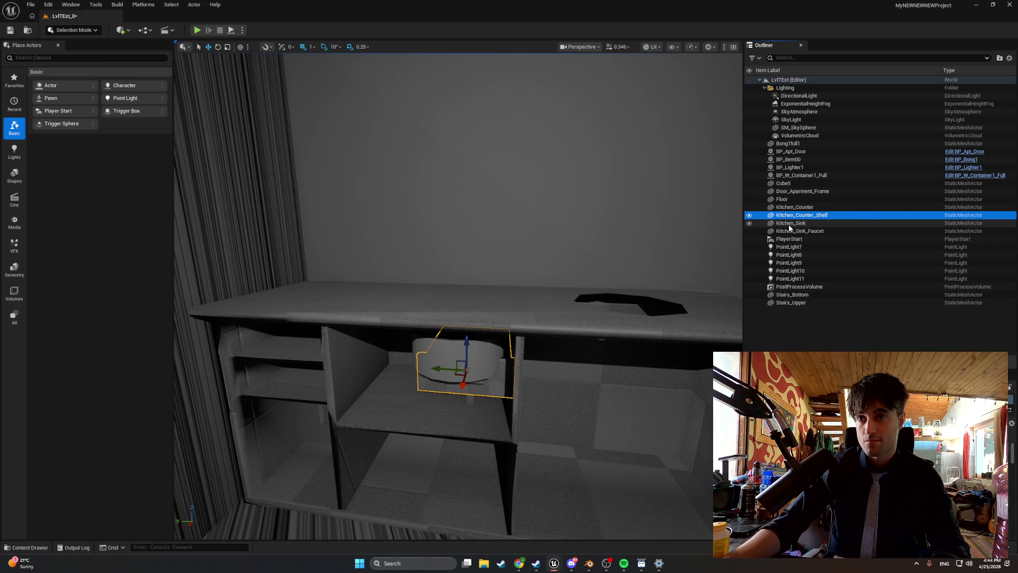
key("Delete")
Move Kitchen_Sink up into the countertop hole and seat it properly.
left_click(790, 215)
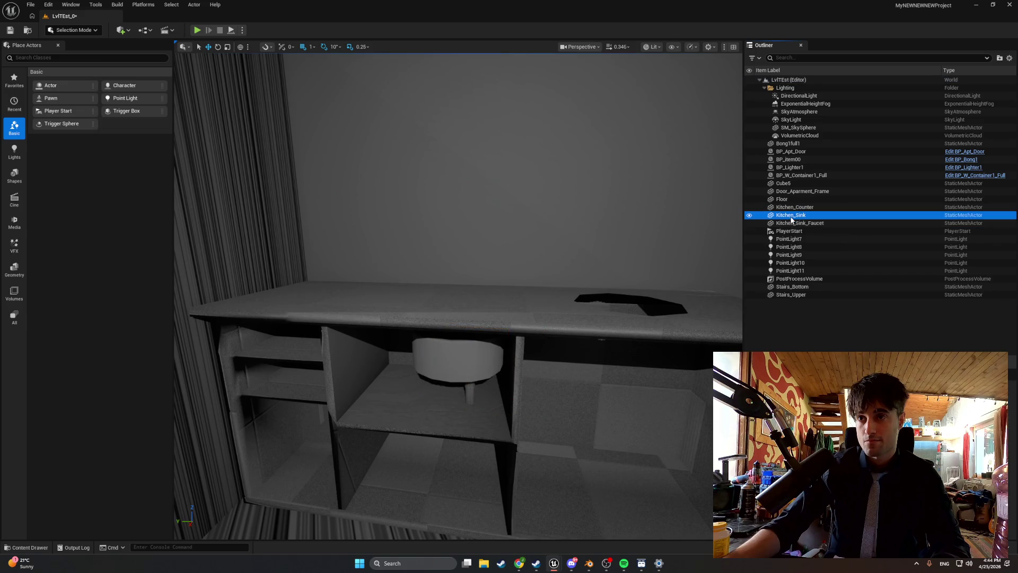
left_click_drag(446, 367, 617, 364)
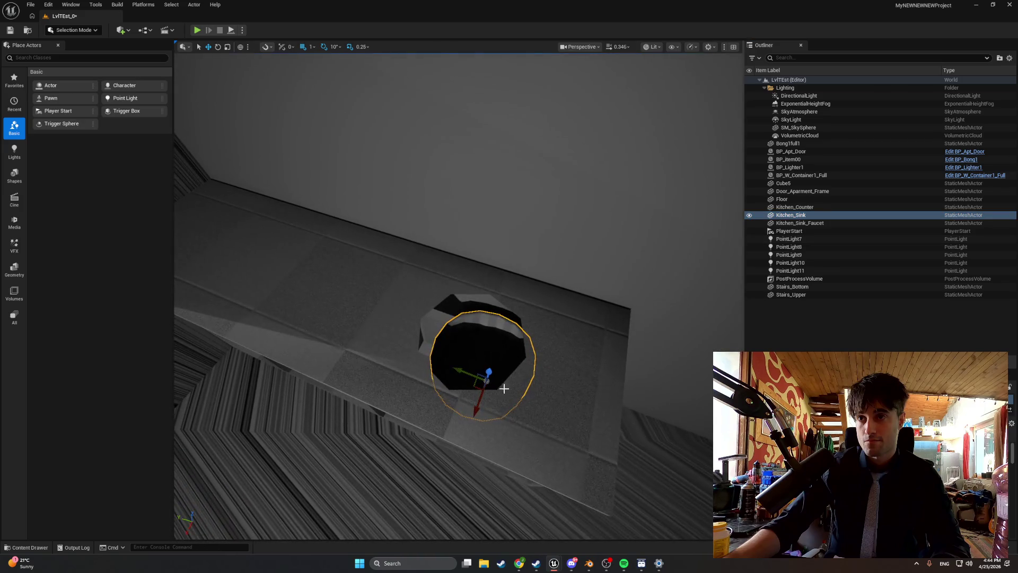
left_click_drag(488, 371, 482, 341)
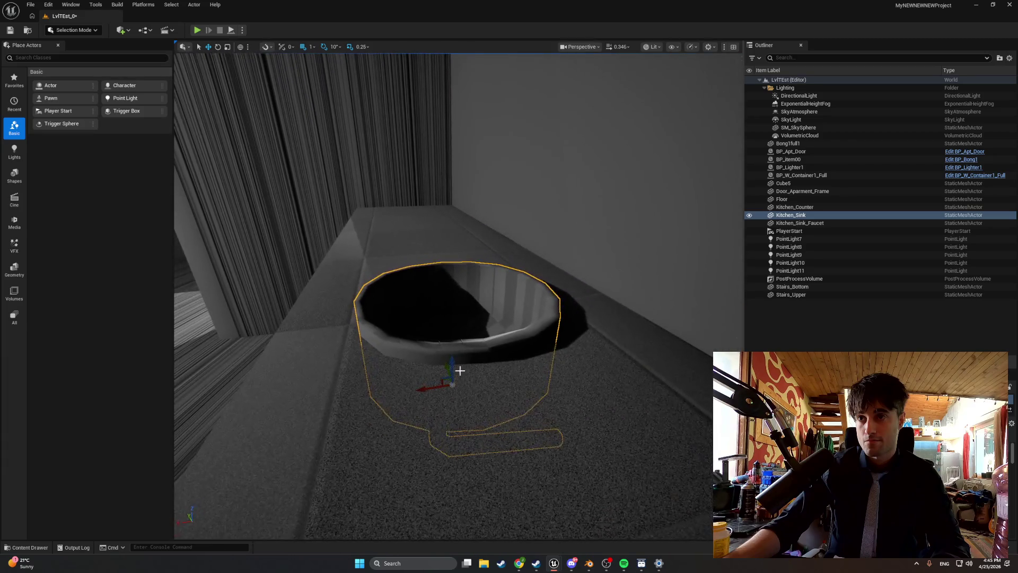
left_click_drag(455, 363, 455, 369)
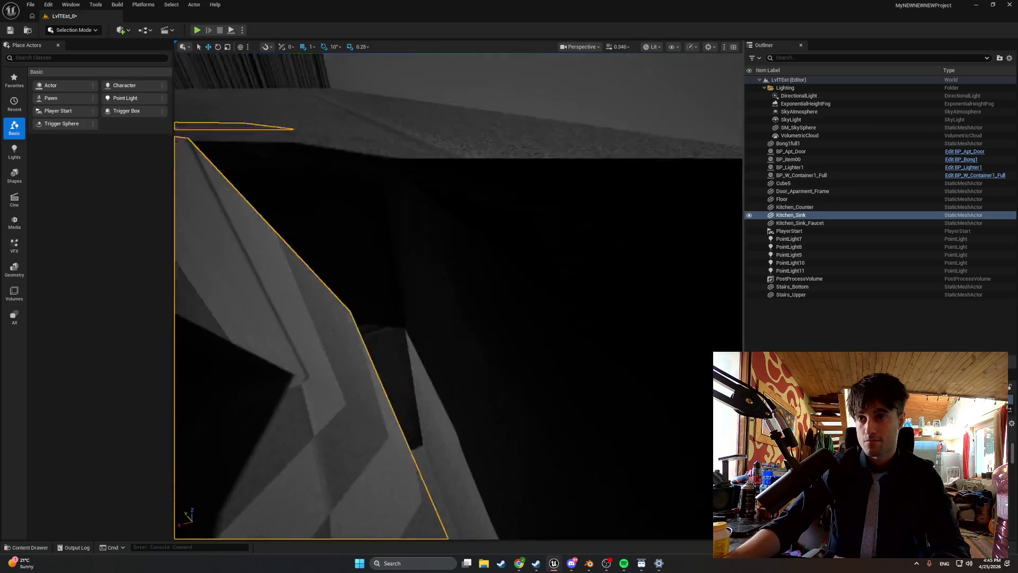
left_click(653, 47)
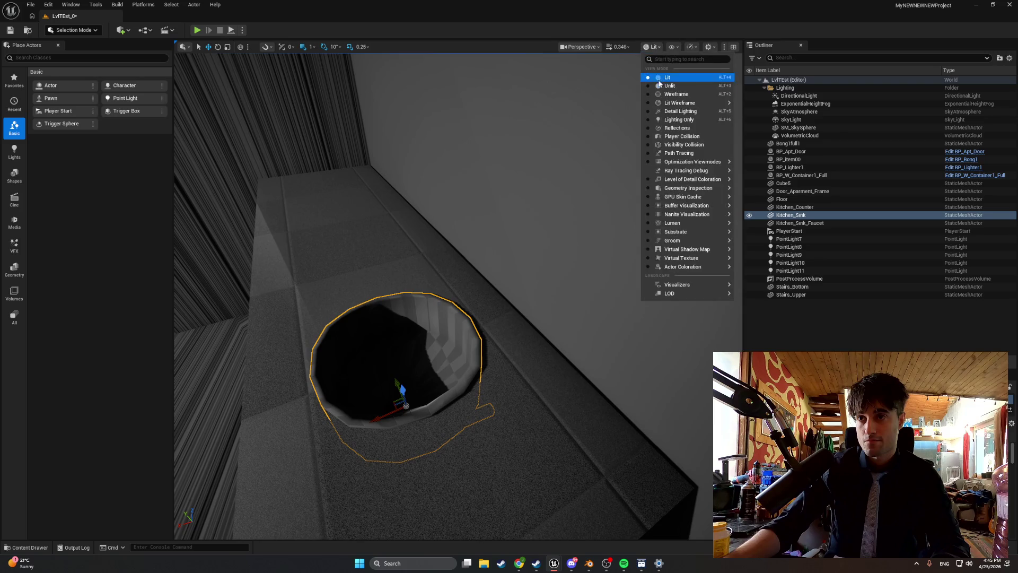
Switch the viewport to Unlit shading and orbit around the selected sink faucet.
left_click(669, 85)
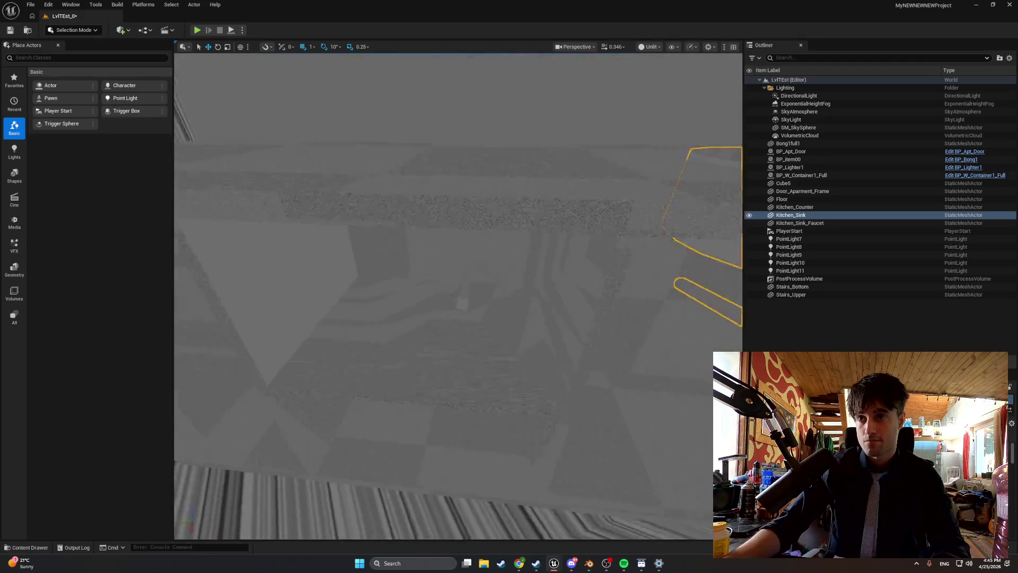
left_click(464, 277)
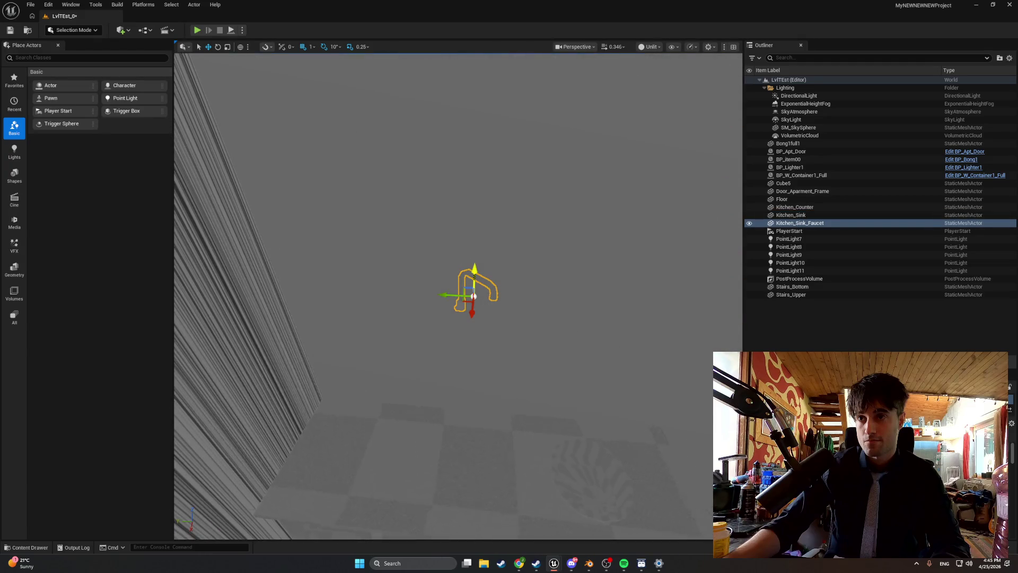
mouse_move(465, 278)
left_mouse_down()
mouse_move(478, 323)
mouse_move(550, 284)
mouse_move(445, 313)
mouse_move(425, 269)
mouse_move(466, 336)
mouse_move(551, 291)
mouse_move(552, 300)
left_mouse_up()
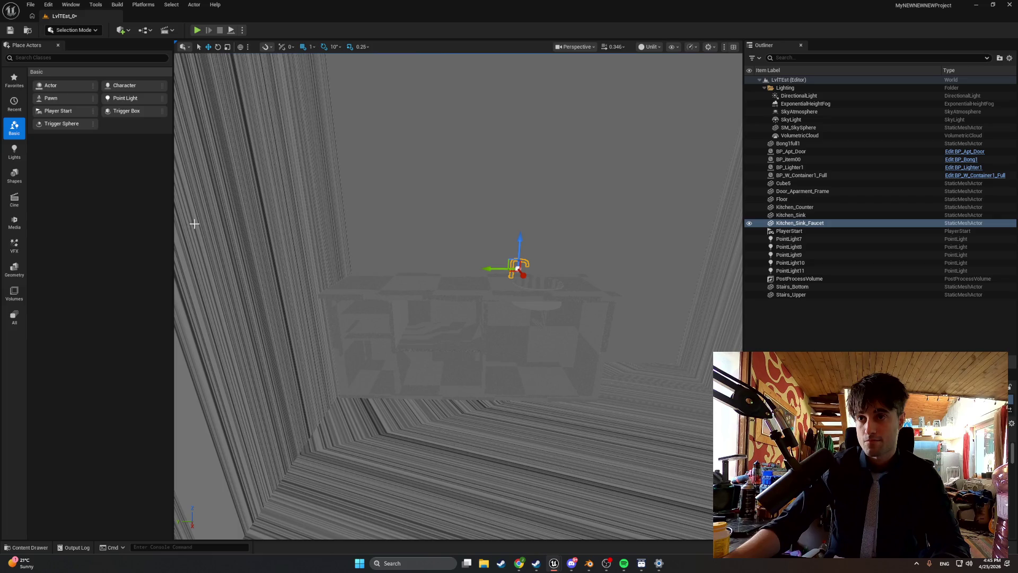
left_click(22, 550)
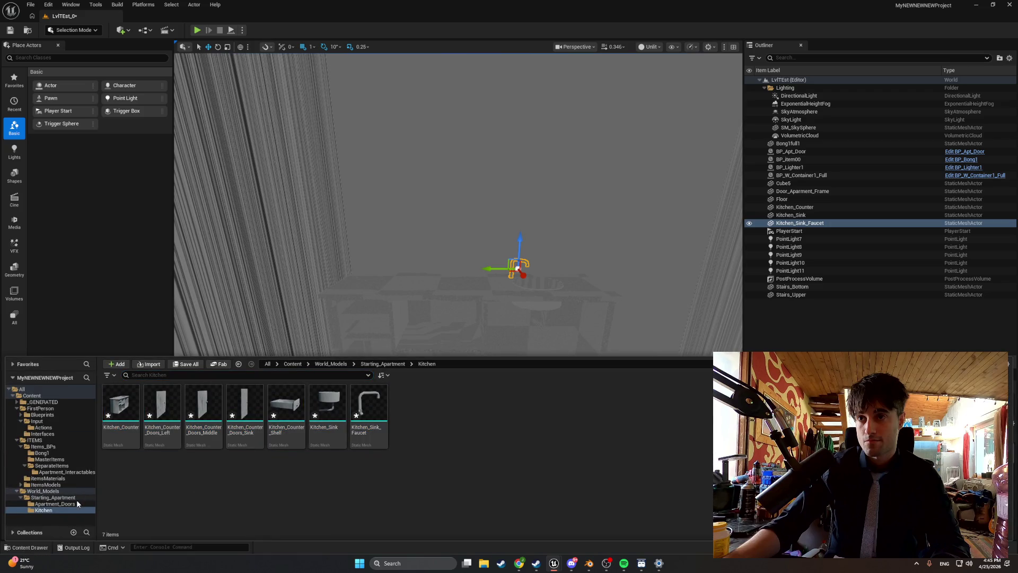
Create a Kitchen folder in ITEMS/Items_BPs/SeparateItems/Apartment_Interactables and open it.
left_click(64, 446)
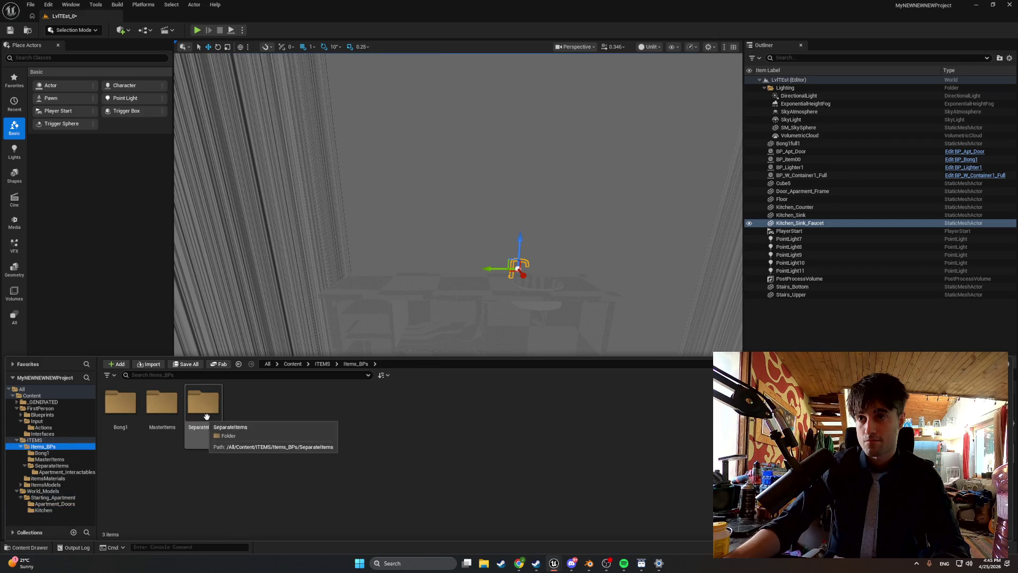
double_click(211, 414)
double_click(124, 407)
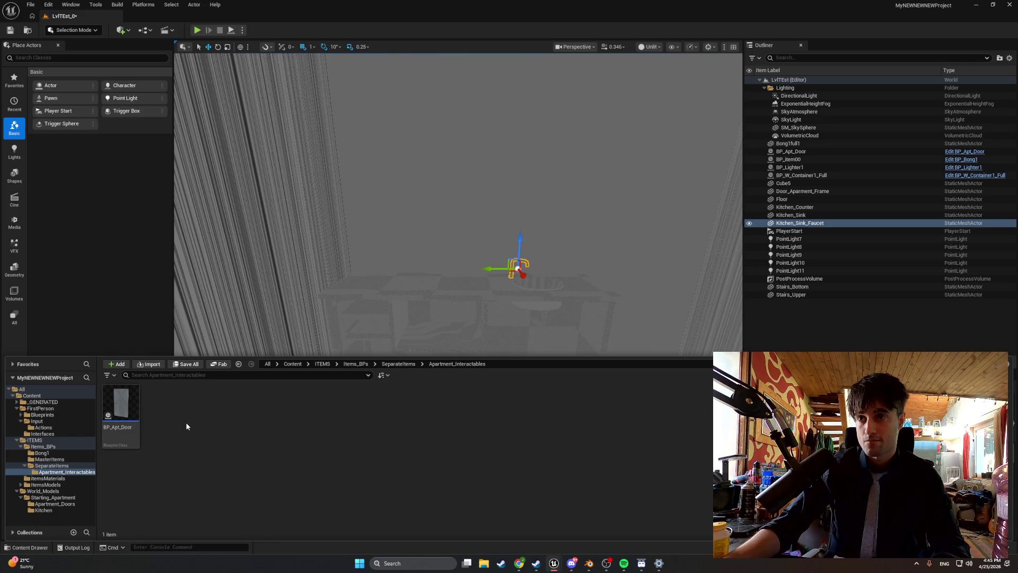
right_click(186, 426)
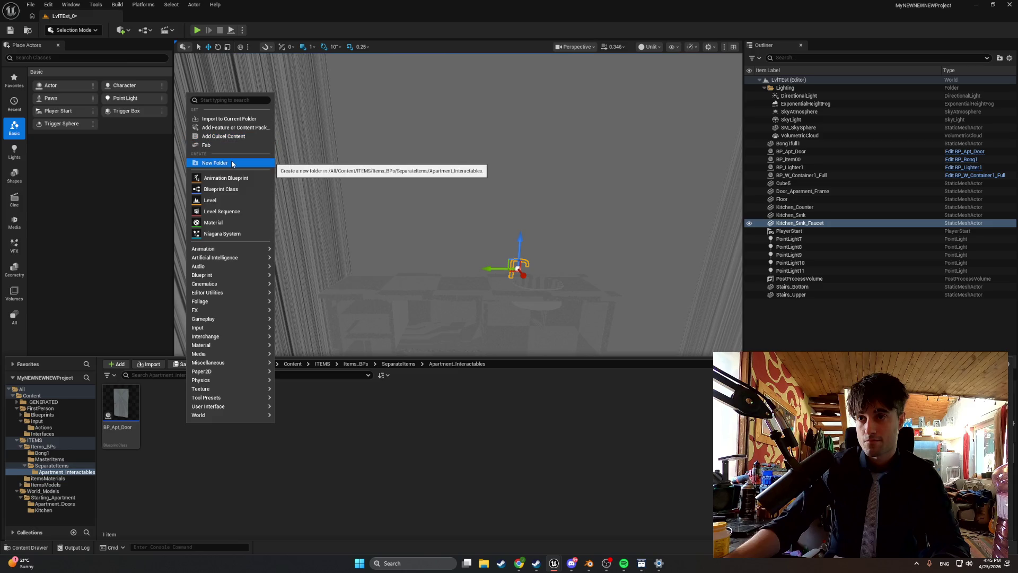
left_click(232, 164)
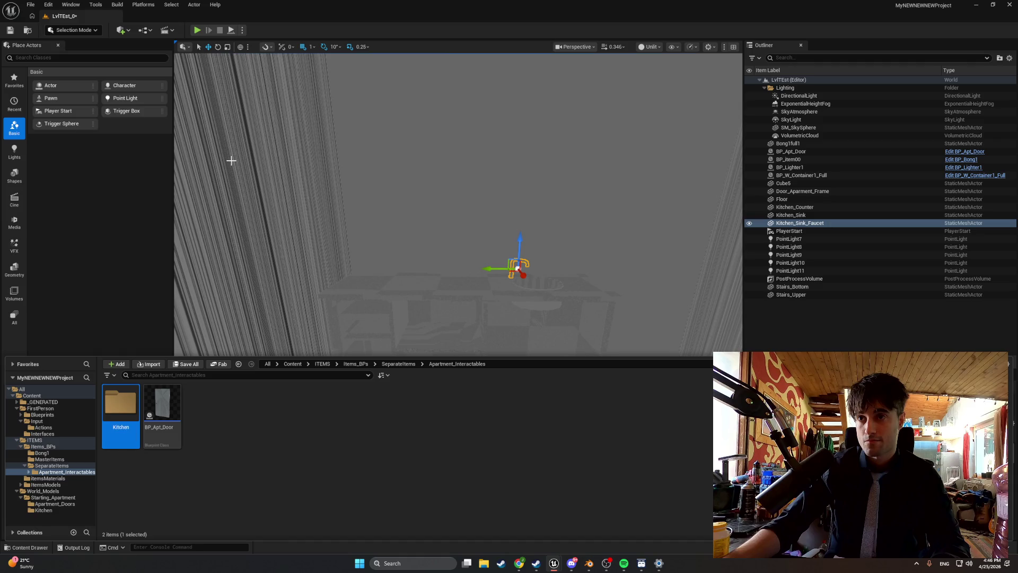
double_click(129, 414)
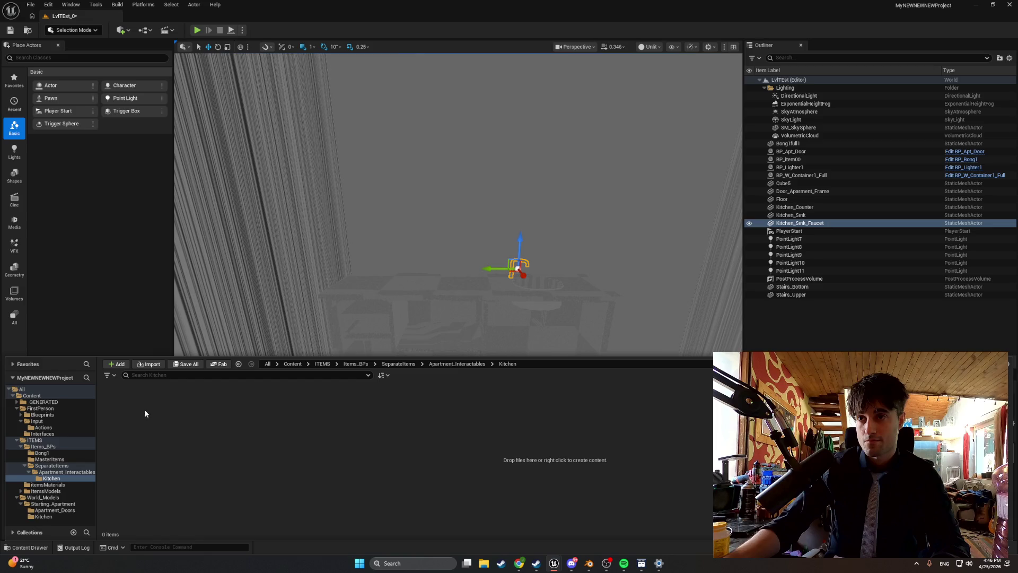
Create a child Blueprint BP_Kitchen of BP_MasterSwingDoor and move it into the new Kitchen folder.
left_click(61, 460)
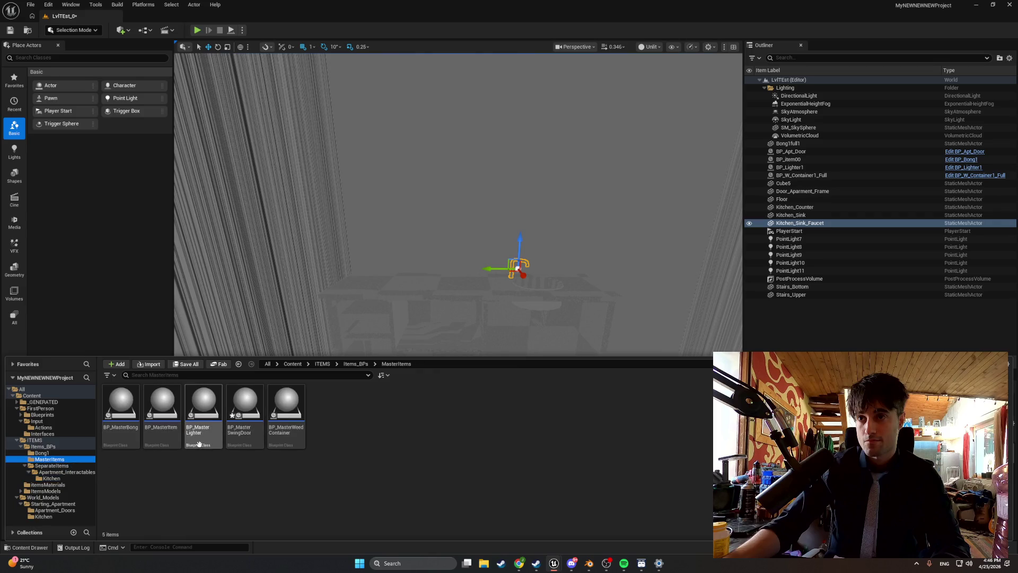
left_click(262, 410)
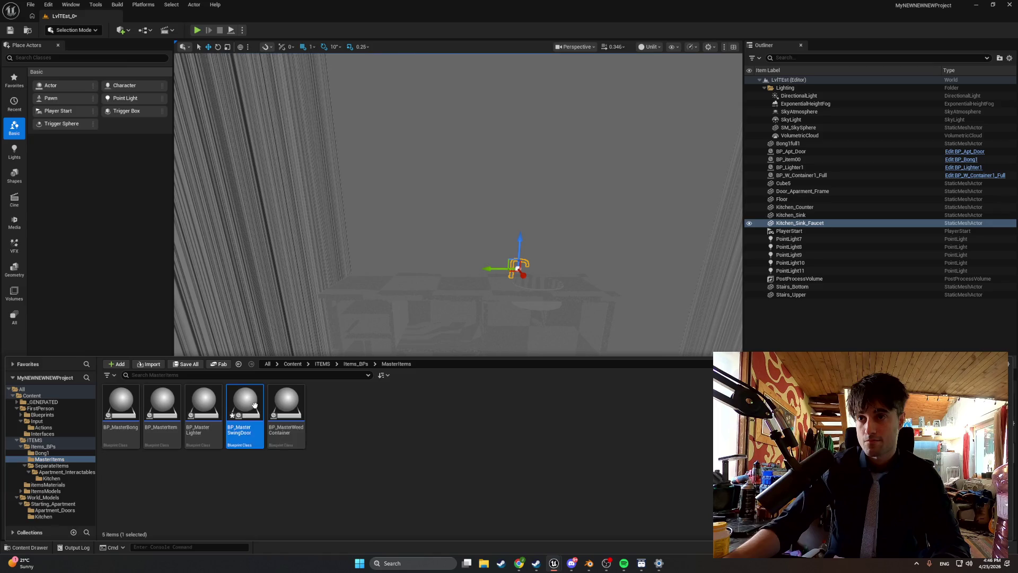
right_click(250, 411)
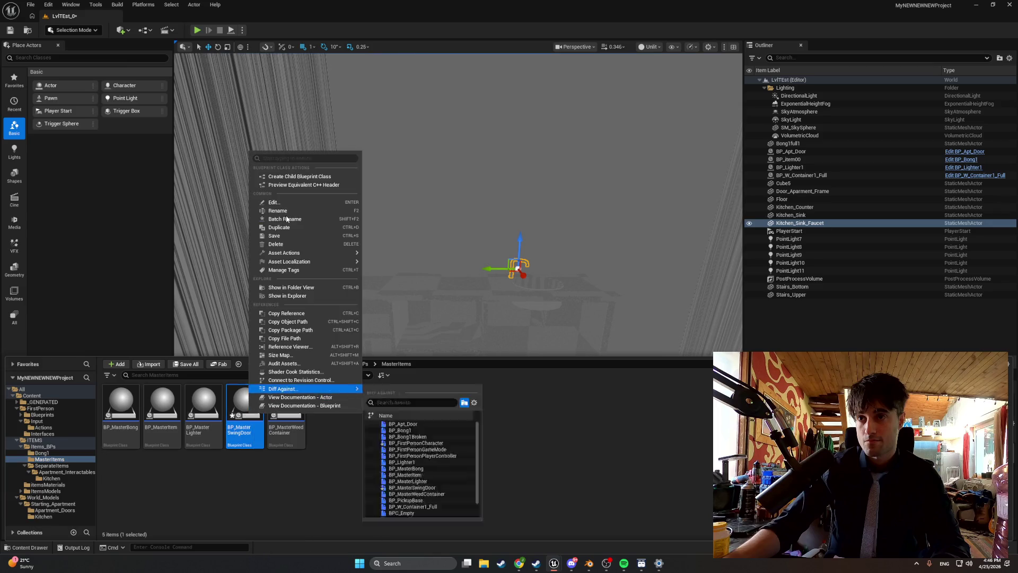
left_click(304, 178)
type("BP_Kitchen")
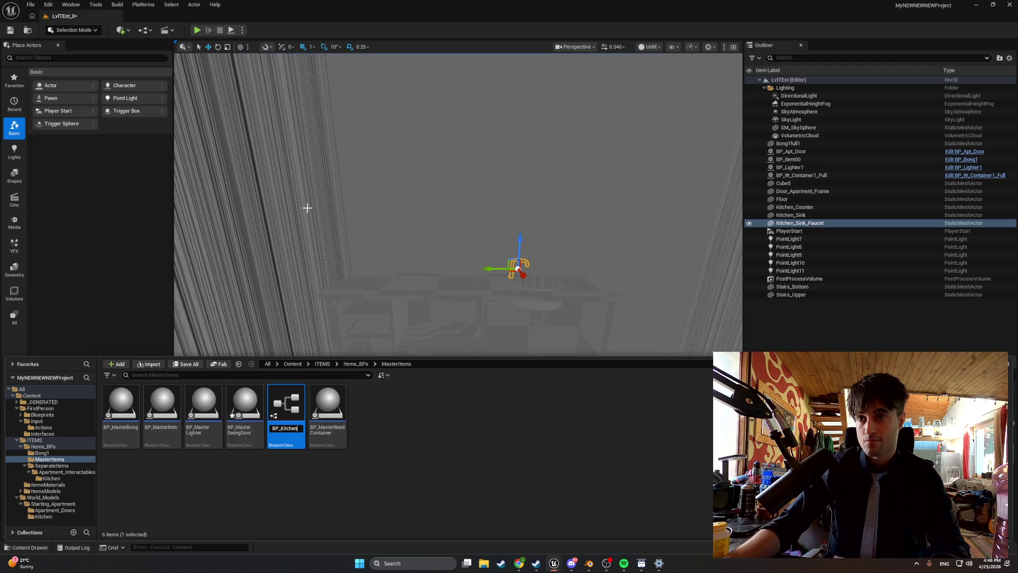
key("Return")
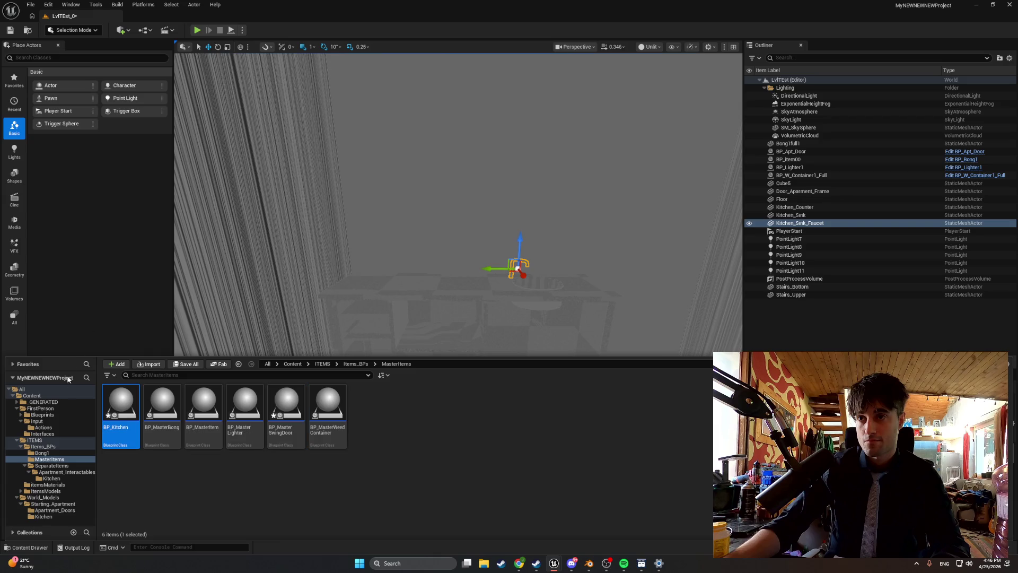
left_click_drag(126, 412, 81, 476)
left_click(96, 497)
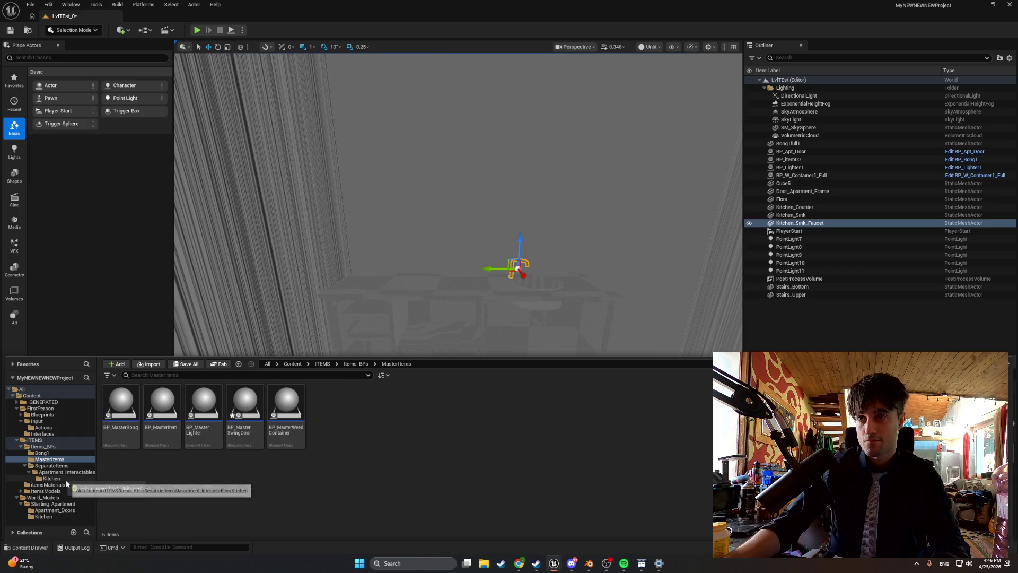
Rename it BP_Kitchen_Counter_Doors_Left using the door mesh's name and open it for editing.
left_click(59, 515)
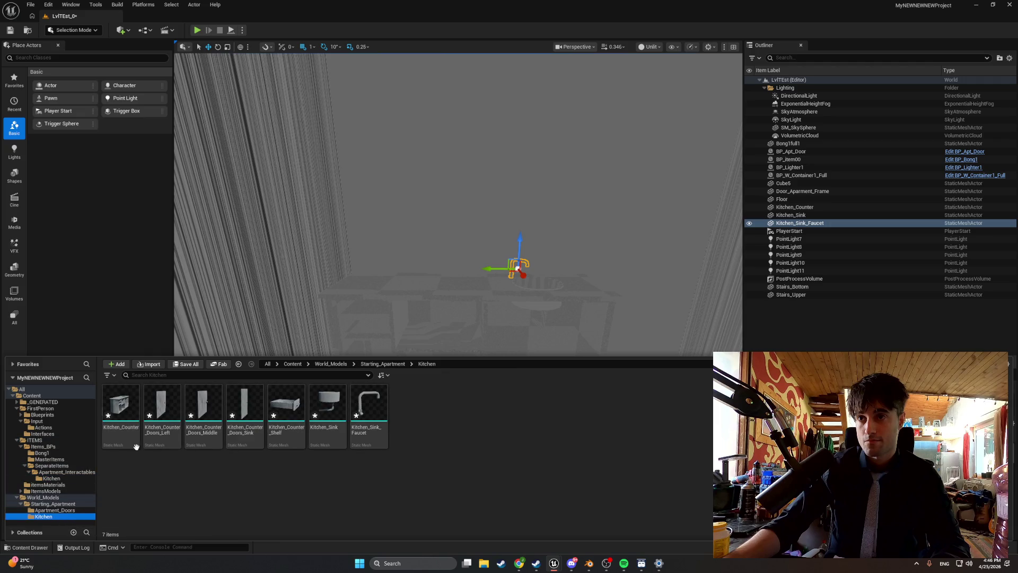
left_click(173, 431)
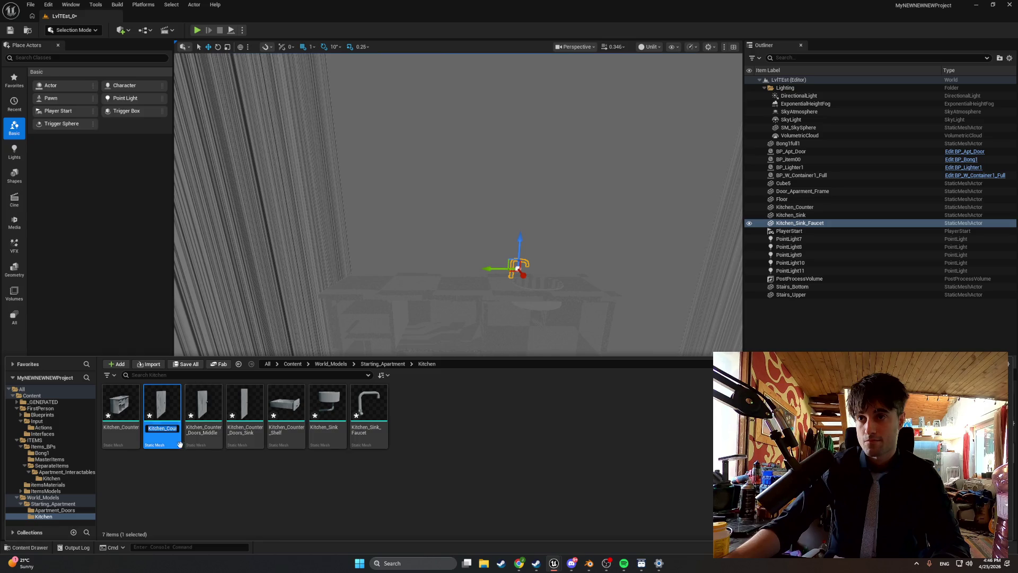
left_click(73, 479)
left_click(127, 419)
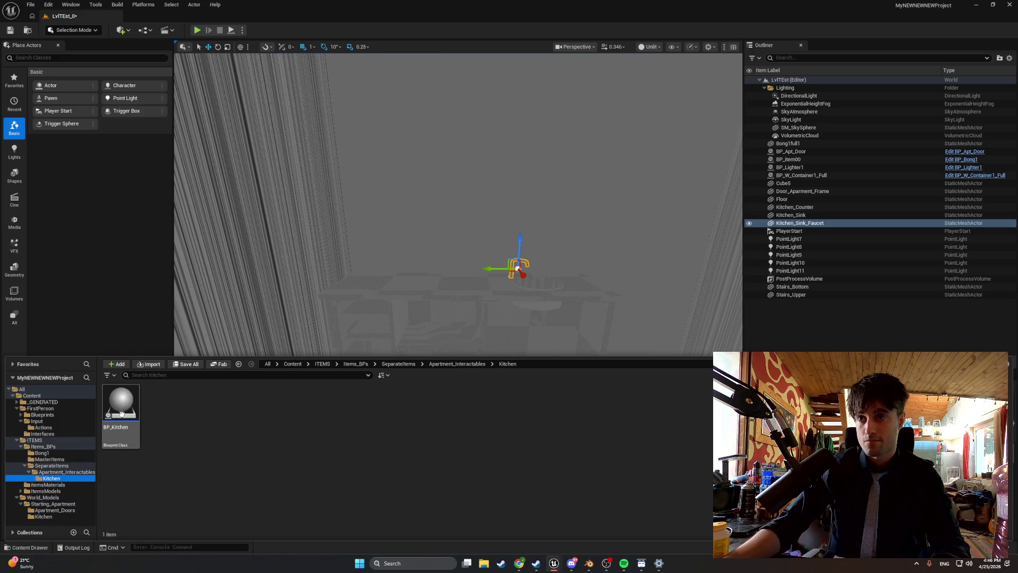
key("Right")
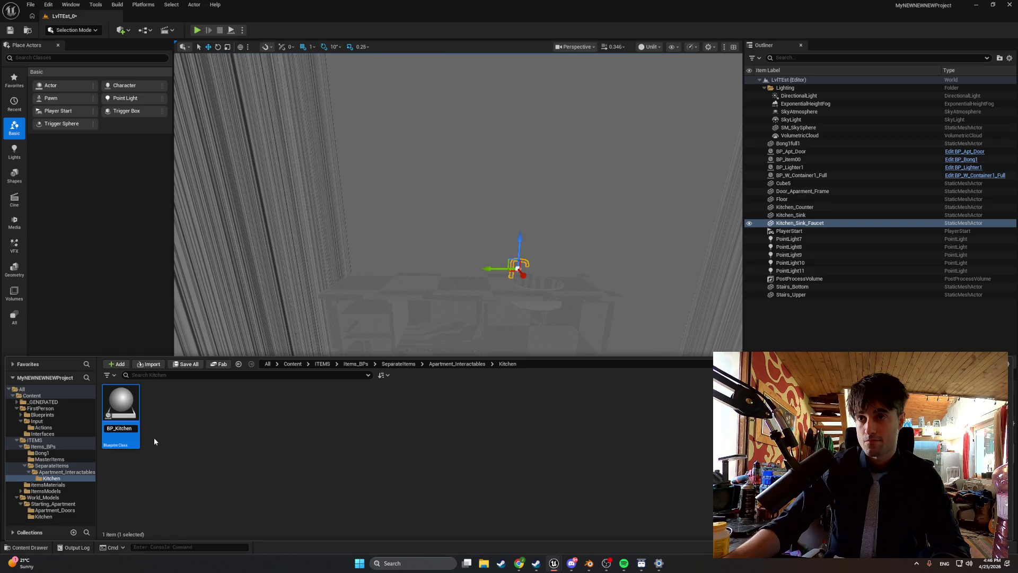
key("BackSpace")
key("BackSpace")
key("BackSpace")
type("Kitchen_Counter_Doors_Left")
key("Return")
double_click(131, 418)
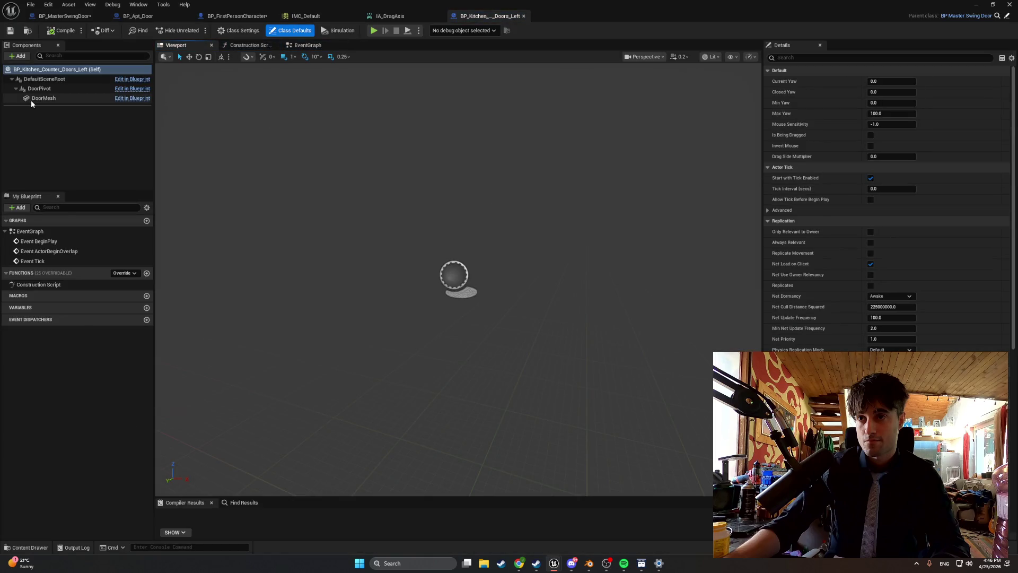
Give BP_Kitchen_Counter_Doors_Left's DoorMesh the Kitchen_Counter_Doors_Left mesh, compile, and return to the level.
left_click(35, 100)
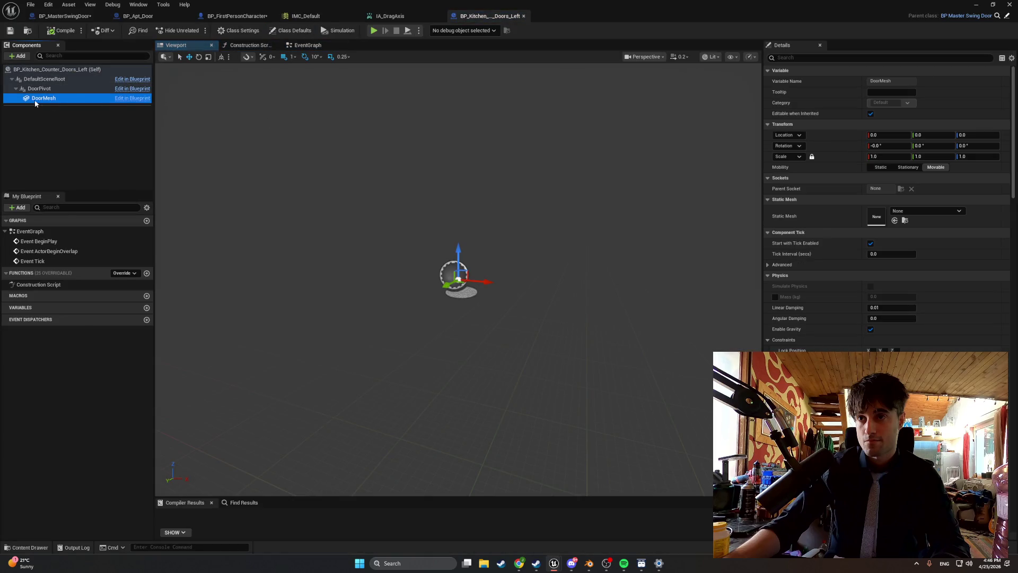
left_click(931, 211)
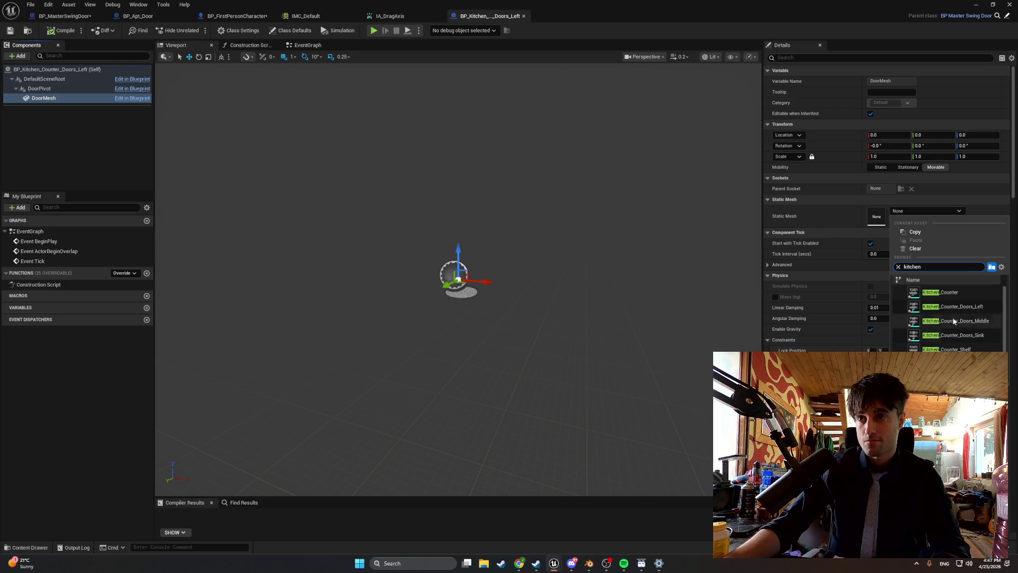
left_click(958, 307)
mouse_move(543, 302)
left_mouse_down()
mouse_move(467, 305)
mouse_move(481, 175)
left_mouse_up()
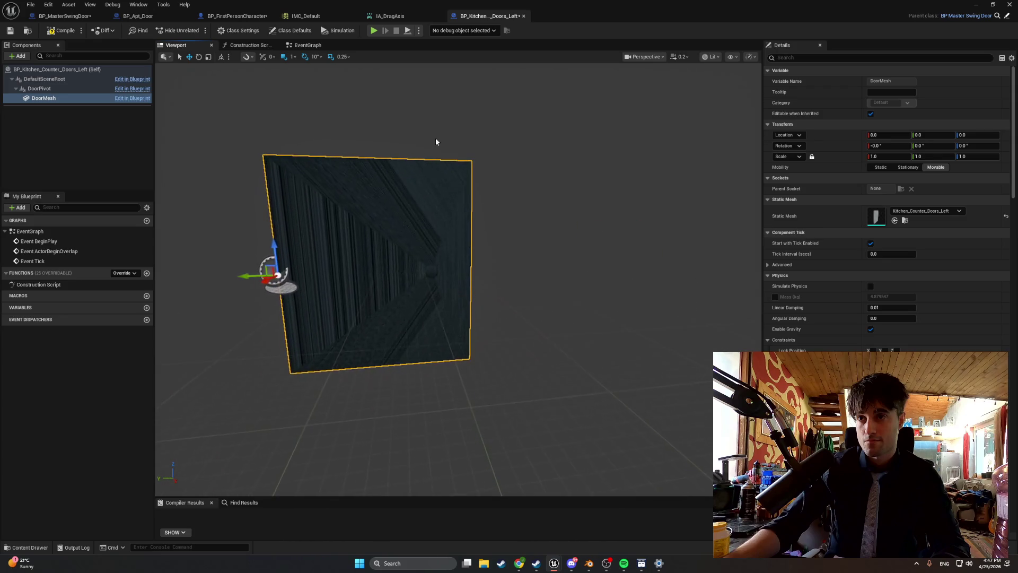
left_click(53, 32)
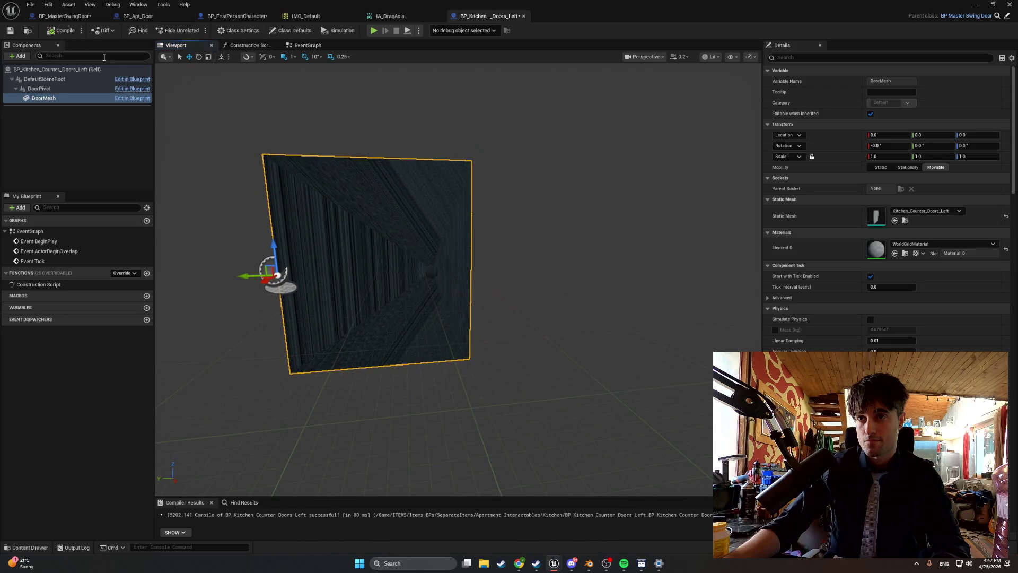
left_click(976, 5)
key("ctrl+space")
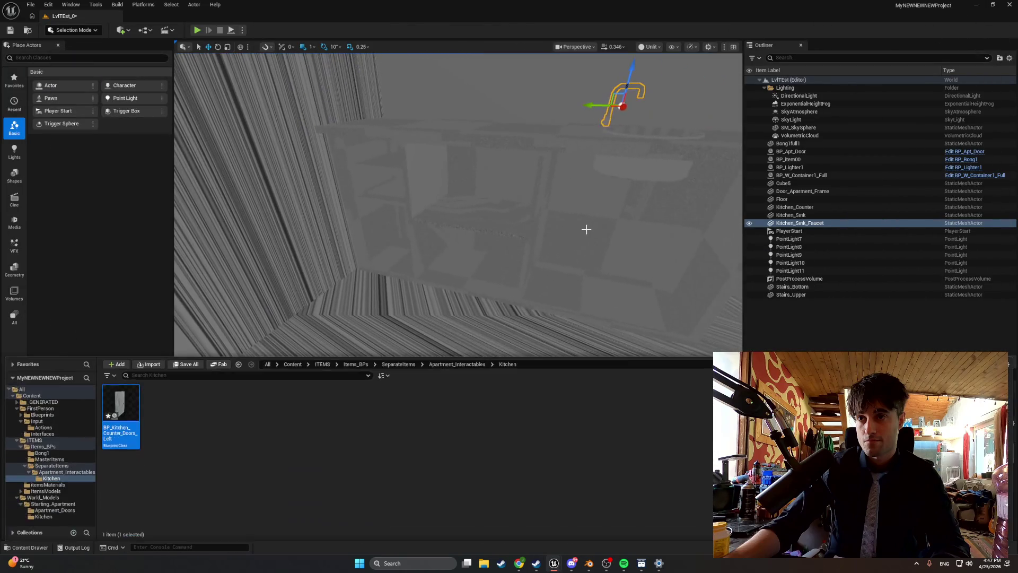
Place BP_Kitchen_Counter_Doors_Left in the level, focus on it, and switch to Lit shading.
mouse_move(110, 406)
left_mouse_down()
mouse_move(329, 311)
mouse_move(355, 320)
left_mouse_up()
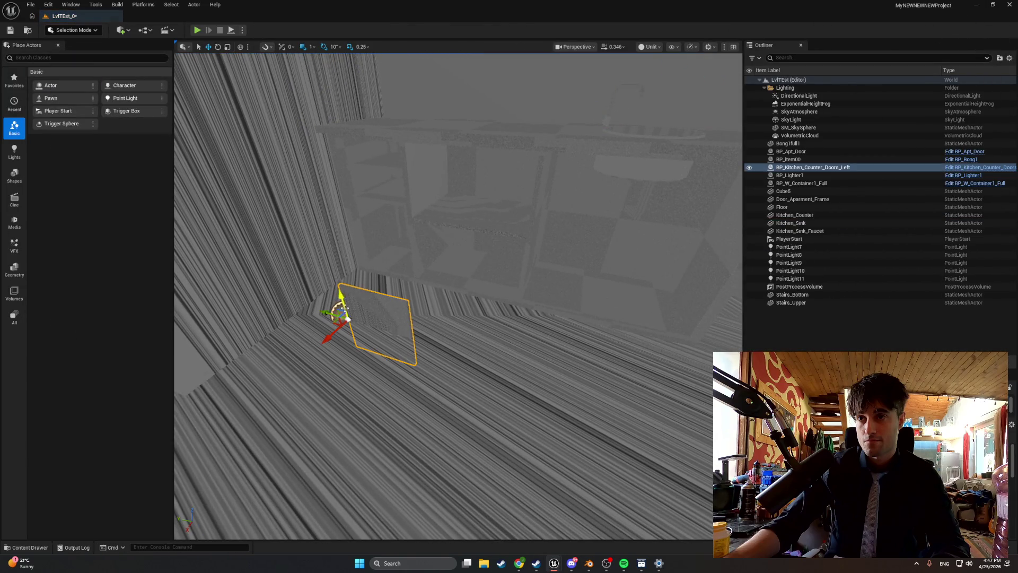
key("f")
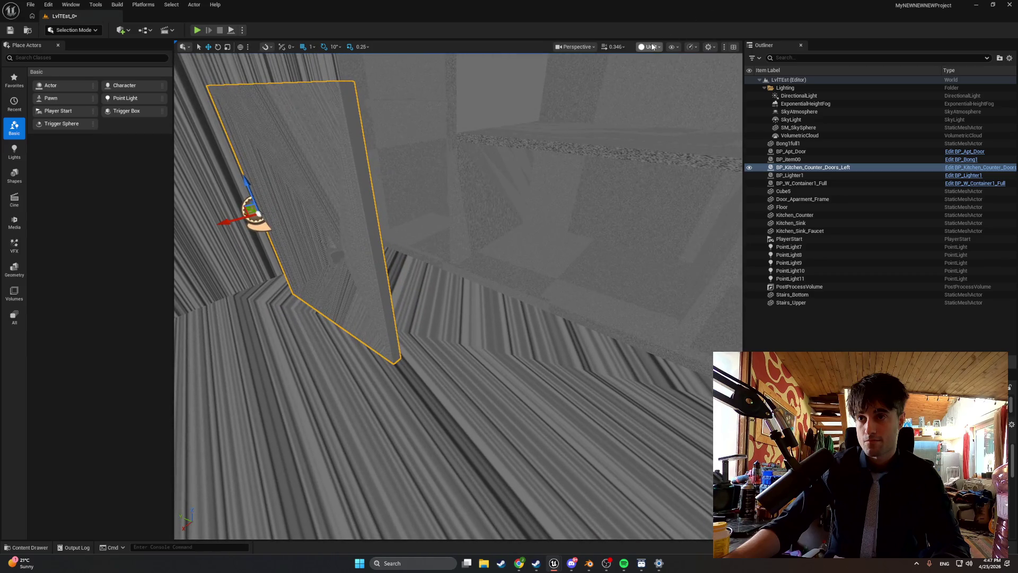
left_click(651, 47)
left_click(657, 76)
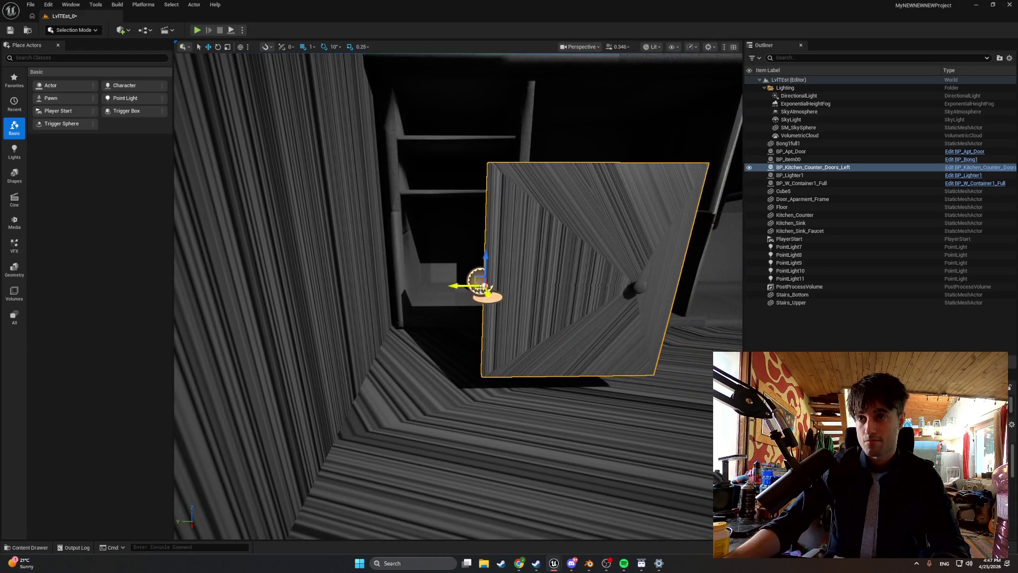
Fit the door into the counter's left opening and start play-testing.
mouse_move(488, 292)
left_mouse_down()
mouse_move(467, 287)
mouse_move(495, 288)
mouse_move(261, 284)
mouse_move(380, 281)
left_mouse_up()
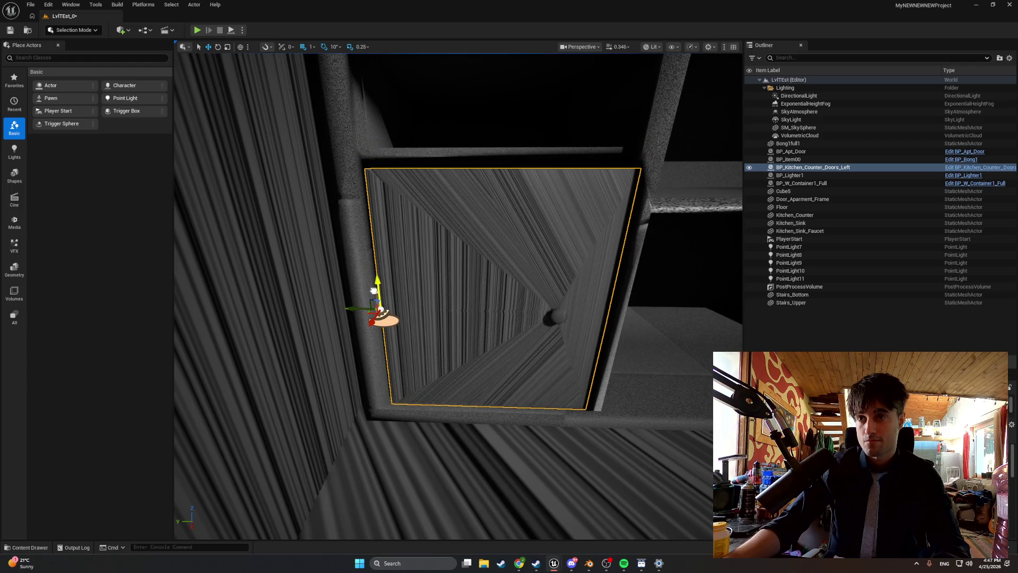
mouse_move(379, 304)
left_mouse_down()
mouse_move(303, 279)
mouse_move(357, 295)
mouse_move(329, 310)
mouse_move(498, 297)
mouse_move(439, 359)
mouse_move(529, 363)
mouse_move(509, 345)
mouse_move(422, 318)
mouse_move(541, 311)
left_mouse_up()
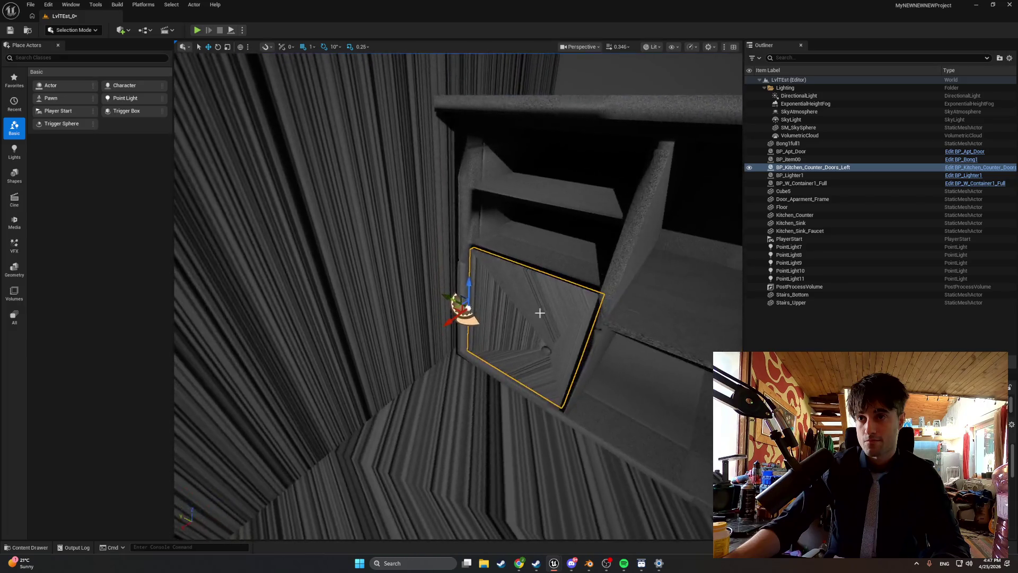
left_click(197, 30)
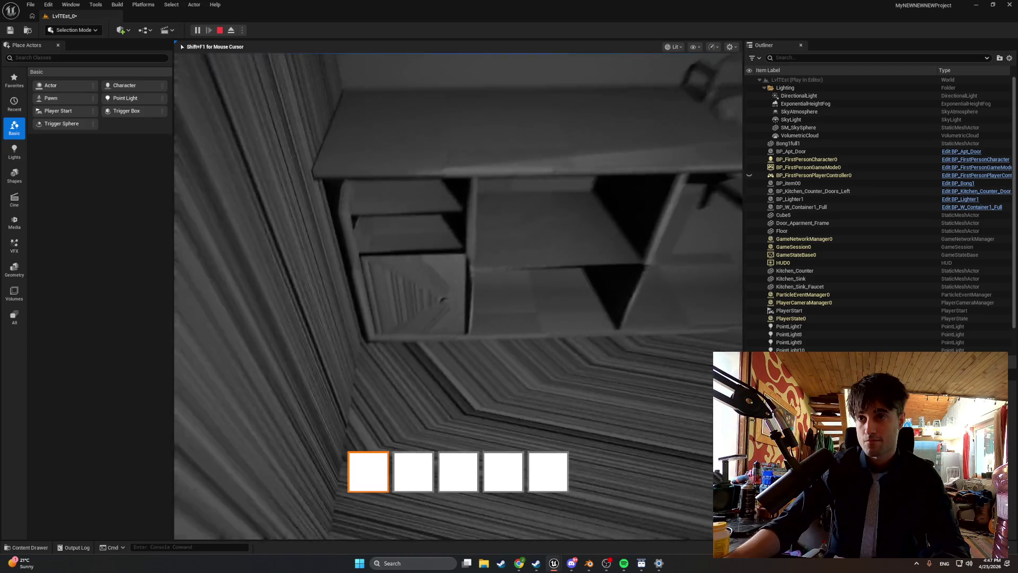
Stop play-testing and open the counter's Kitchen_Counter mesh asset for editing.
key("Escape")
left_click(464, 266)
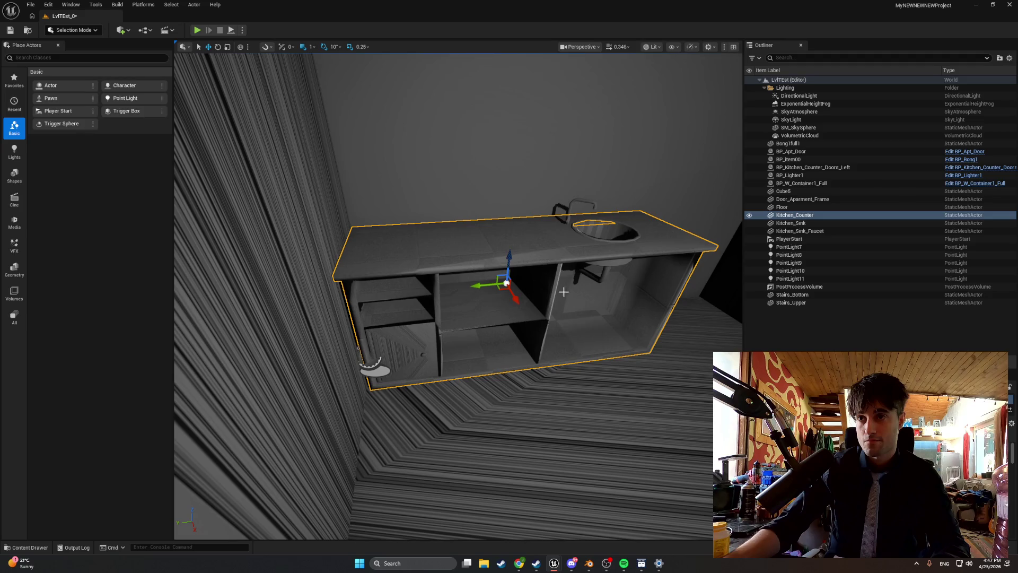
key("ctrl+space")
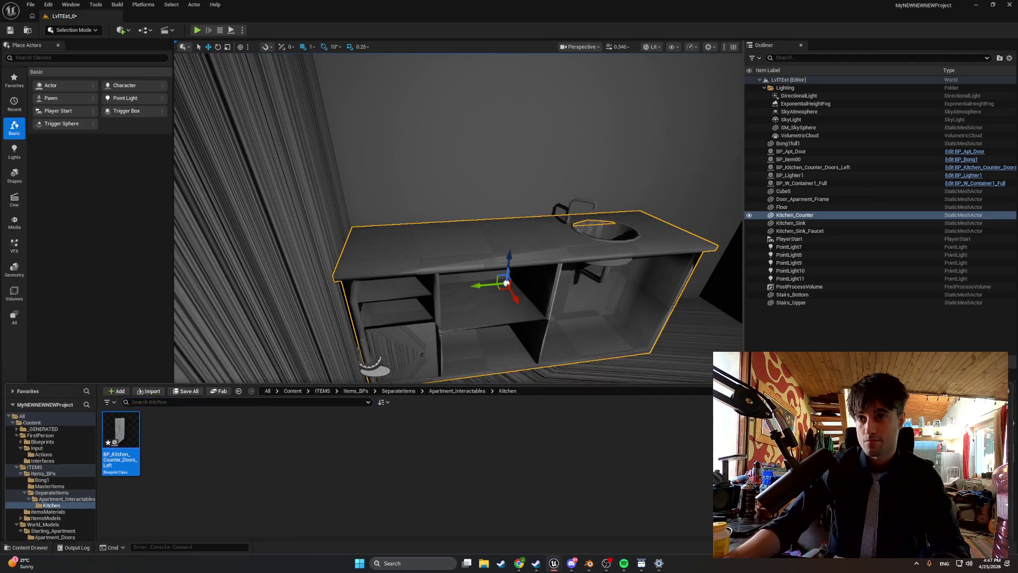
right_click(485, 256)
left_click(514, 271)
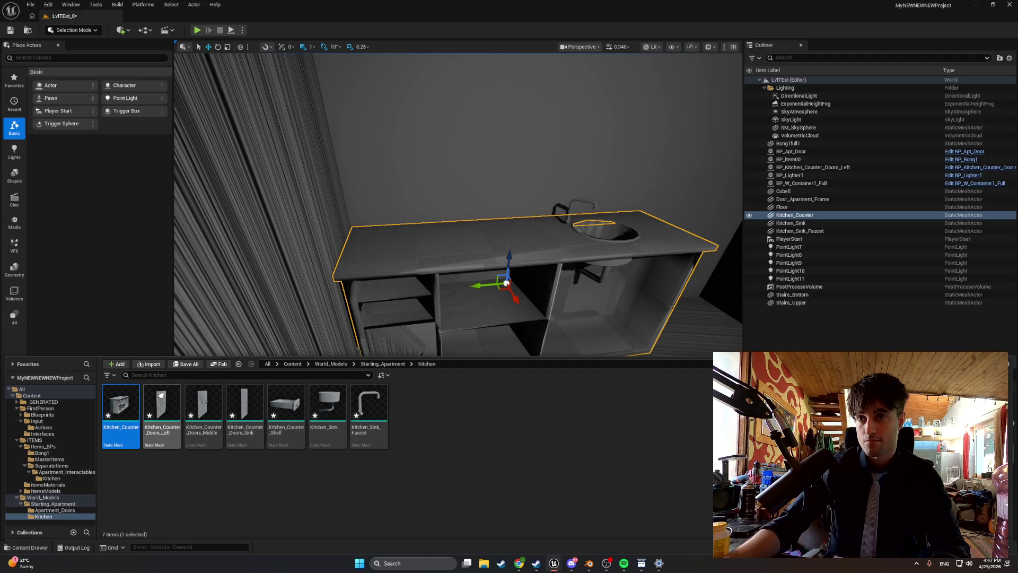
double_click(121, 406)
Set Kitchen_Counter's Collision Complexity to Use Complex Collision As Simple, then play-test again.
scroll(879, 263, "down", 10)
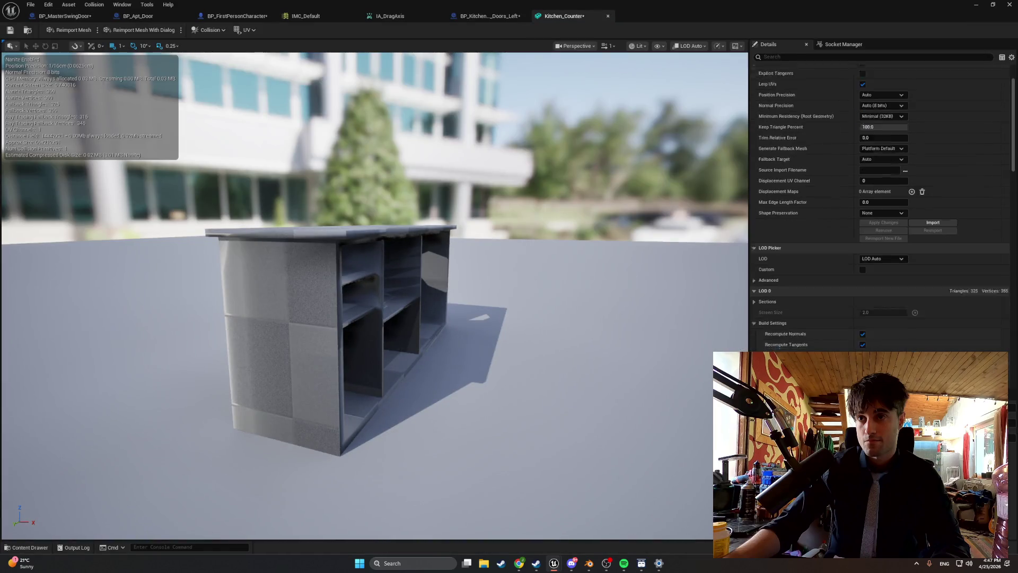
scroll(878, 262, "down", 8)
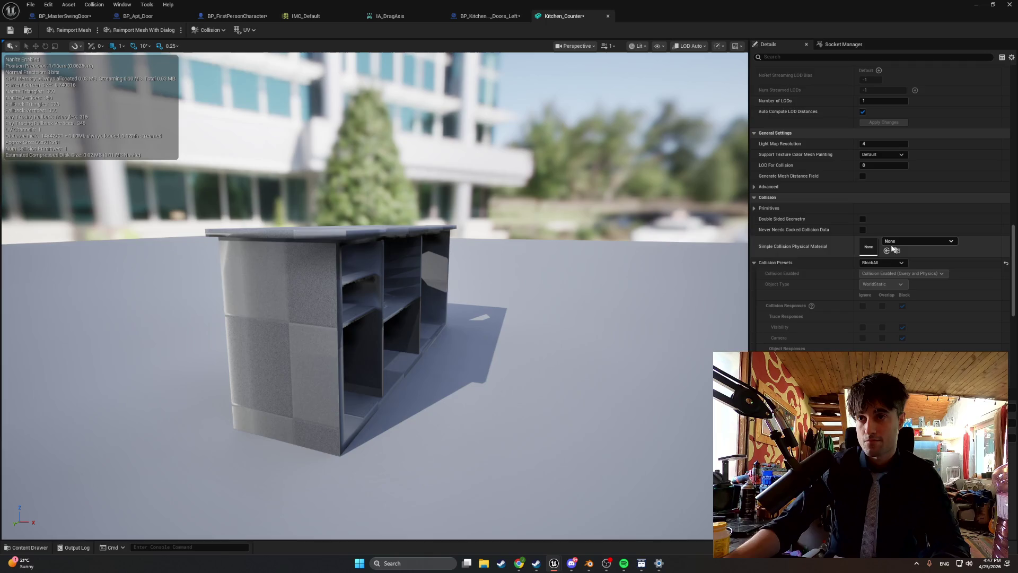
left_click(887, 235)
left_click(896, 262)
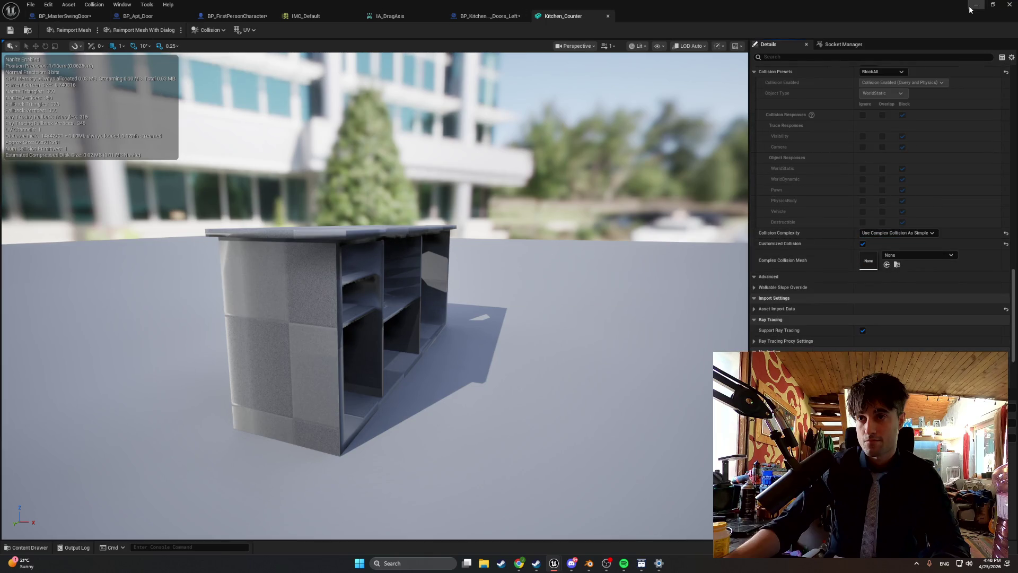
left_click(970, 9)
left_click(196, 30)
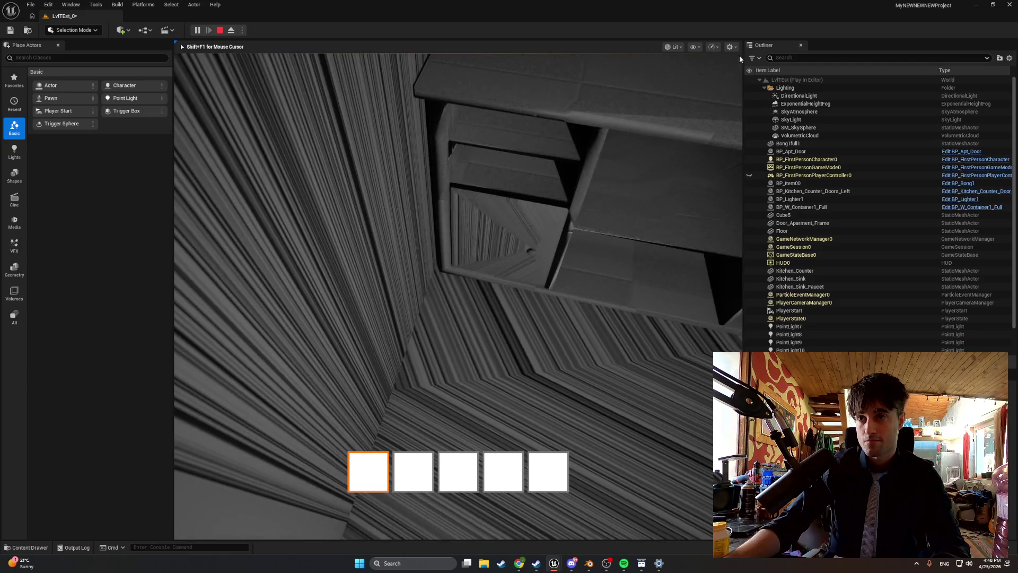
key("Escape")
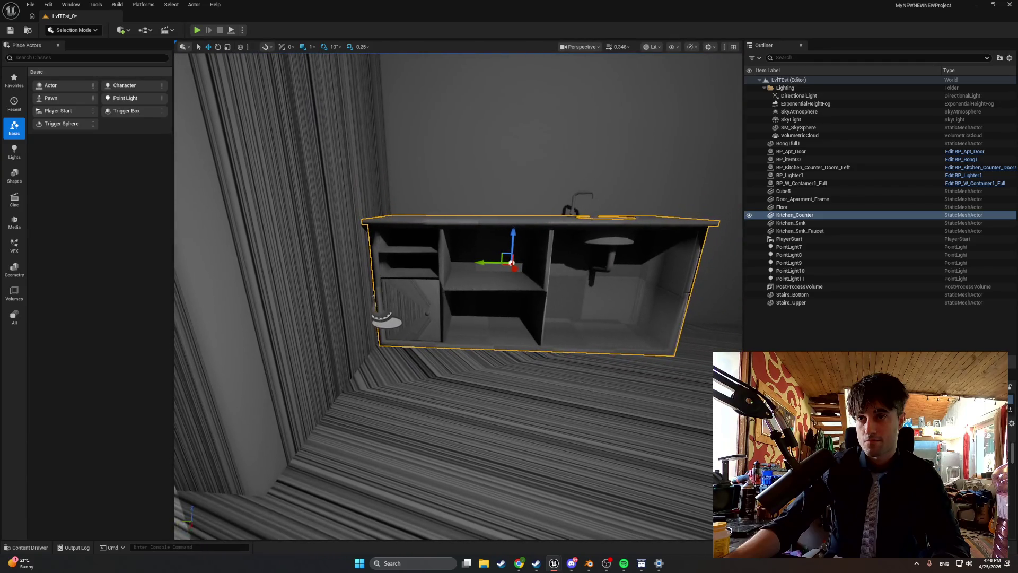
Check the Kitchen_Counter_Doors_Middle mesh, then show the Apartment_Interactables/Kitchen folder with BP_Kitchen_Counter_Doors_Left.
key("ctrl+space")
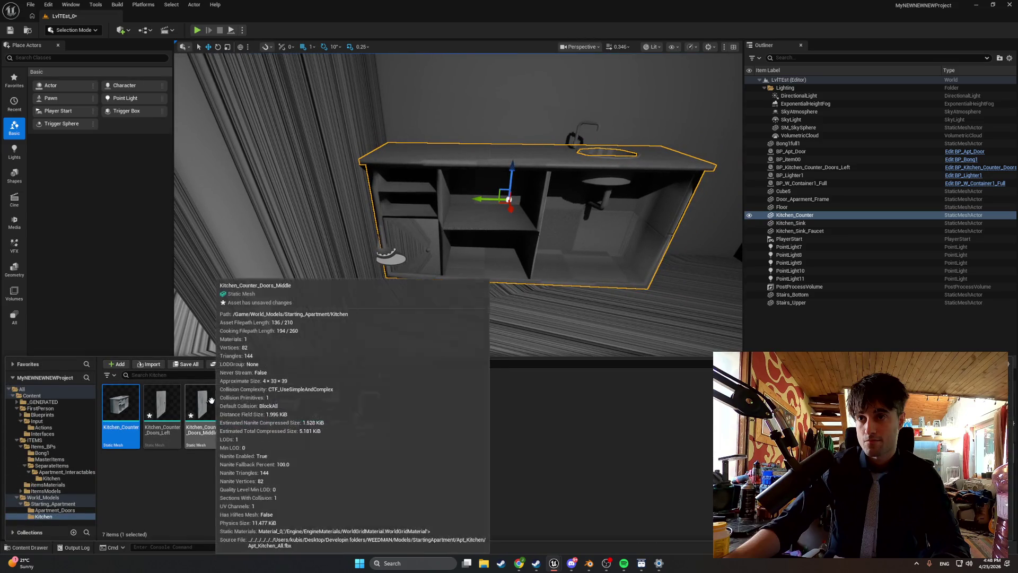
left_click(222, 423)
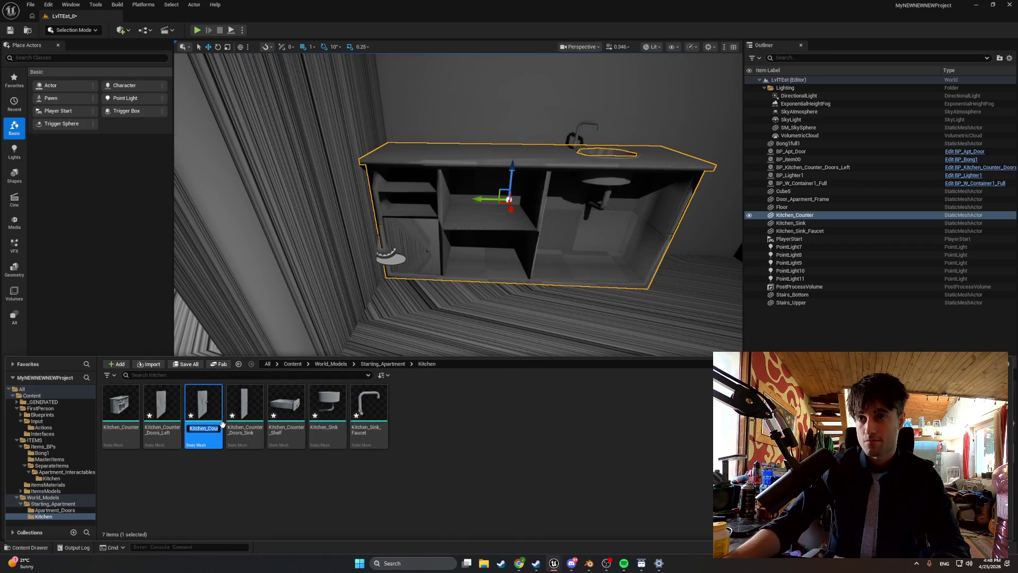
left_click(193, 475)
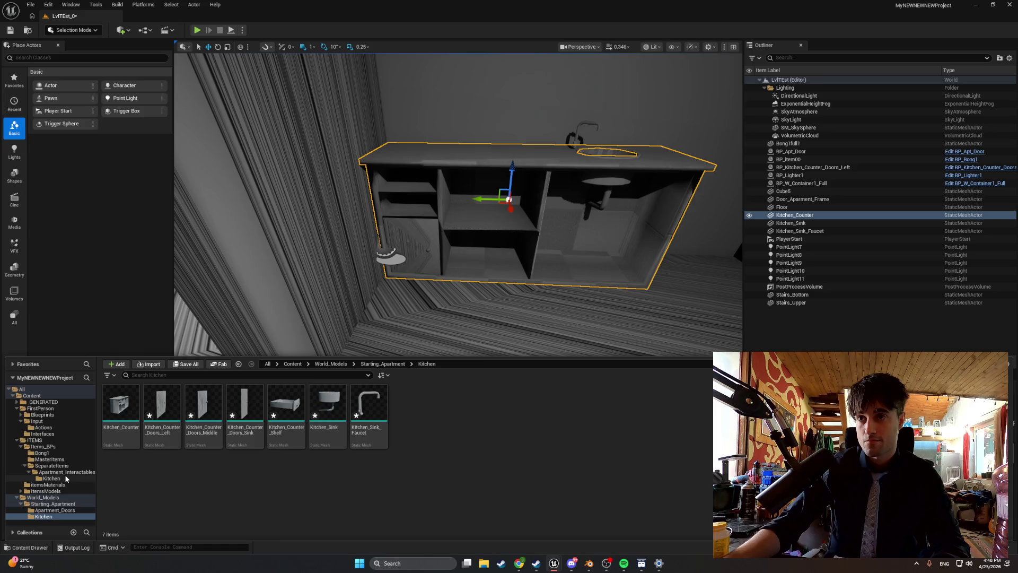
left_click(65, 478)
left_click(126, 406)
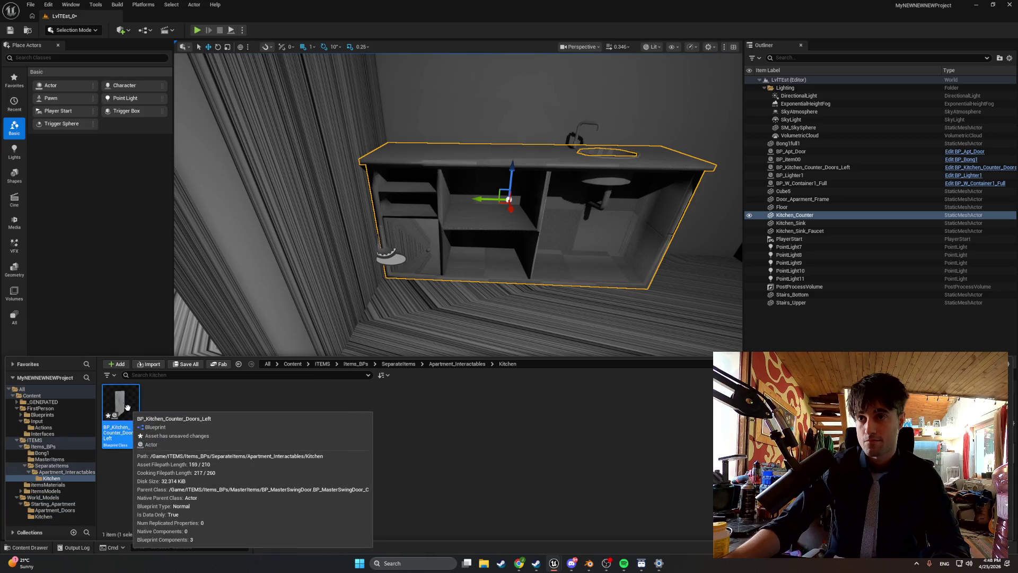
Duplicate BP_Kitchen_Counter_Doors_Left as Kitchen_Counter_Doors_Middle and open the copy.
right_click(126, 406)
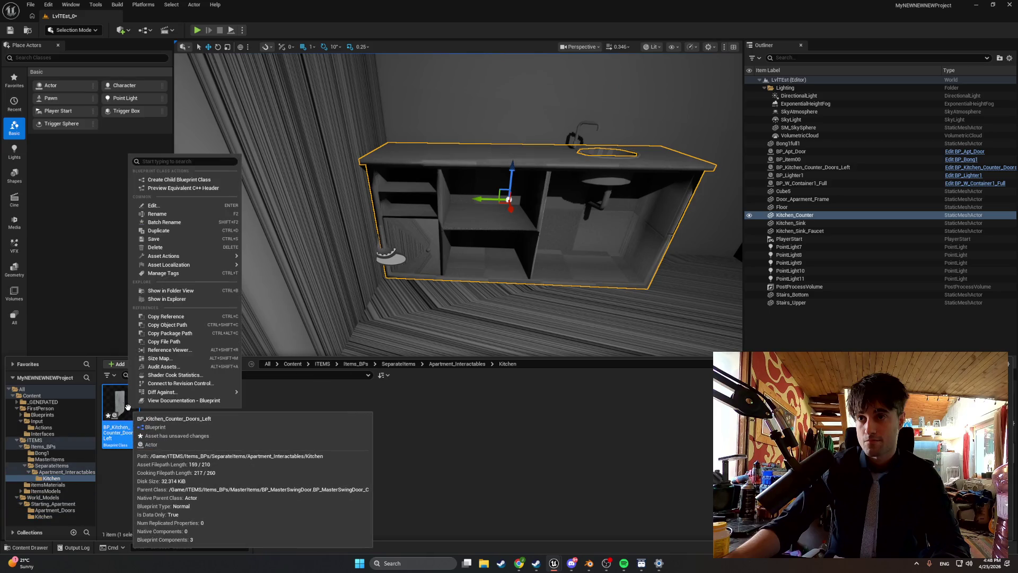
left_click(190, 236)
type("Kitchen_Counter_Doors_Middle")
key("Return")
double_click(159, 407)
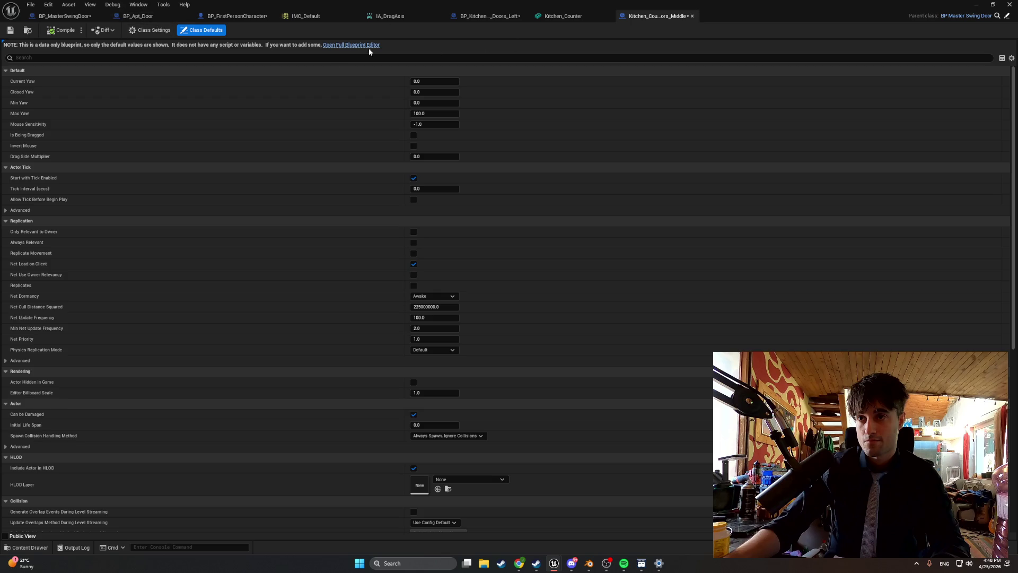
Set its DoorMesh to Kitchen_Counter_Doors_Middle, compile, and return to the level.
left_click(337, 45)
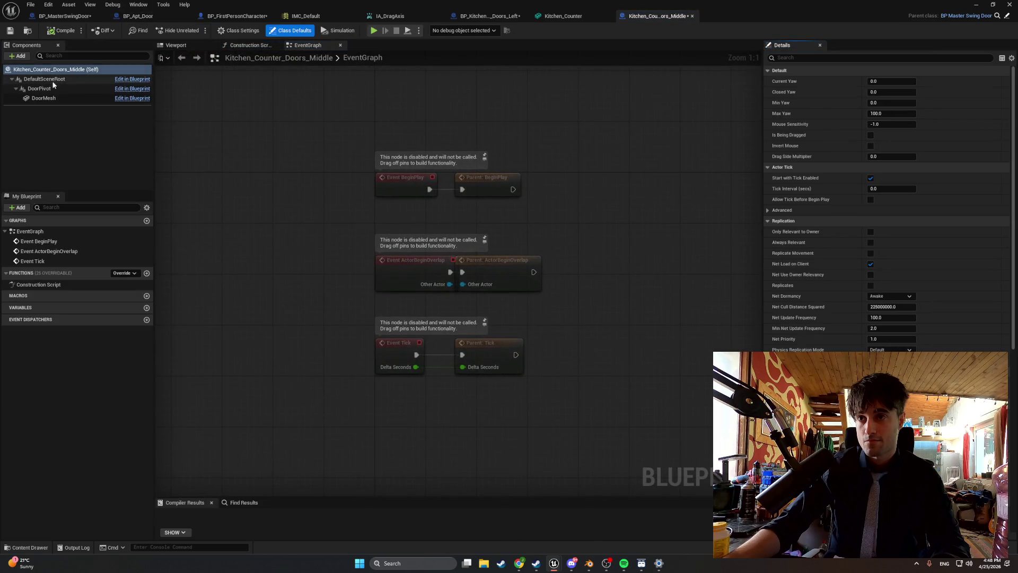
left_click(43, 98)
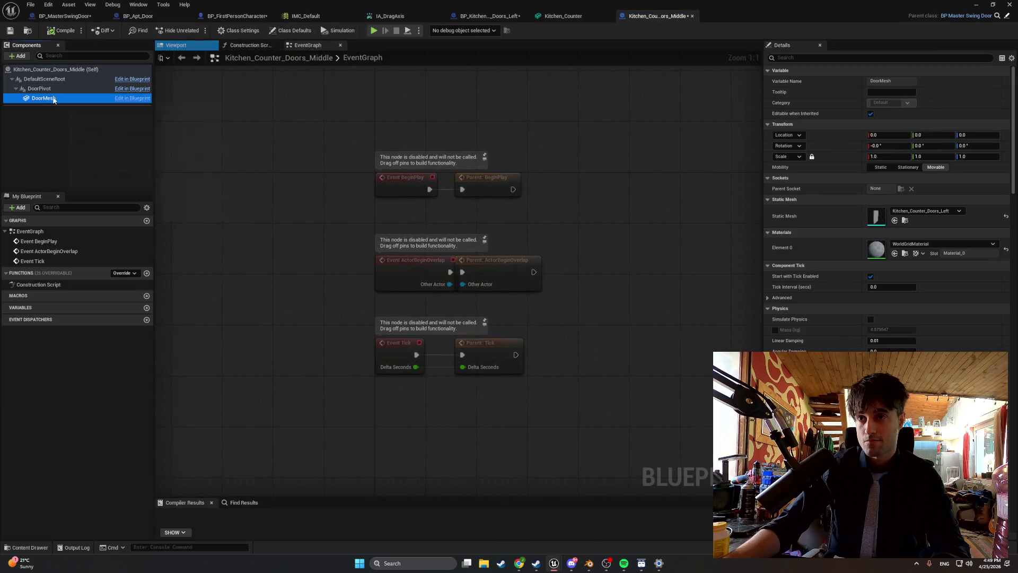
left_click(918, 212)
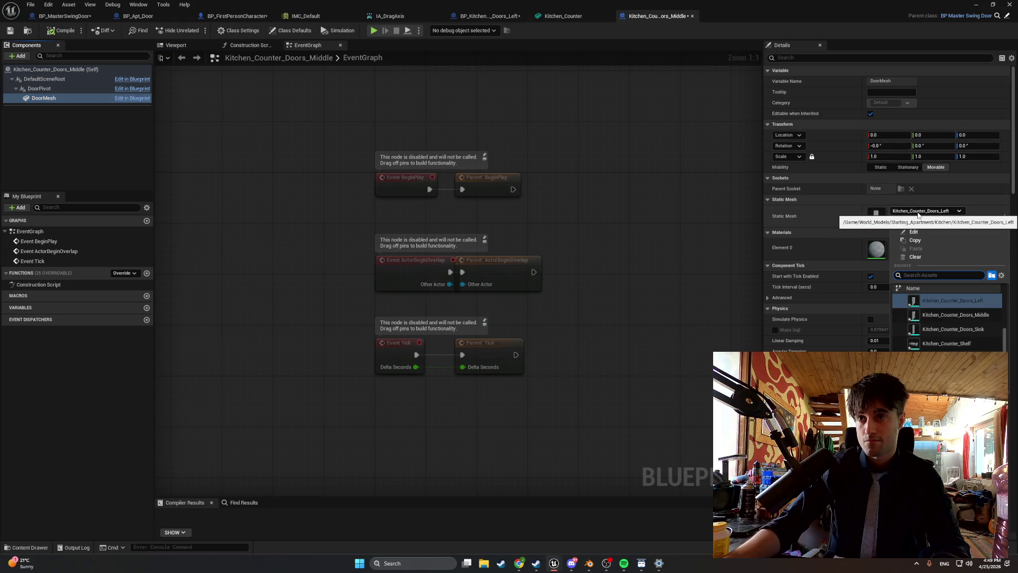
left_click(955, 313)
left_click(49, 34)
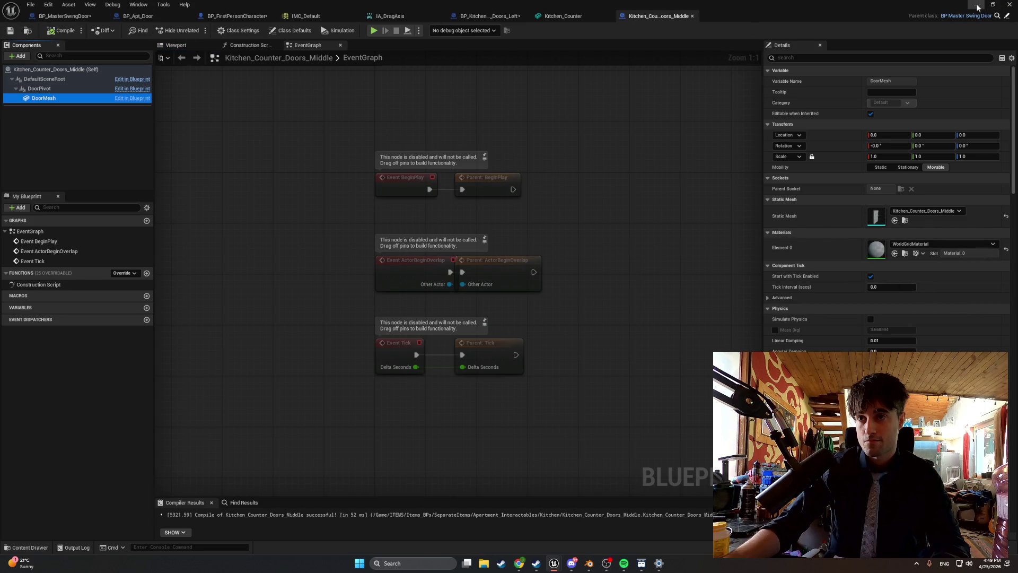
left_click(977, 4)
Place a Kitchen_Counter_Doors_Middle actor near the counter and orbit to face the counter front.
key("ctrl+space")
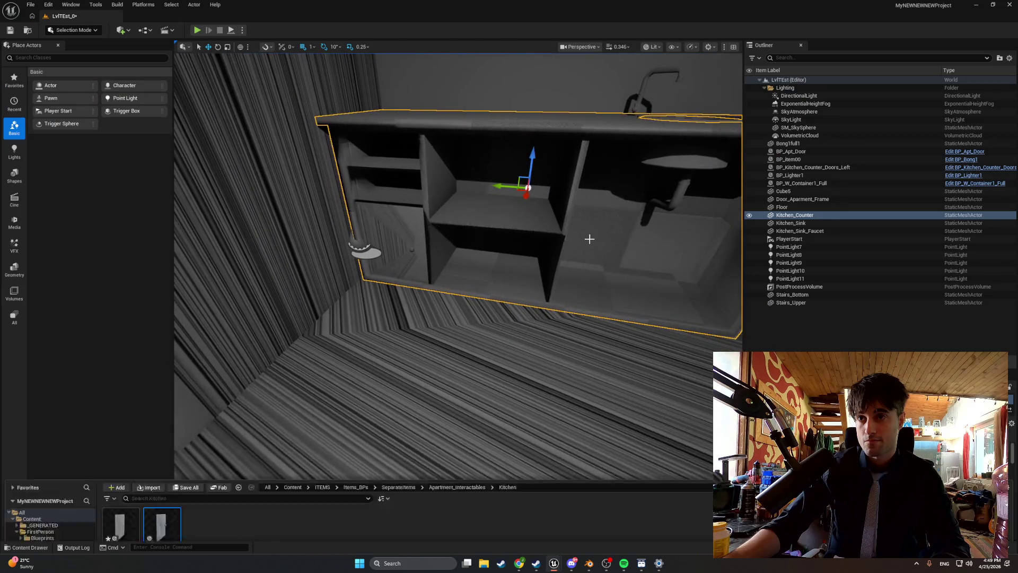
mouse_move(159, 422)
left_mouse_down()
mouse_move(413, 321)
mouse_move(452, 320)
left_mouse_up()
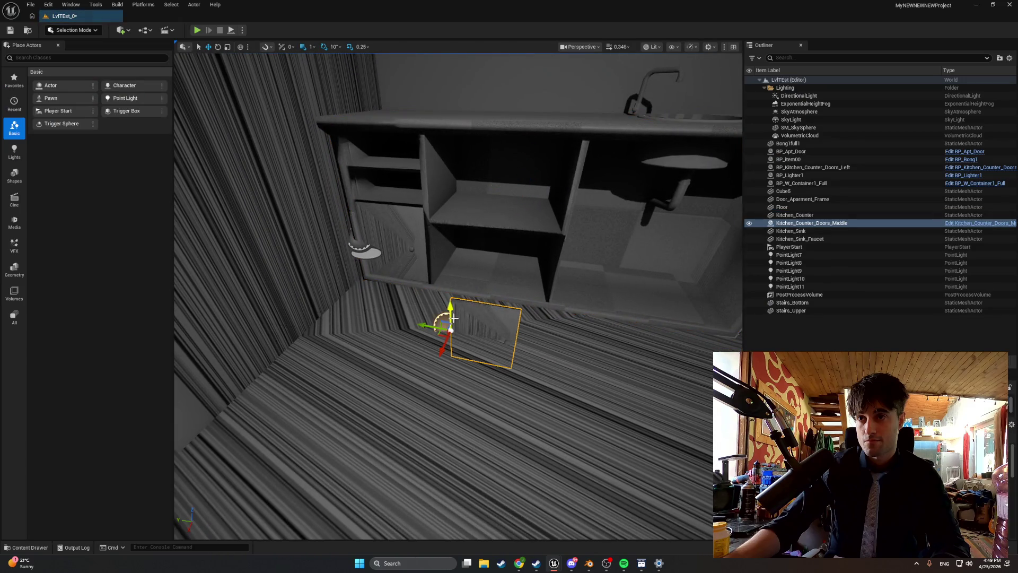
scroll(454, 319, "down", 5)
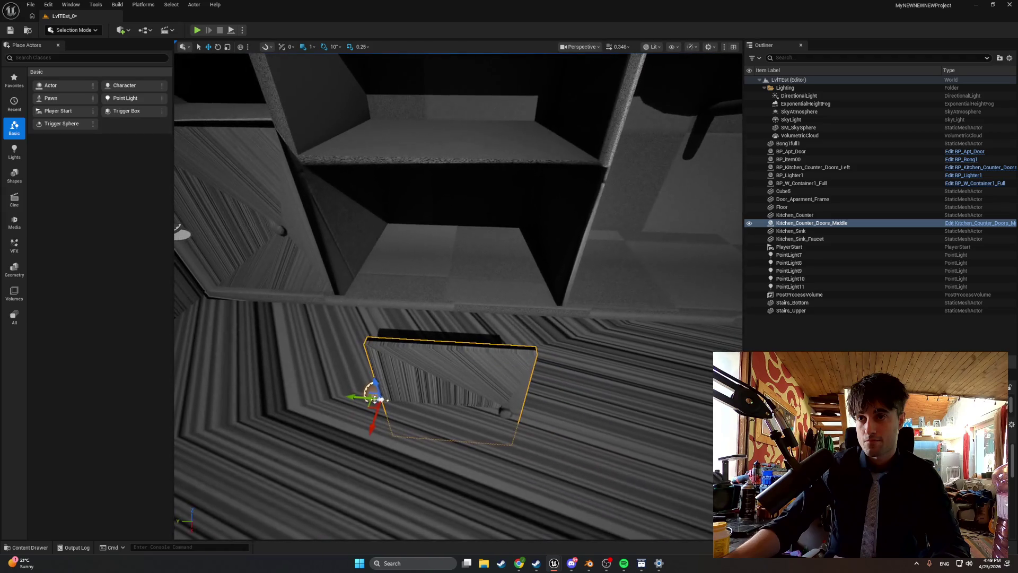
left_click_drag(375, 398, 377, 383)
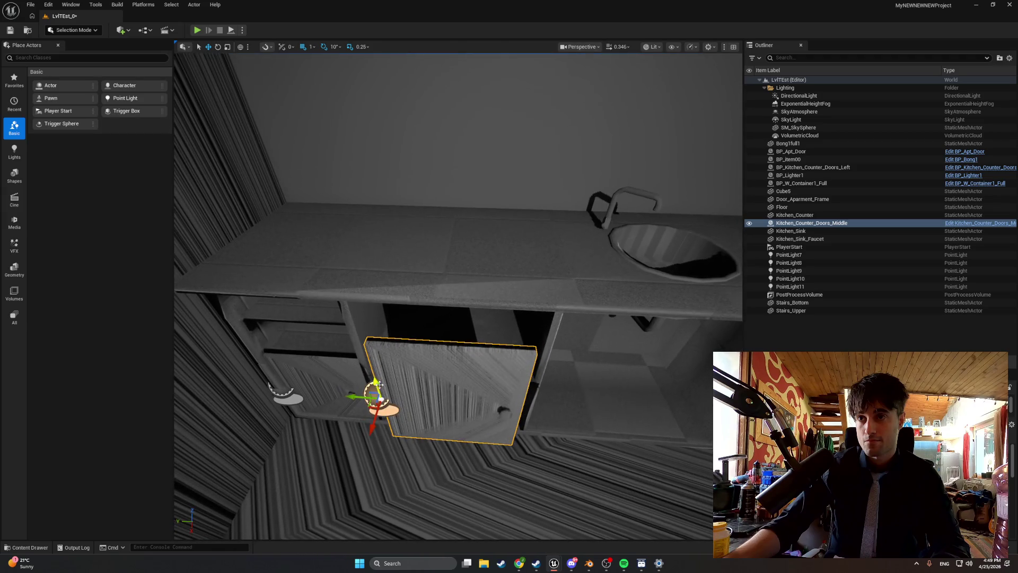
scroll(378, 384, "up", 5)
scroll(378, 384, "down", 8)
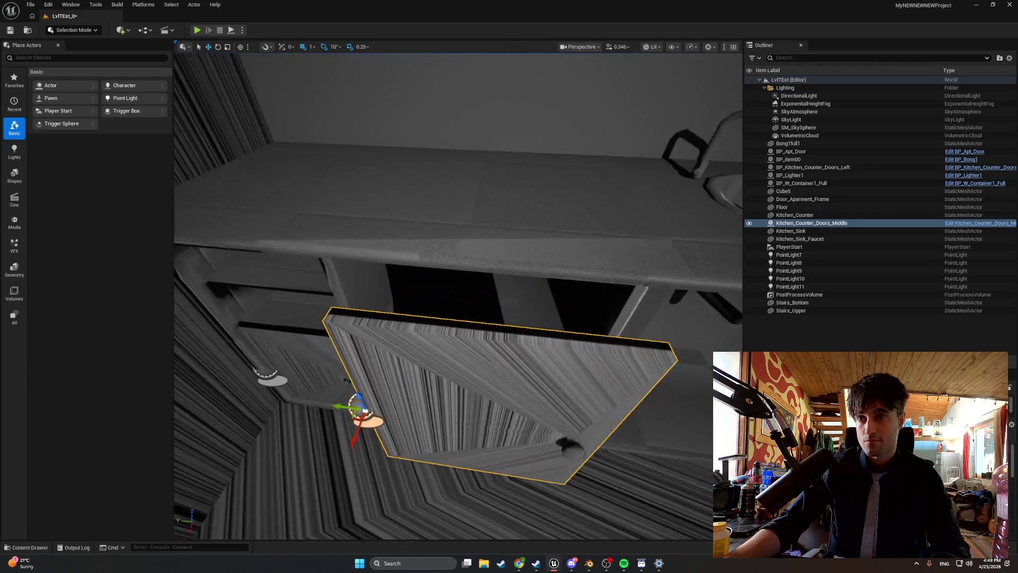
left_click_drag(459, 370, 535, 149)
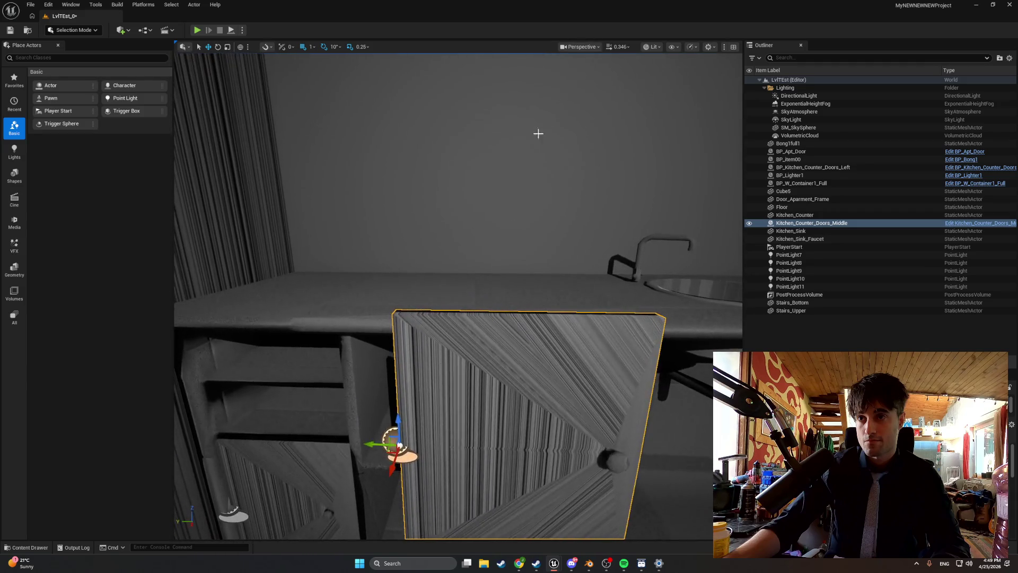
left_click_drag(572, 109, 603, 69)
Switch the viewport to the Front orthographic view.
left_click(584, 47)
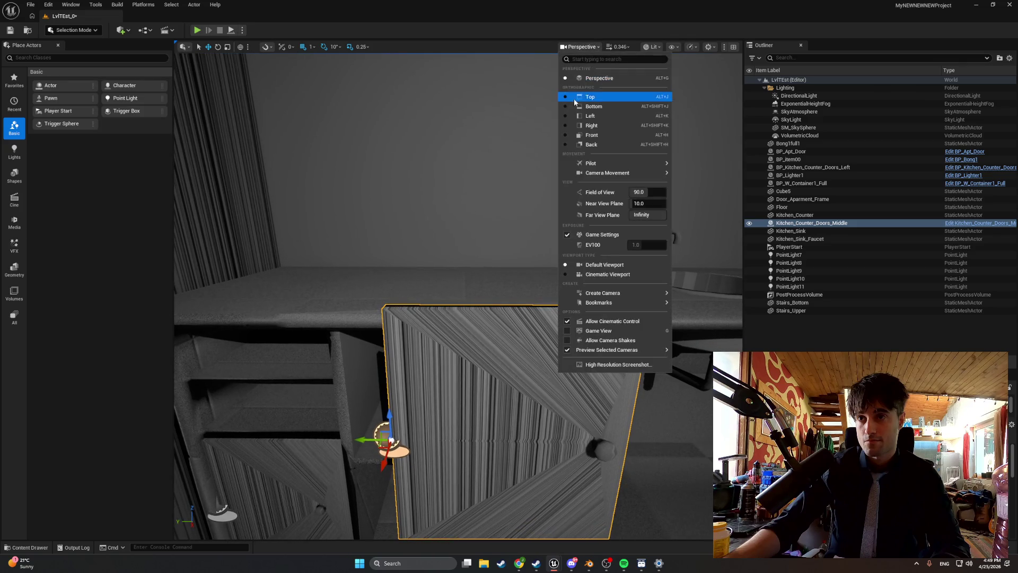
left_click(565, 125)
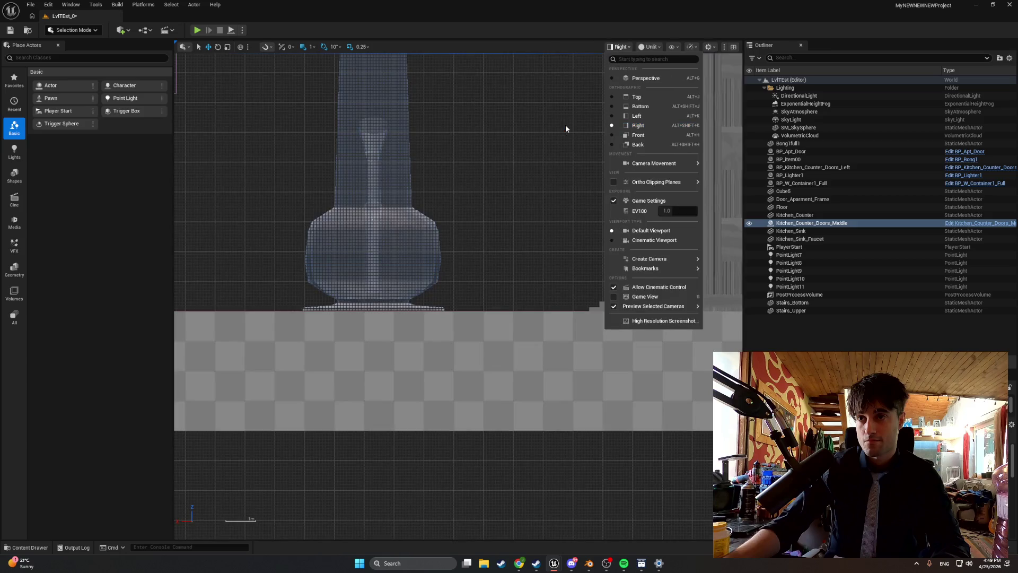
scroll(473, 239, "down", 3)
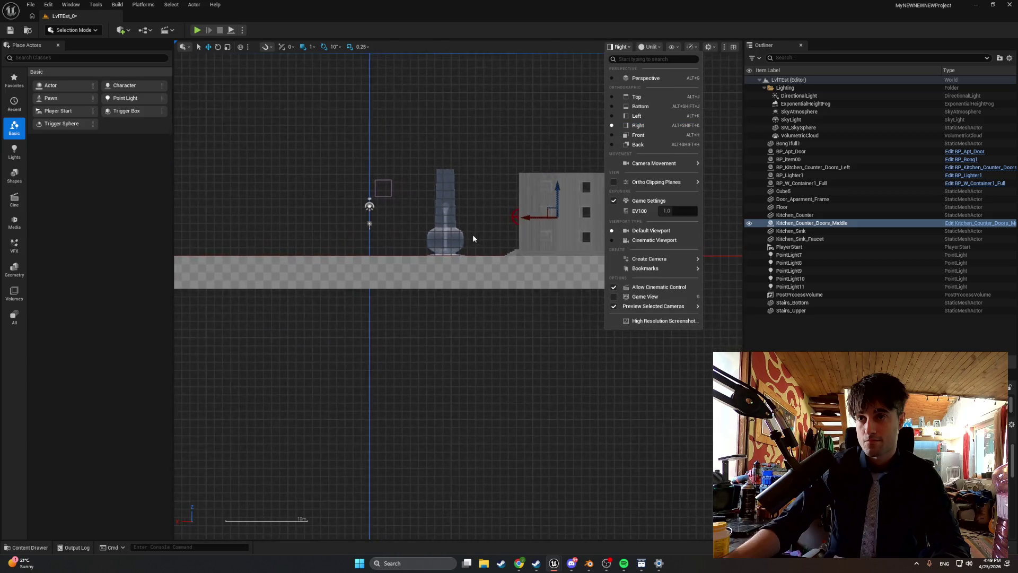
left_click(612, 117)
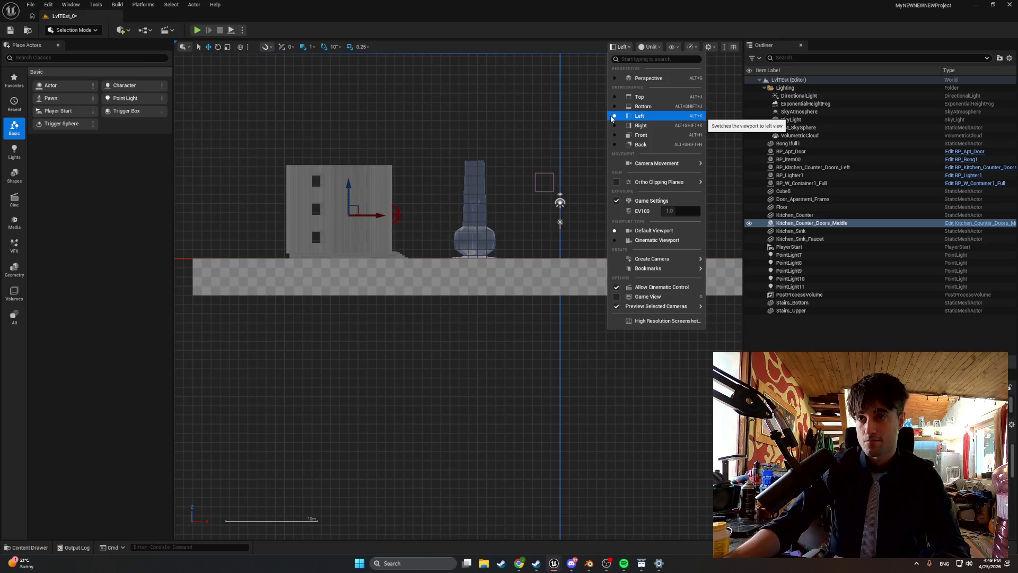
left_click(614, 134)
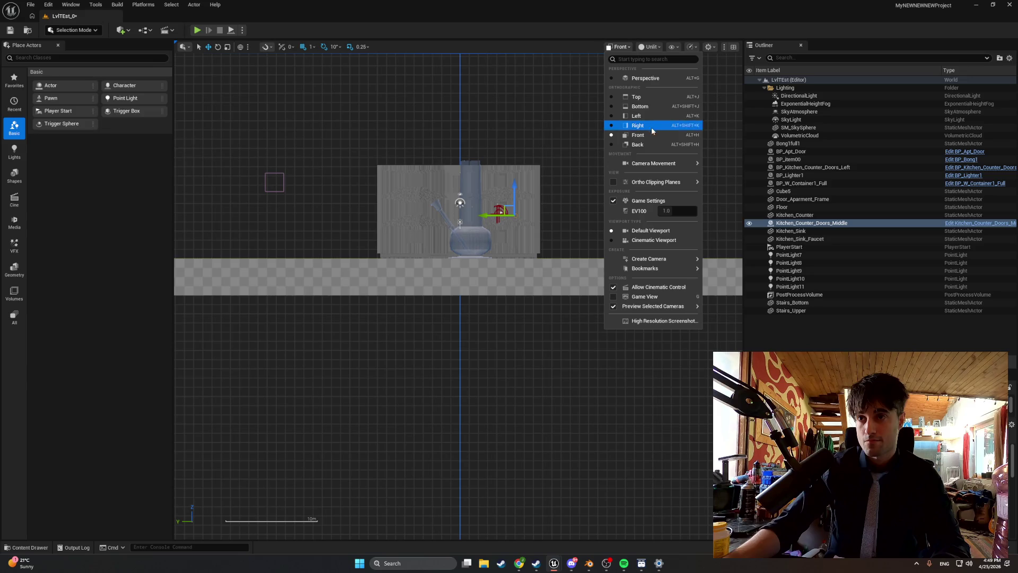
mouse_move(653, 164)
left_click(867, 337)
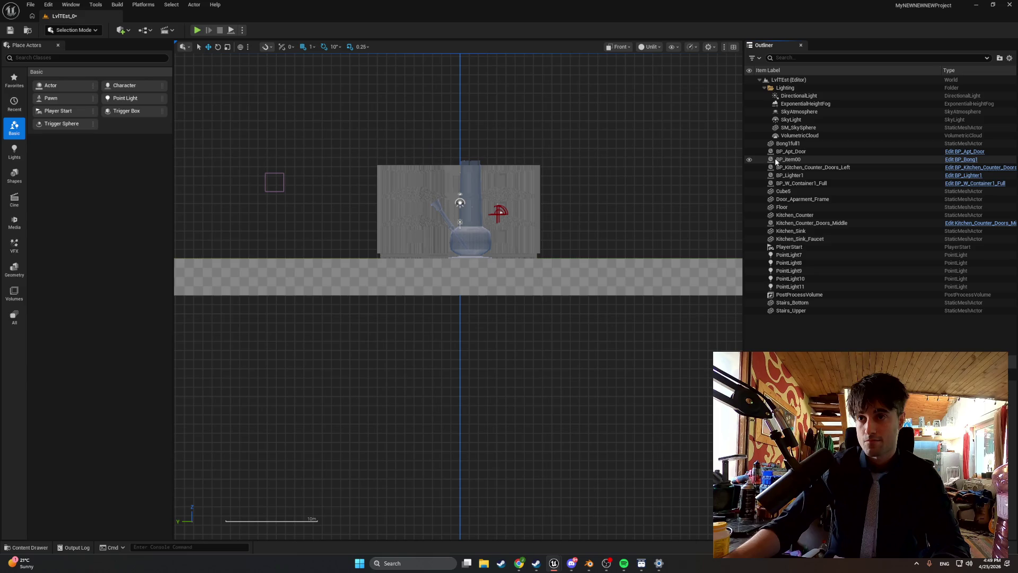
Hide the Cube5 wall and switch the viewport to Lit shading.
left_click(749, 191)
scroll(473, 260, "up", 5)
scroll(471, 241, "up", 8)
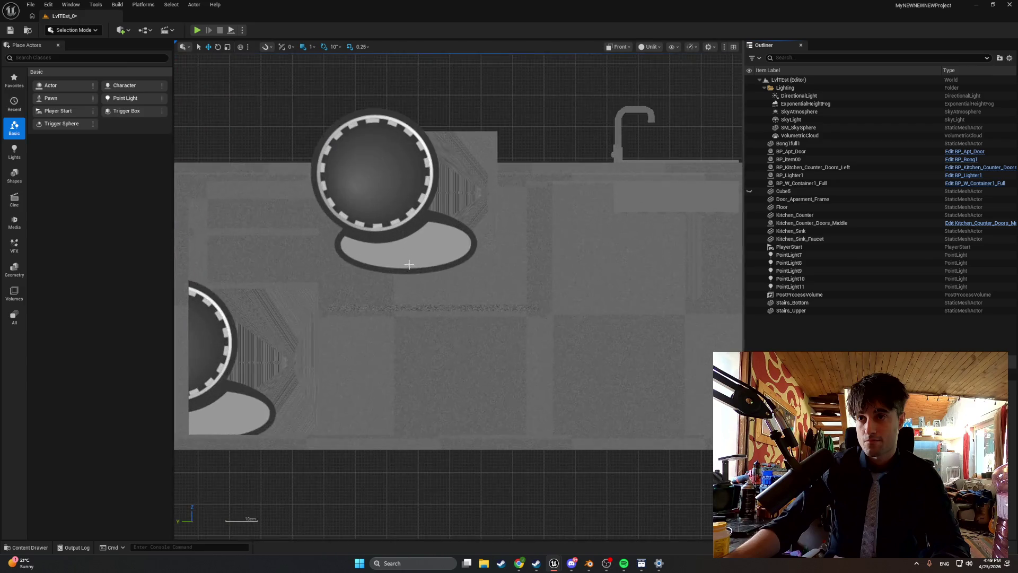
scroll(407, 260, "up", 1)
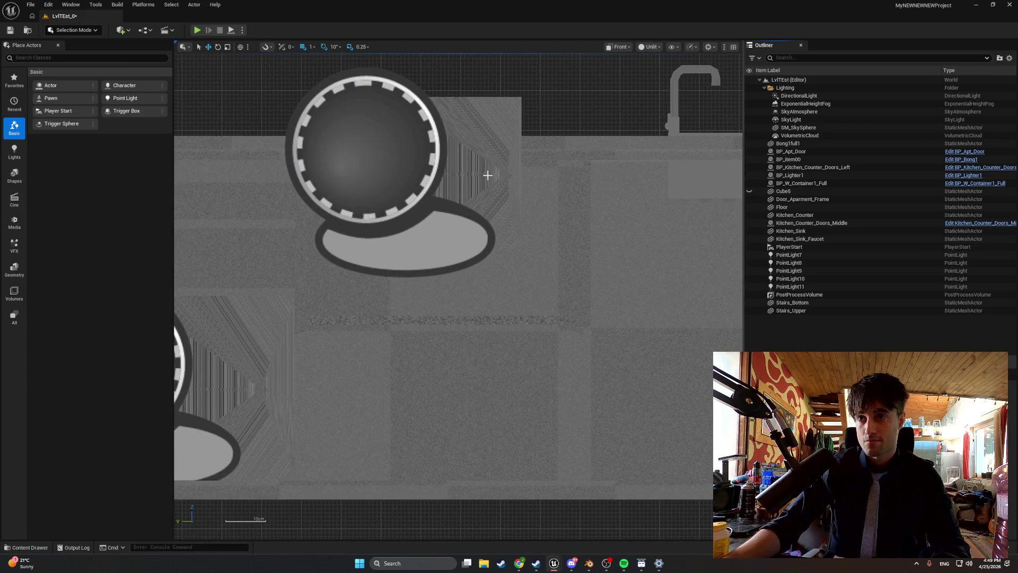
left_click(651, 47)
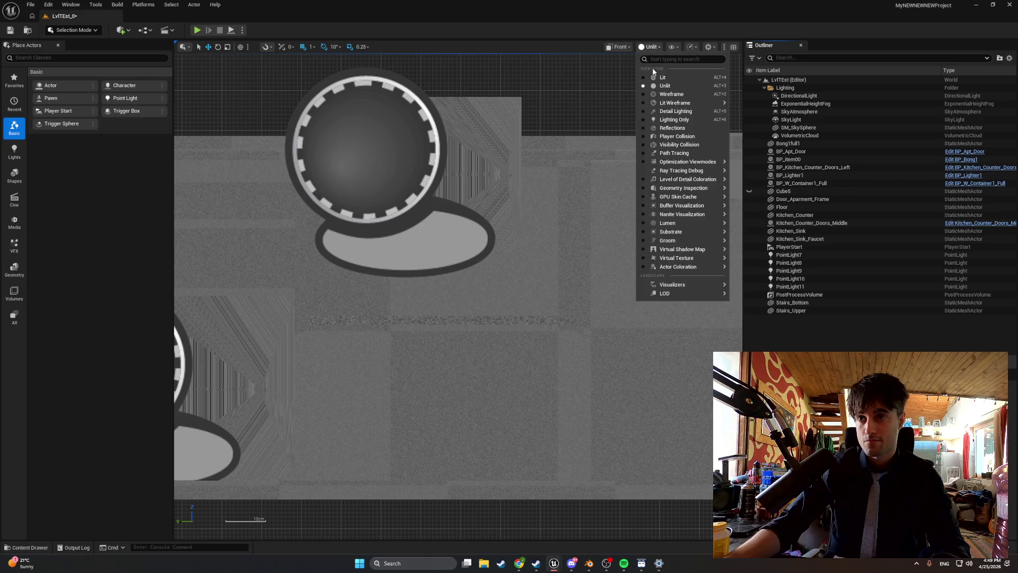
left_click(654, 75)
Select the middle door and lower it into the counter's upper middle opening.
left_click(471, 169)
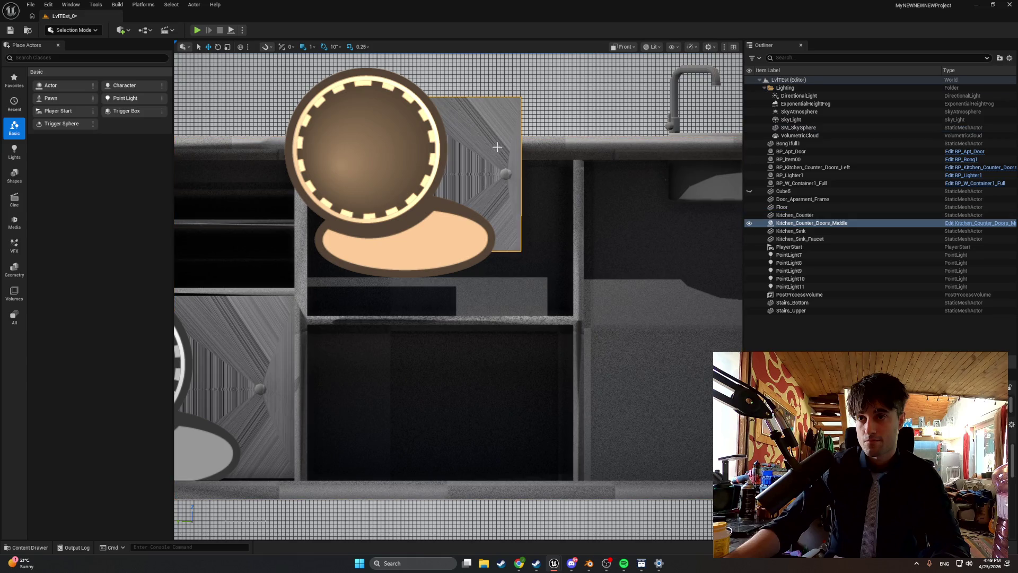
scroll(453, 152, "down", 5)
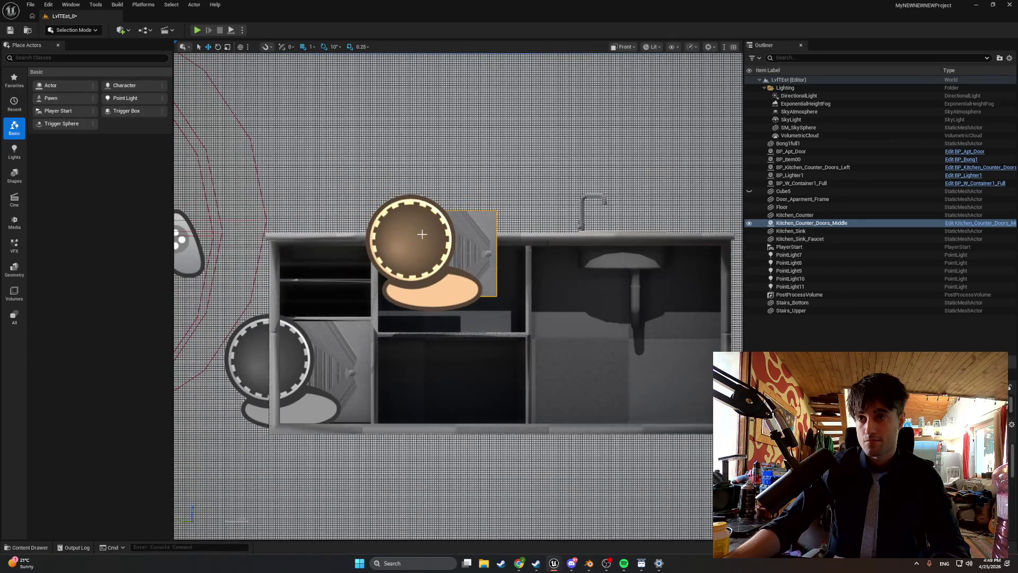
left_click(470, 166)
left_click(383, 238)
left_click_drag(470, 253, 469, 251)
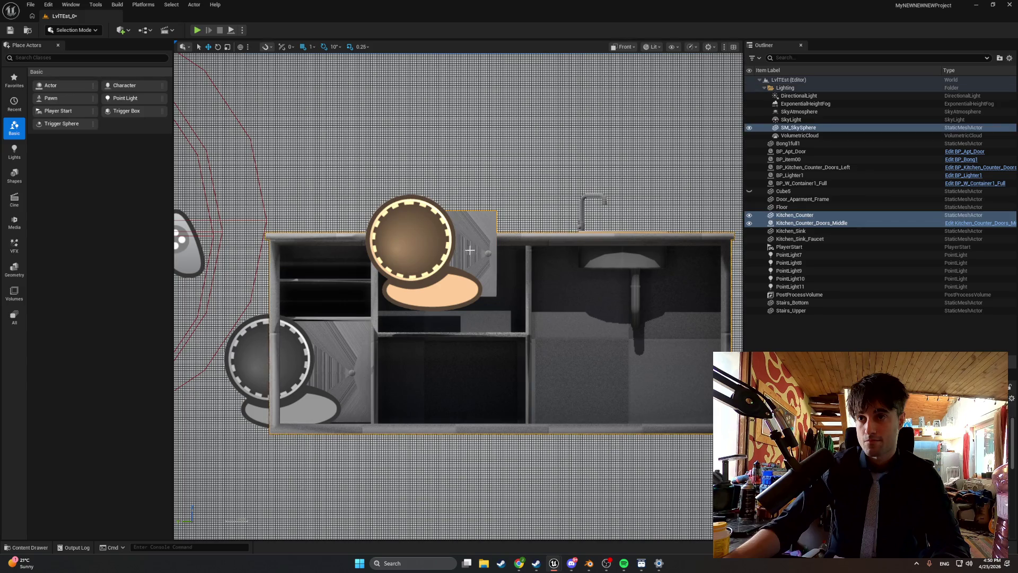
left_click(484, 244)
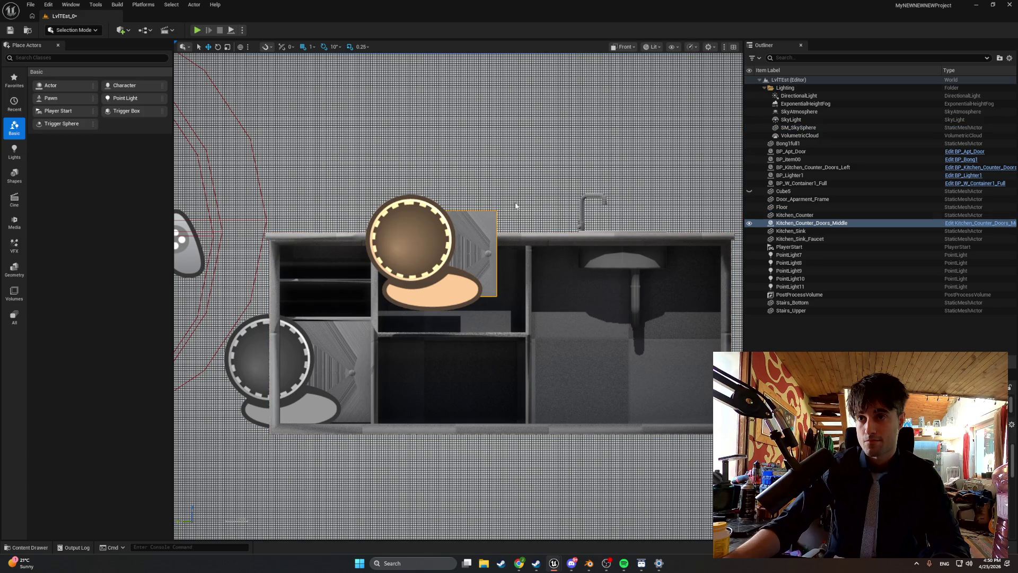
scroll(510, 210, "down", 4)
left_click(501, 220)
scroll(501, 220, "down", 1)
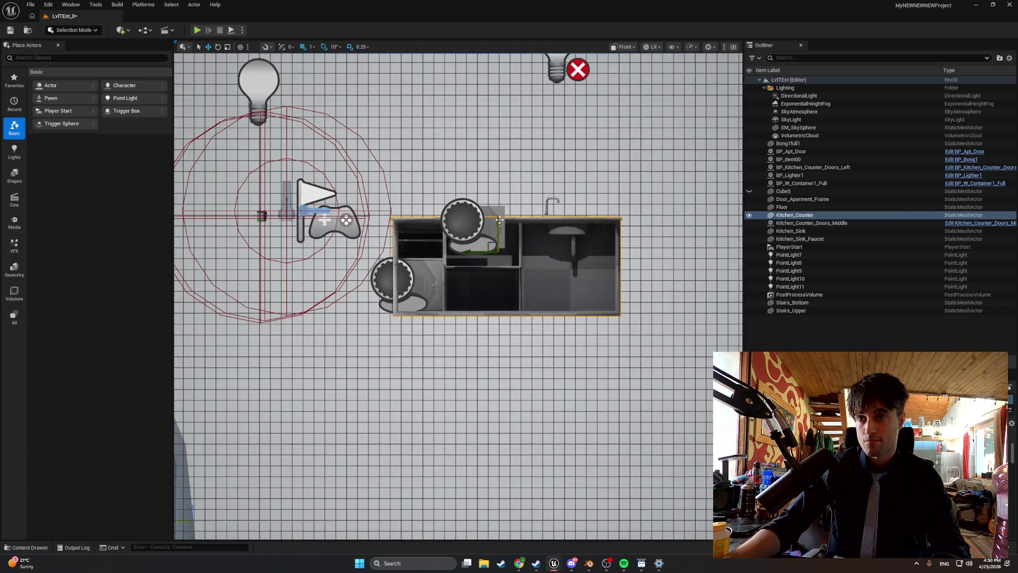
left_click(493, 213)
scroll(468, 205, "up", 3)
scroll(462, 218, "down", 2)
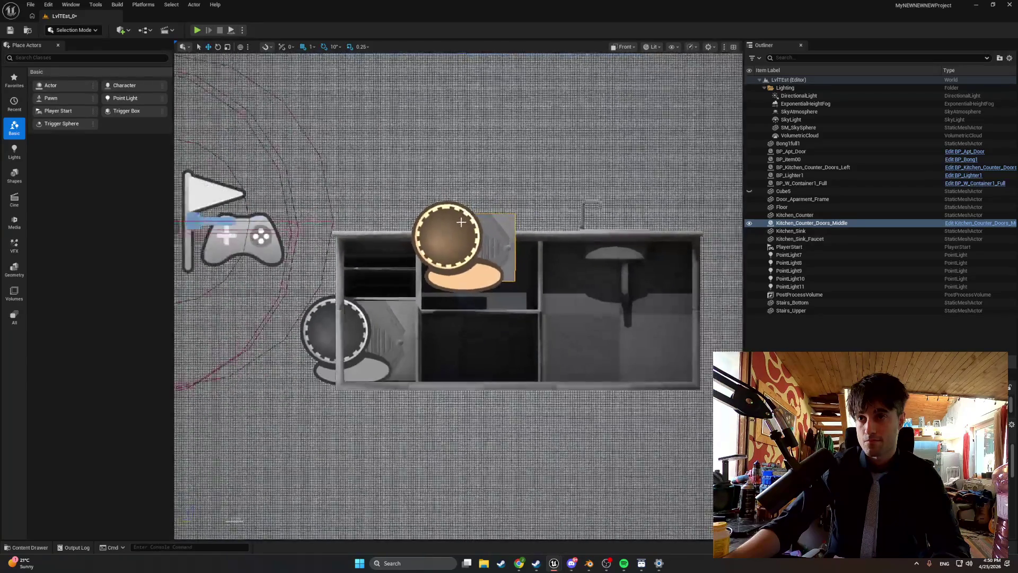
mouse_move(458, 217)
left_mouse_down()
mouse_move(454, 263)
mouse_move(424, 264)
left_mouse_up()
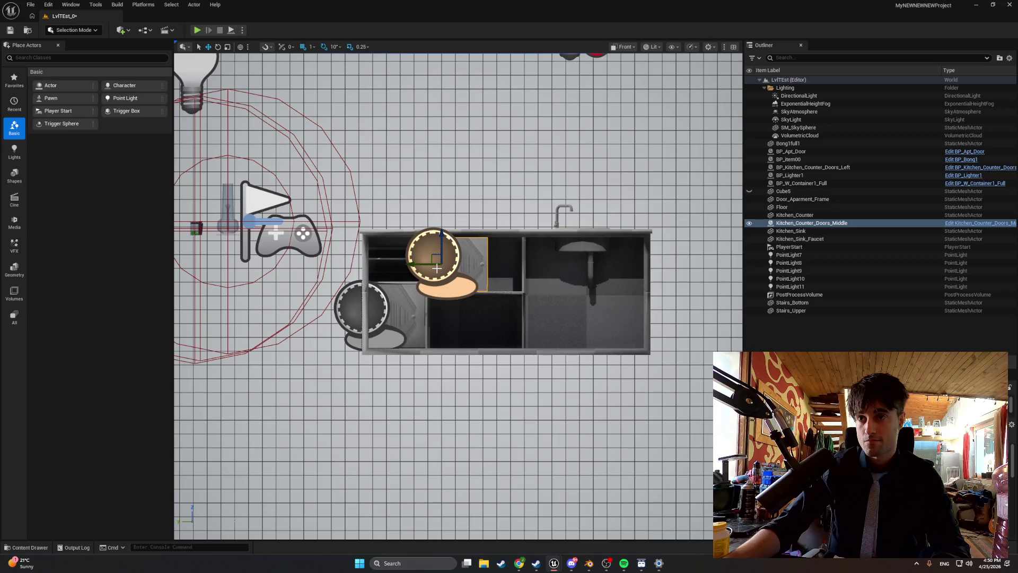
Return to perspective view, frame the whole counter, and duplicate the middle door with Ctrl+D.
left_click(634, 47)
left_click(627, 70)
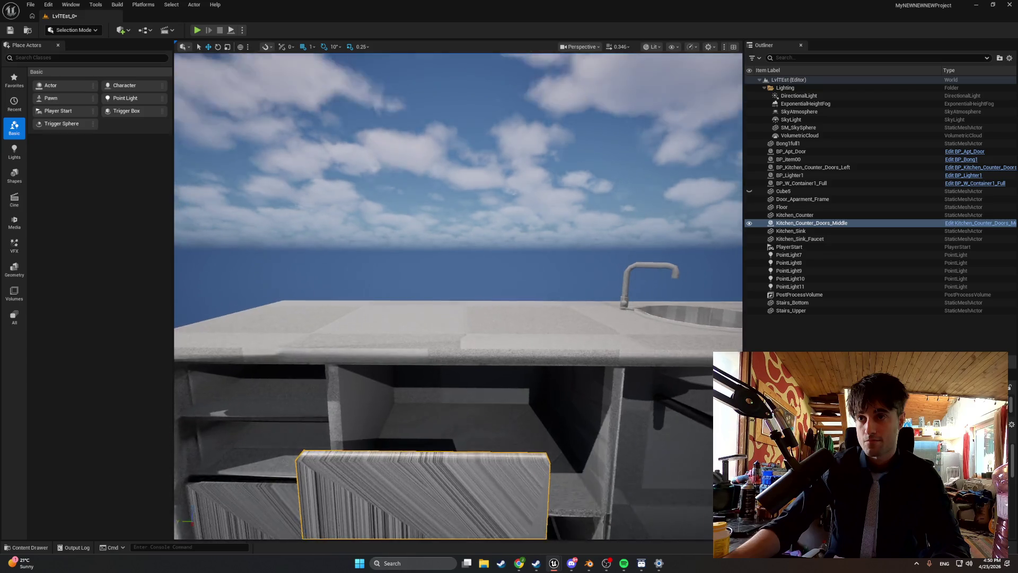
mouse_move(493, 291)
left_mouse_down()
mouse_move(420, 363)
mouse_move(285, 439)
mouse_move(297, 414)
mouse_move(371, 350)
mouse_move(355, 409)
left_mouse_up()
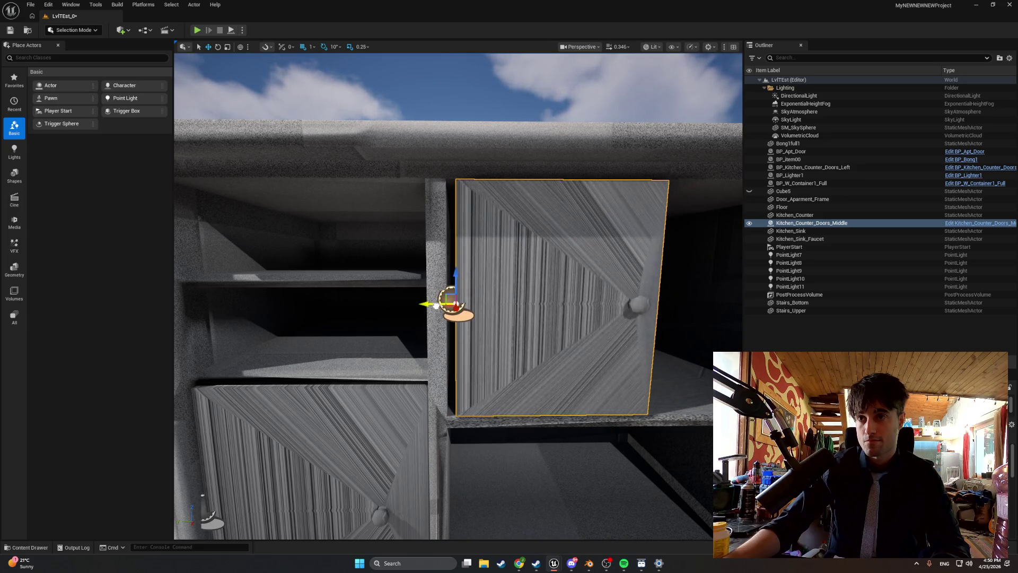
mouse_move(444, 304)
left_mouse_down()
mouse_move(350, 268)
mouse_move(300, 231)
left_mouse_up()
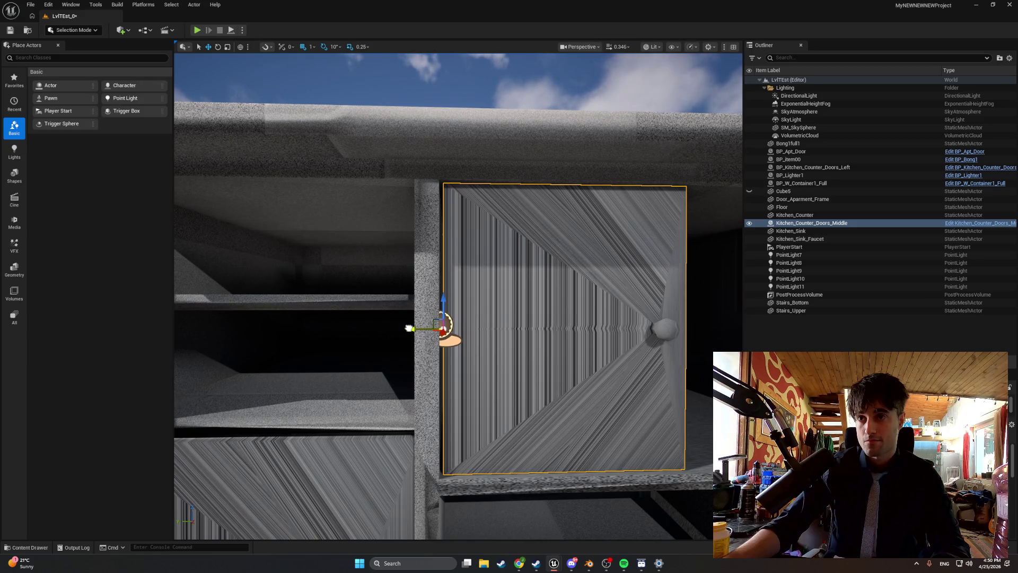
scroll(408, 327, "down", 5)
left_click_drag(512, 314, 511, 314)
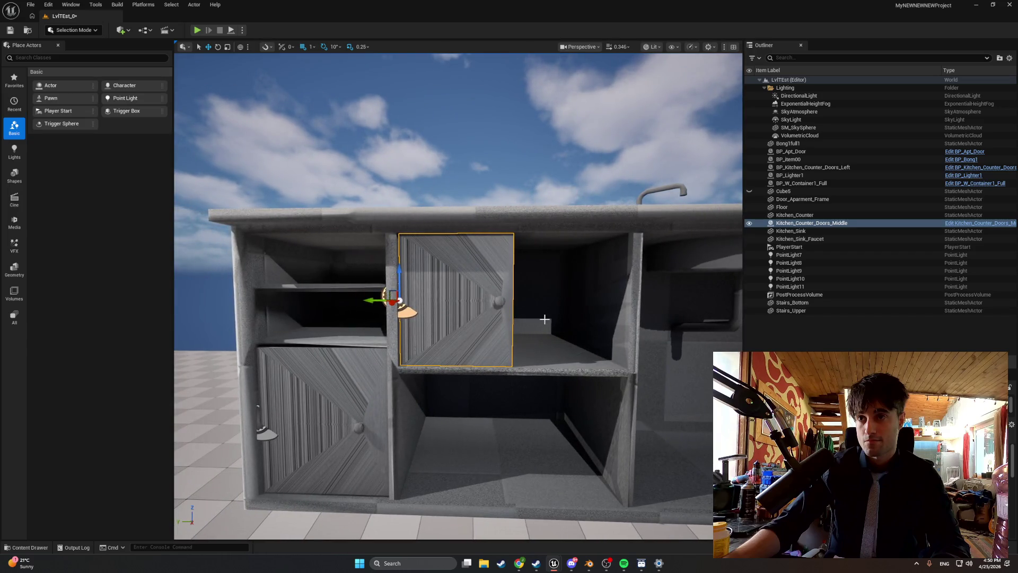
key("ctrl+d")
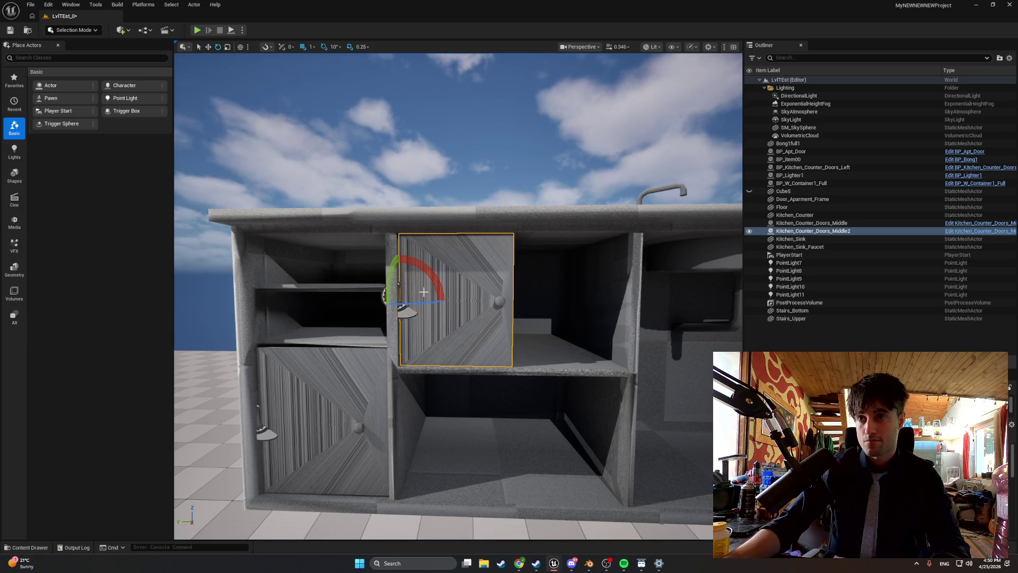
Rotate the duplicate door to hinge on the right and slide it into the right-hand opening.
mouse_move(422, 271)
left_mouse_down()
mouse_move(388, 312)
mouse_move(430, 354)
mouse_move(400, 362)
left_mouse_up()
left_click_drag(359, 313, 599, 314)
key("f")
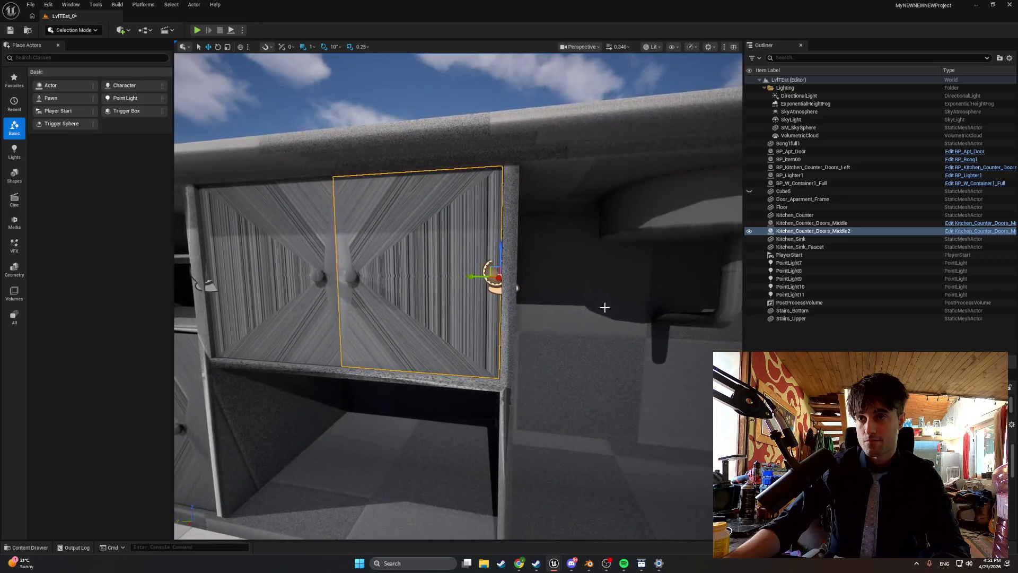
In Blender, save Apt_Kitchen_All.blend when prompted before opening another file.
left_click(587, 568)
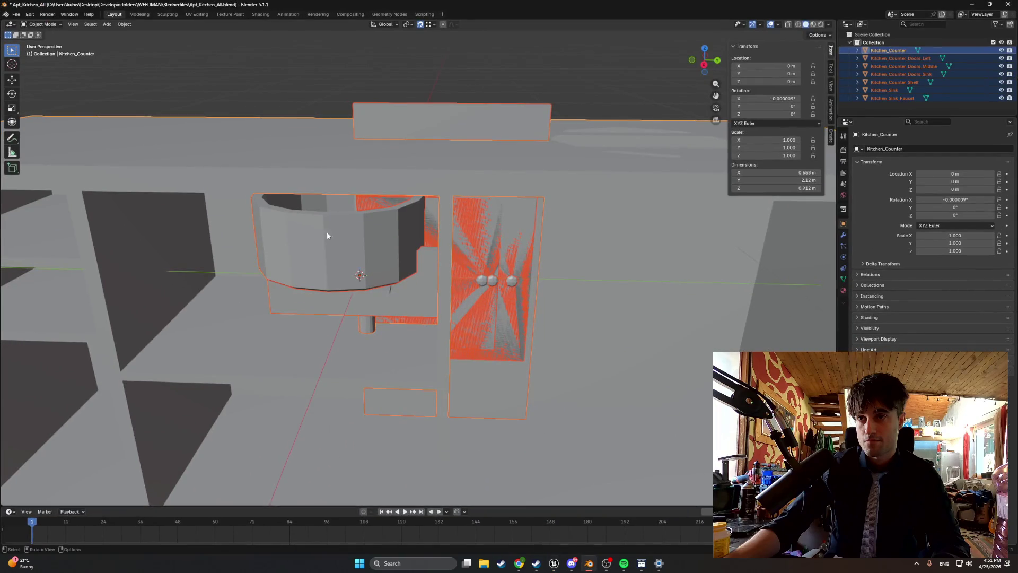
left_click(8, 16)
left_click(24, 33)
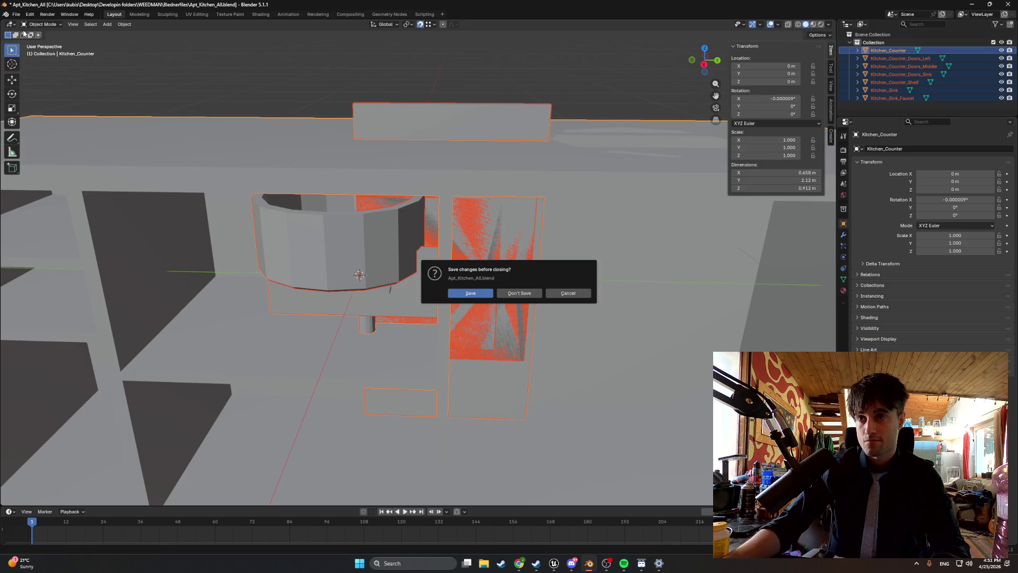
left_click(472, 294)
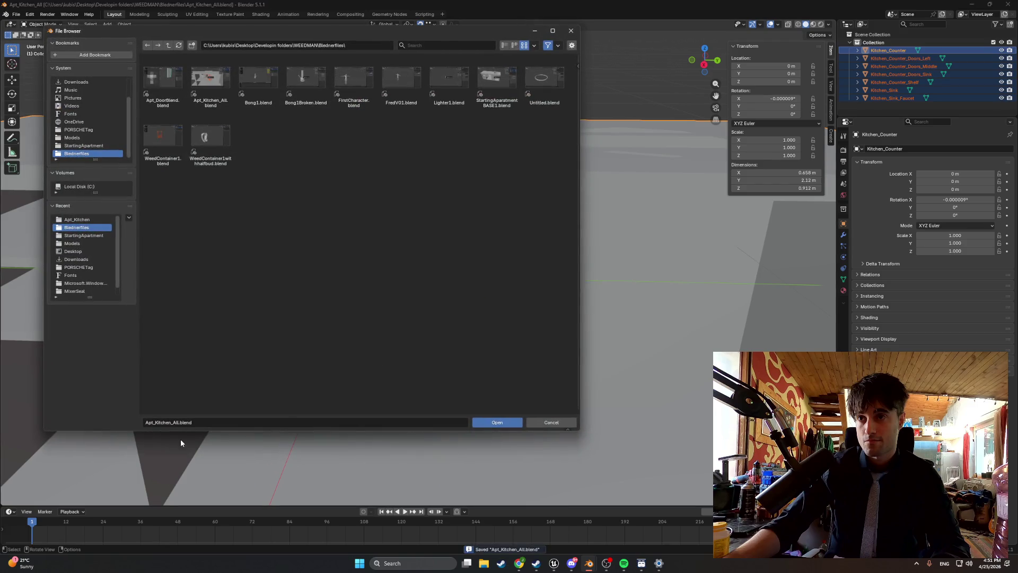
left_click(499, 422)
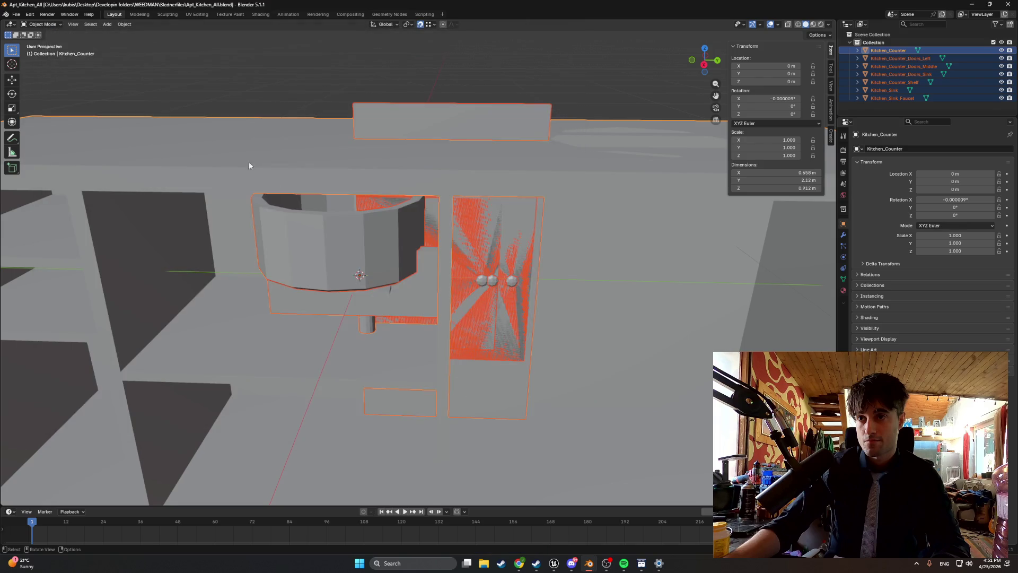
Open the StartingApartmentBASE1.blend base scene.
left_click(15, 15)
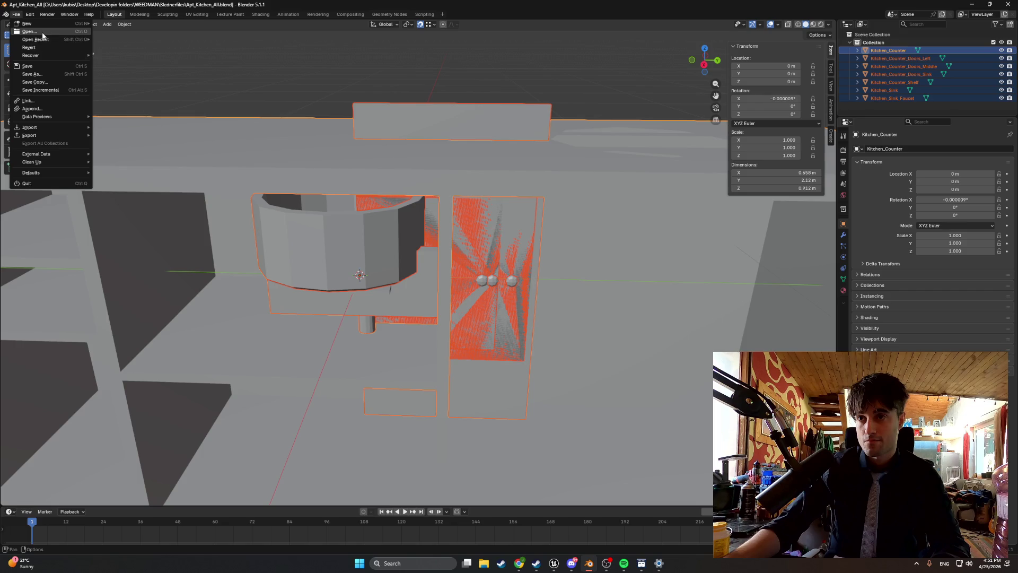
left_click(43, 36)
double_click(497, 81)
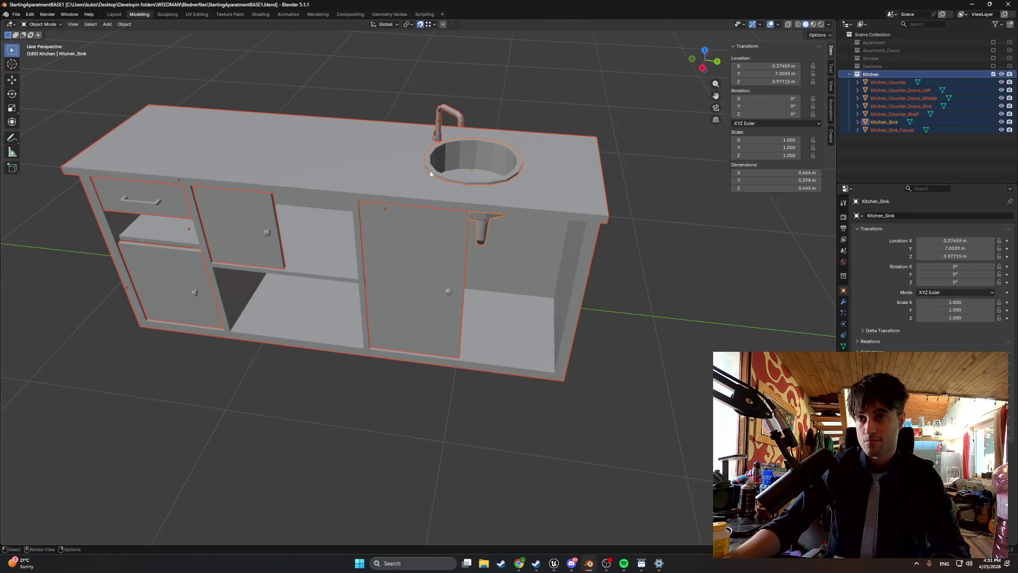
Copy and paste the middle counter door in place as Kitchen_Counter_Doors_Middle.001.
scroll(405, 212, "up", 3)
left_click(130, 190)
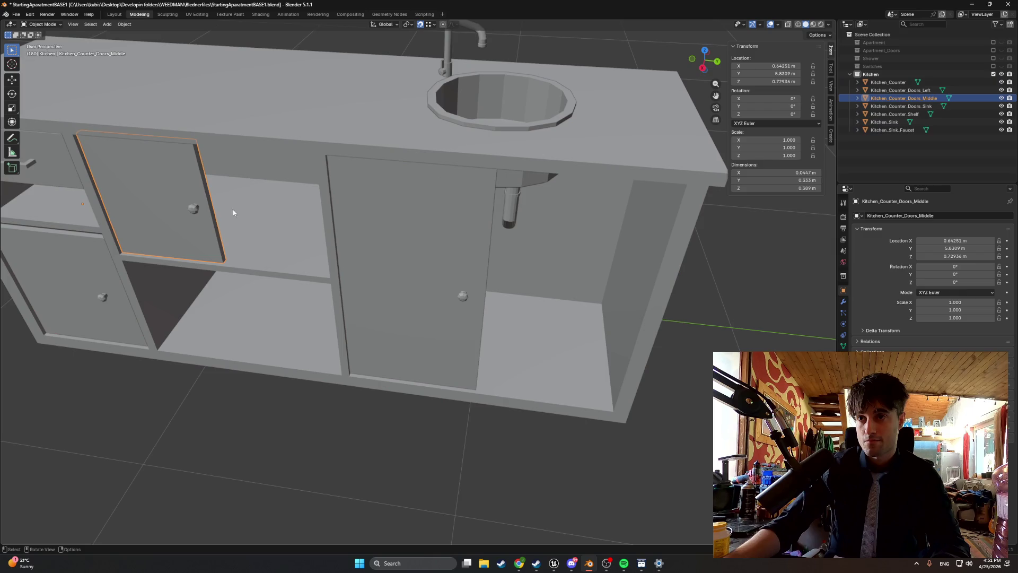
key("Tab")
key("Tab")
left_click_drag(186, 198, 475, 207)
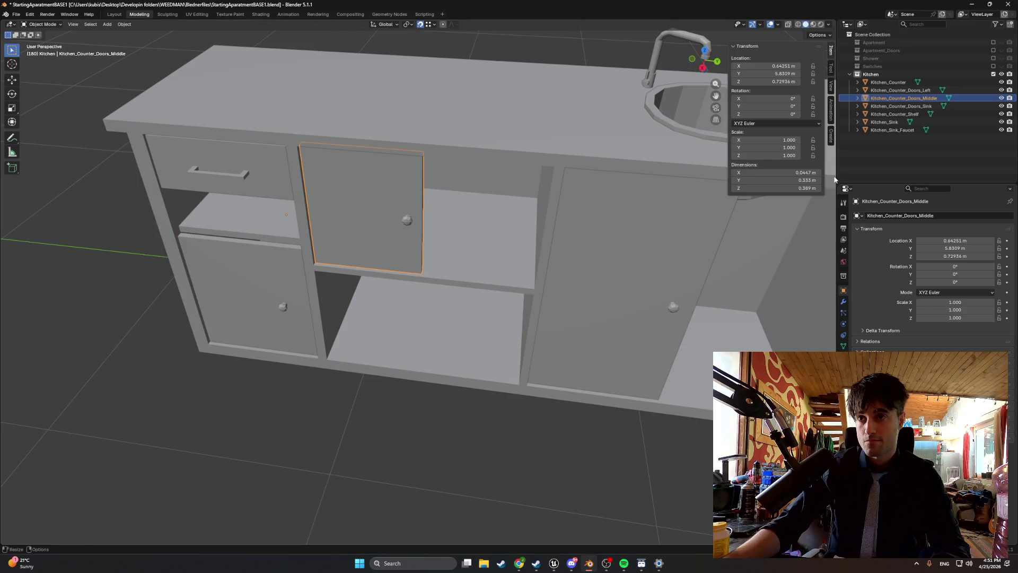
left_click(883, 149)
left_click(888, 98)
key("ctrl+c")
key("ctrl+v")
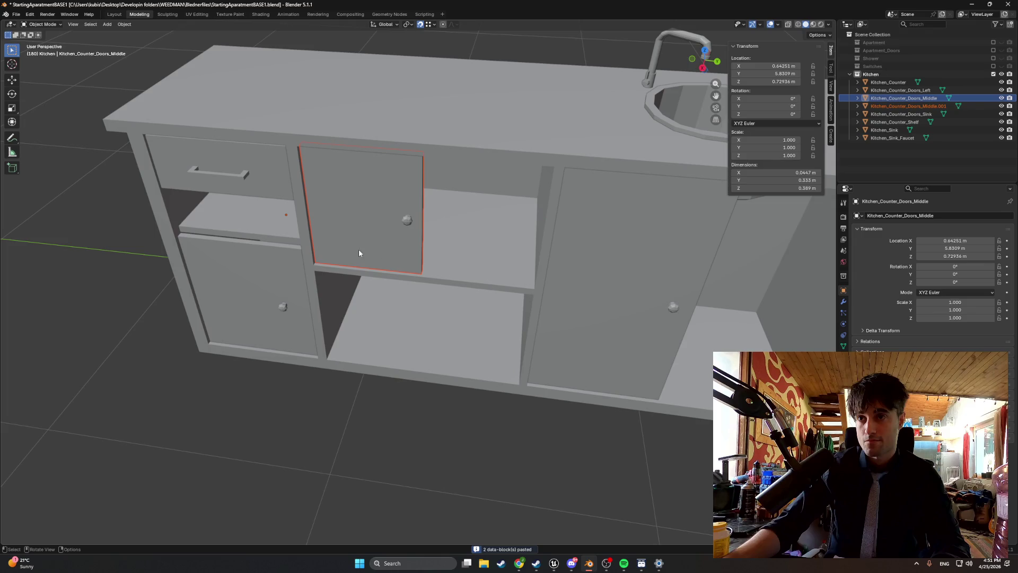
Test-move the pasted door along the Y axis, then undo the move.
key("g")
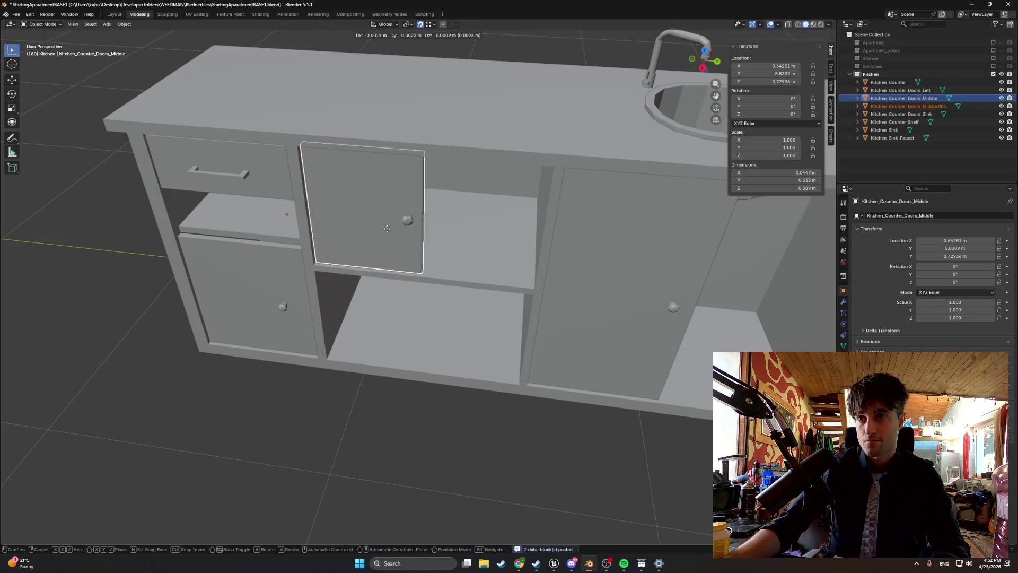
key("y")
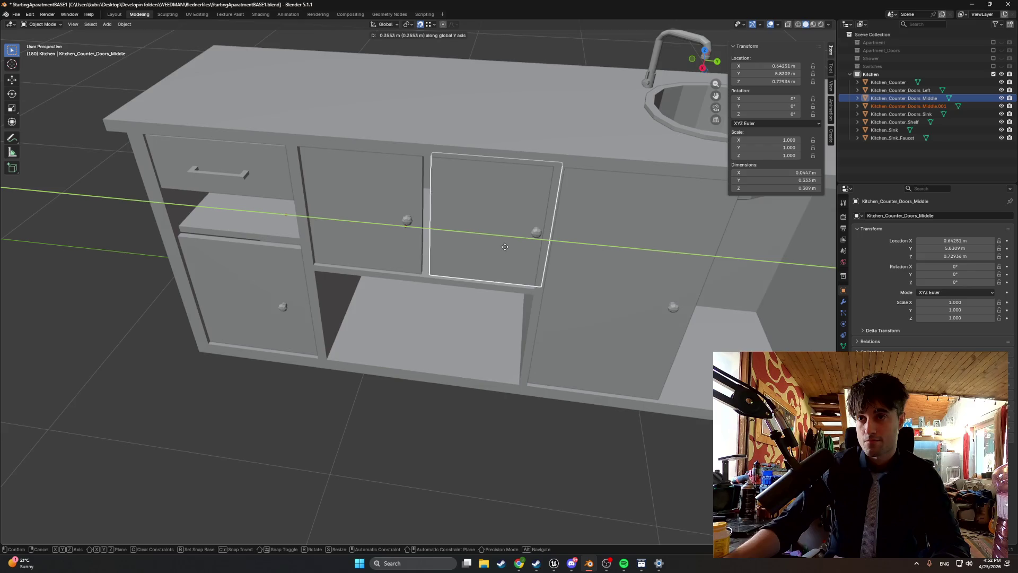
left_click(498, 248)
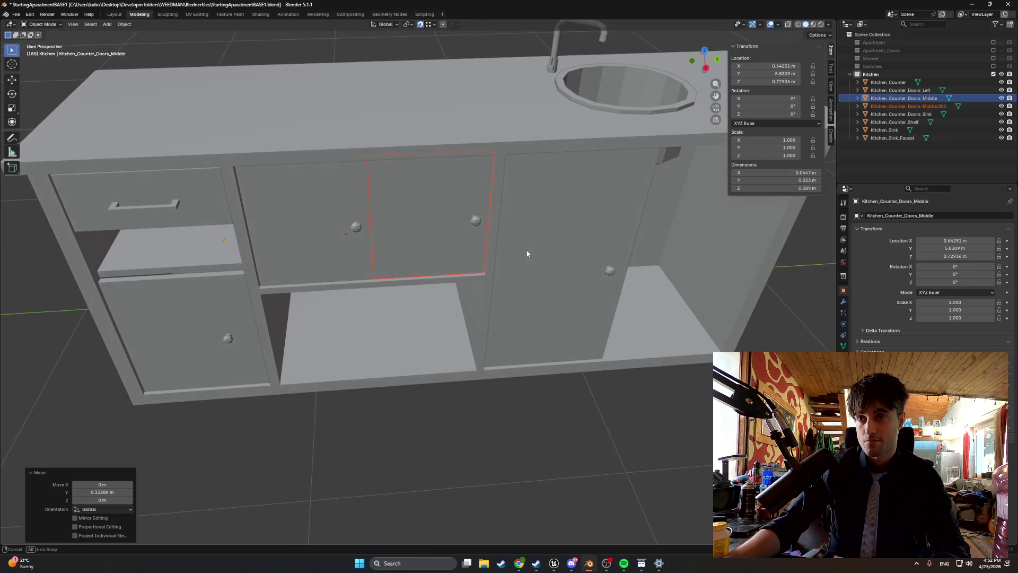
right_click(473, 250)
key("ctrl+z")
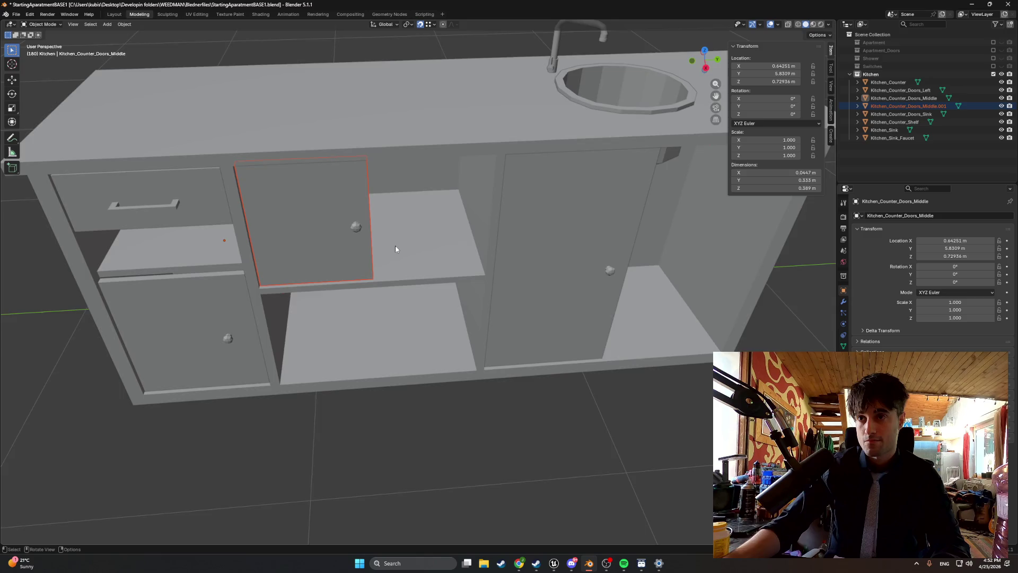
left_click_drag(393, 250, 373, 245)
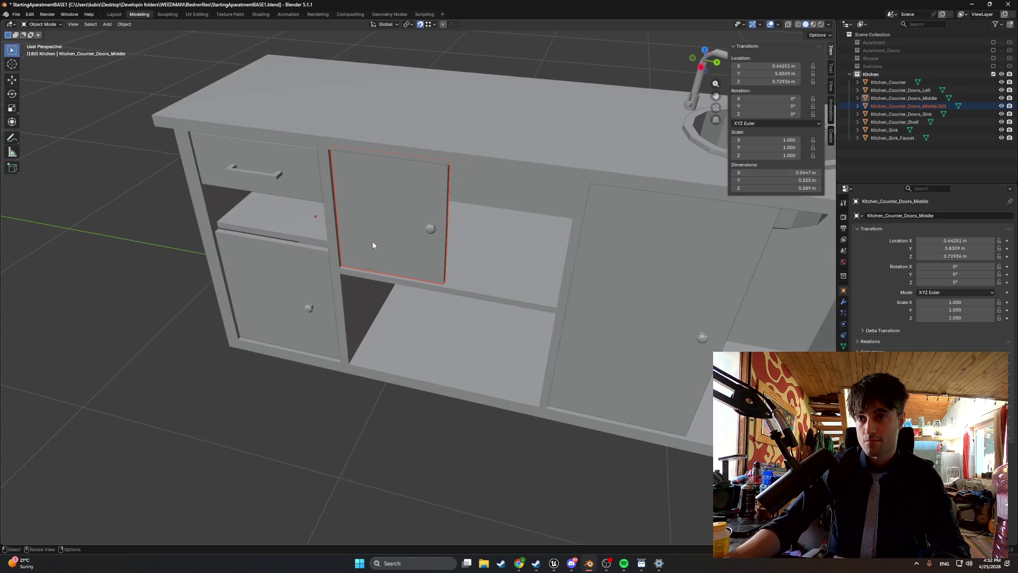
Enter Edit Mode on the pasted door's mesh, then switch back to Unreal Engine.
key("Tab")
scroll(469, 253, "up", 5)
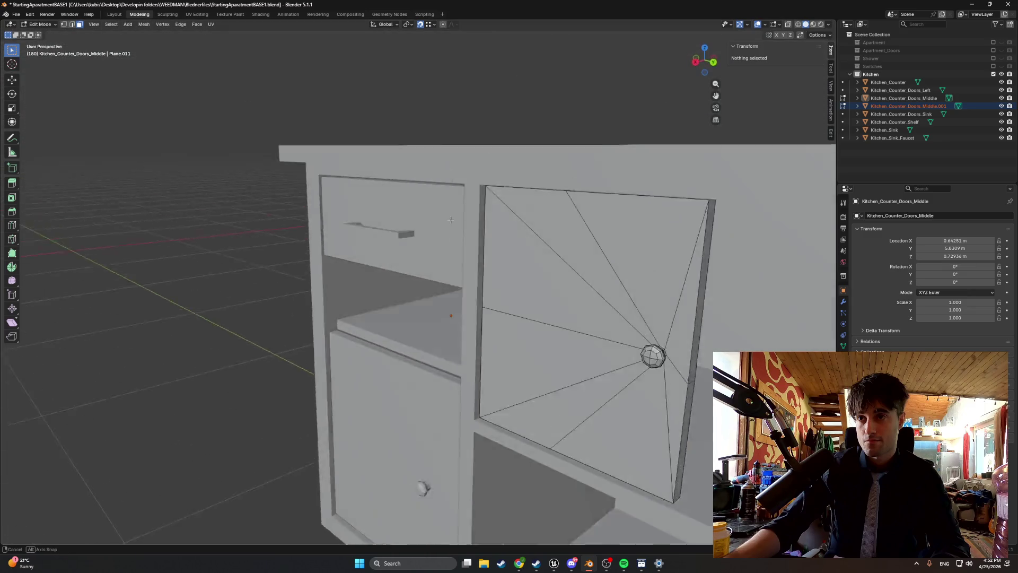
mouse_move(450, 219)
left_mouse_down()
mouse_move(334, 235)
mouse_move(419, 272)
left_mouse_up()
scroll(419, 273, "down", 4)
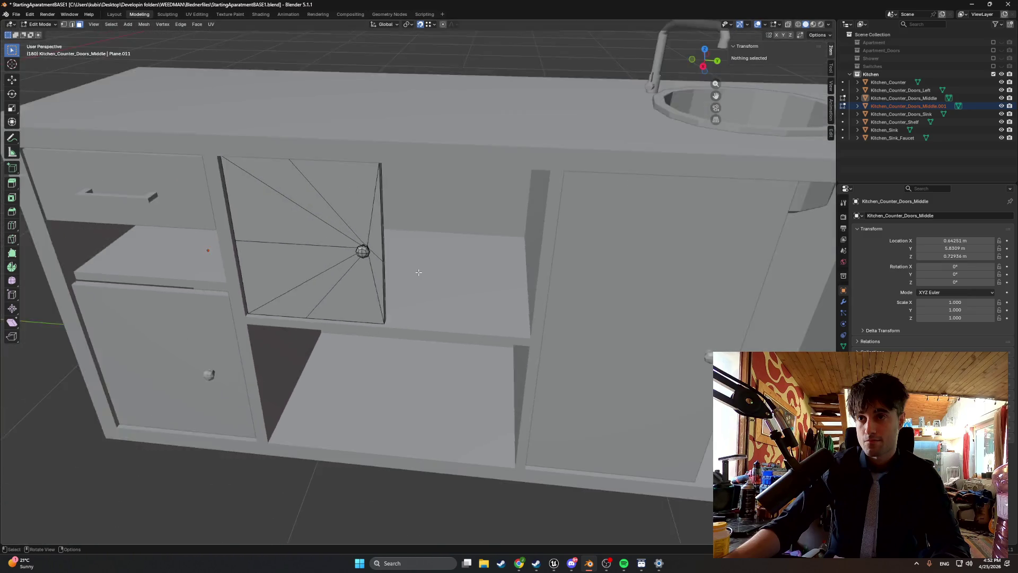
left_click(588, 565)
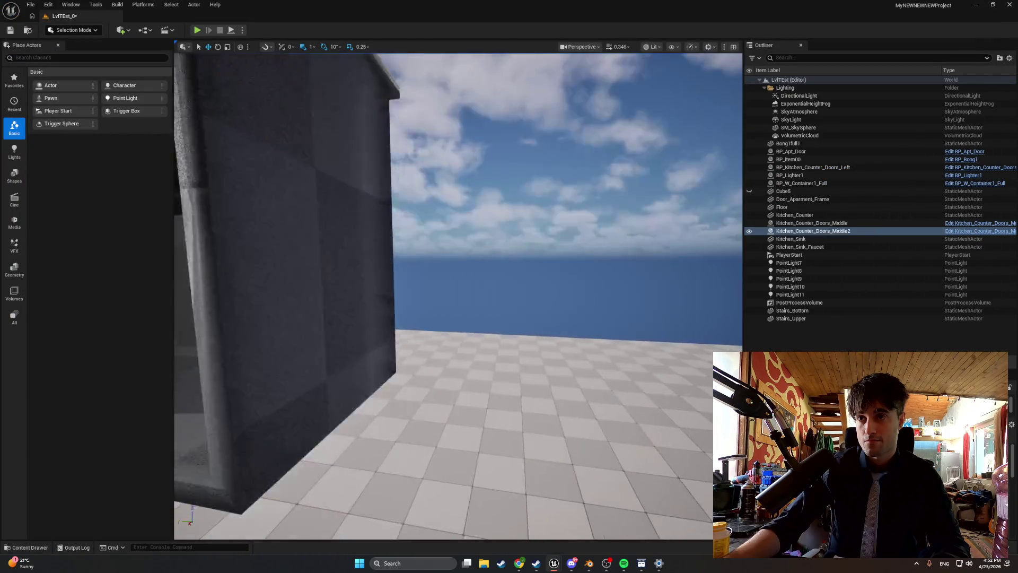
Delete both middle door actors, the duplicated right door and the original, from the level.
scroll(458, 296, "down", 3)
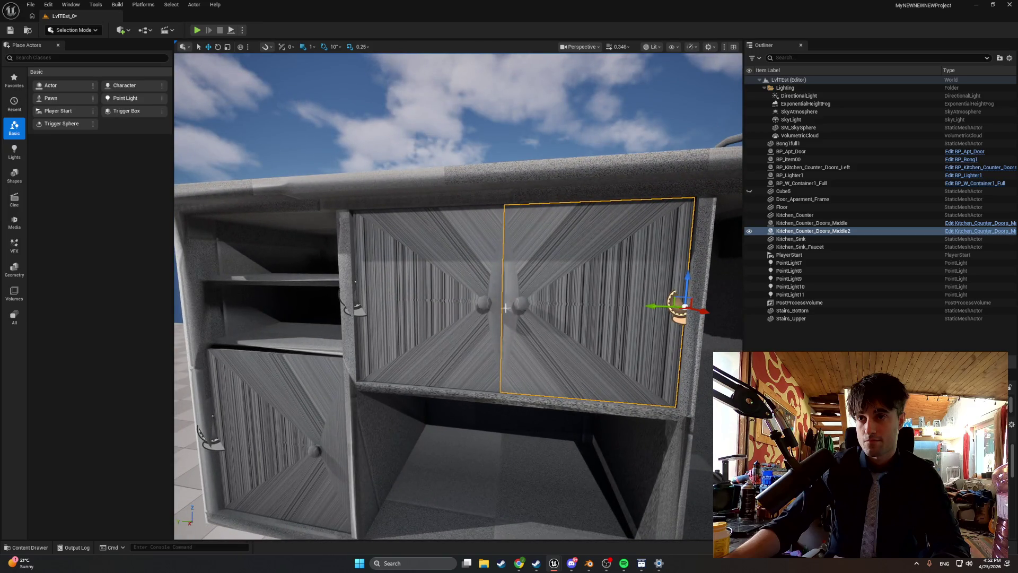
key("Delete")
left_click(440, 335)
key("Delete")
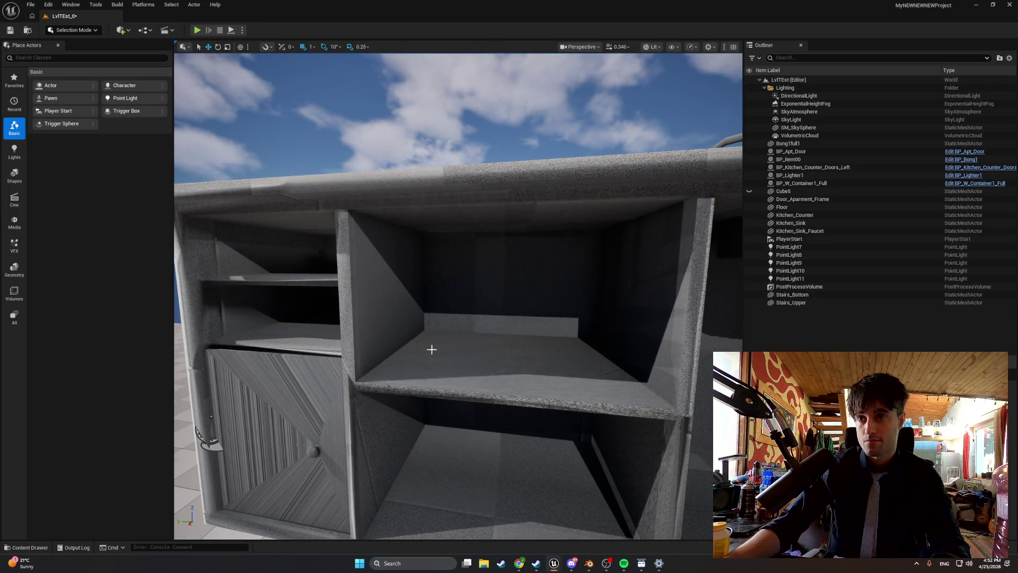
Clear DoorMesh's static mesh in Kitchen_Counter_Doors_Middle, compile it, and switch to Blender.
left_click(23, 548)
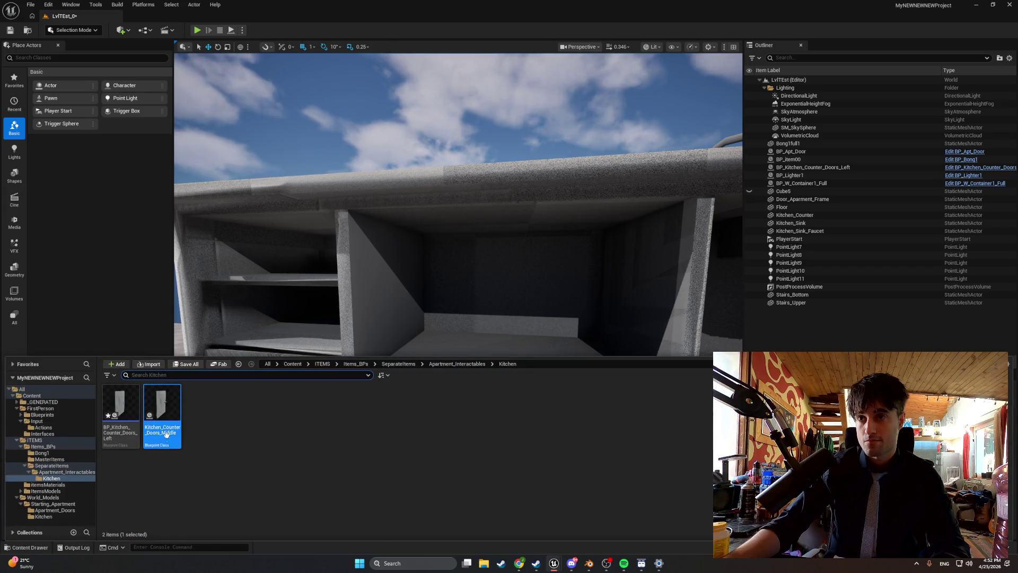
double_click(167, 409)
left_click(923, 212)
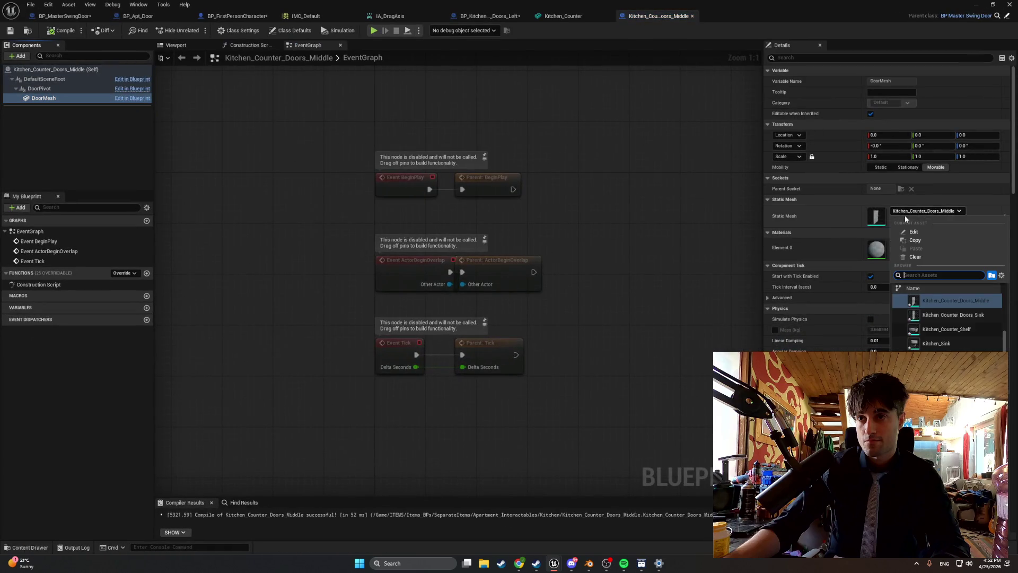
left_click(920, 254)
left_click(61, 30)
left_click(592, 562)
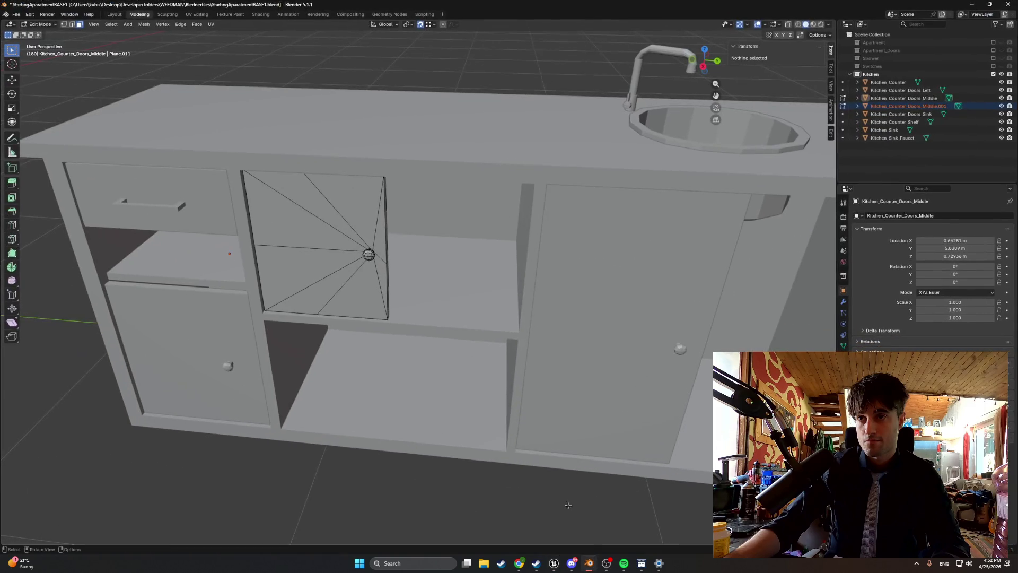
Open Apt_Kitchen_All.blend, discarding the unsaved changes.
left_click(16, 15)
left_click(122, 75)
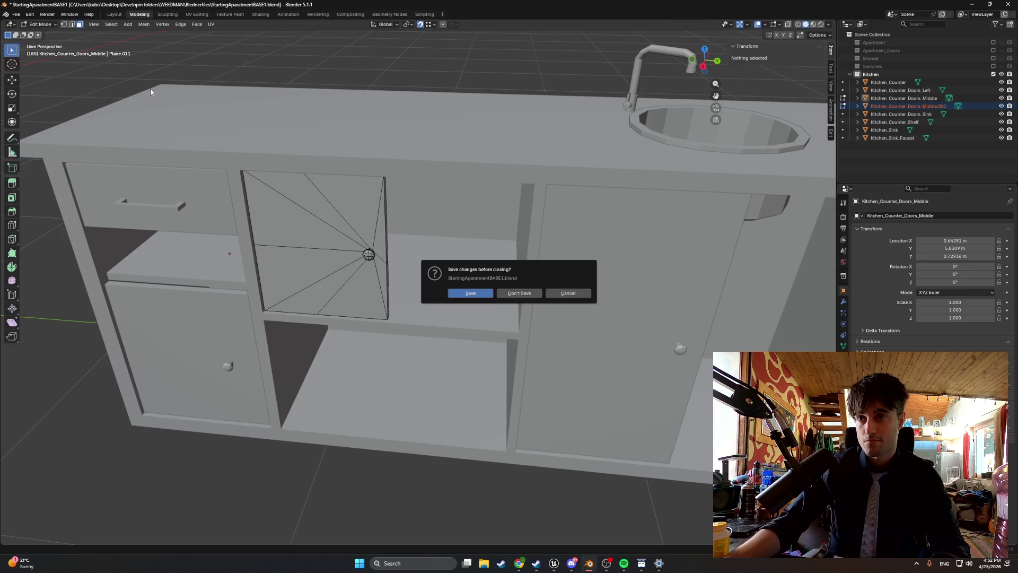
left_click(520, 293)
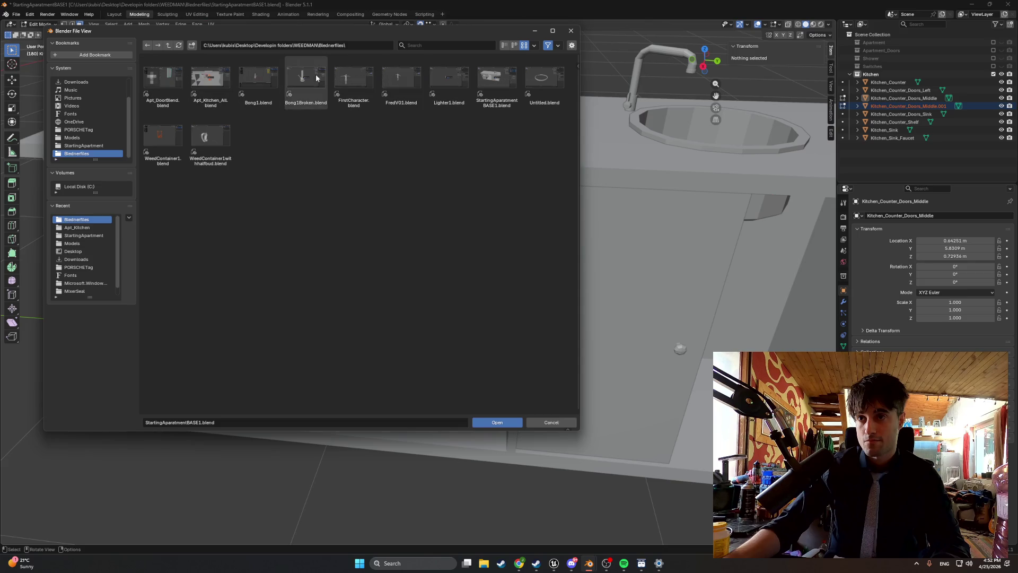
left_click(218, 89)
double_click(218, 89)
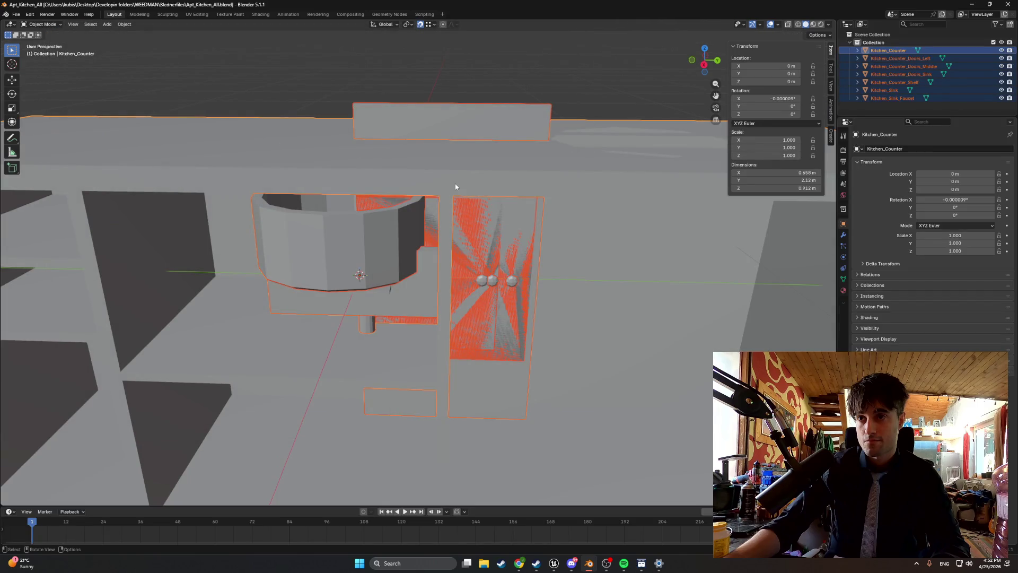
Hide the counter, left doors, sink doors, sink, faucet and shelf so only the middle door shows.
left_click(887, 66)
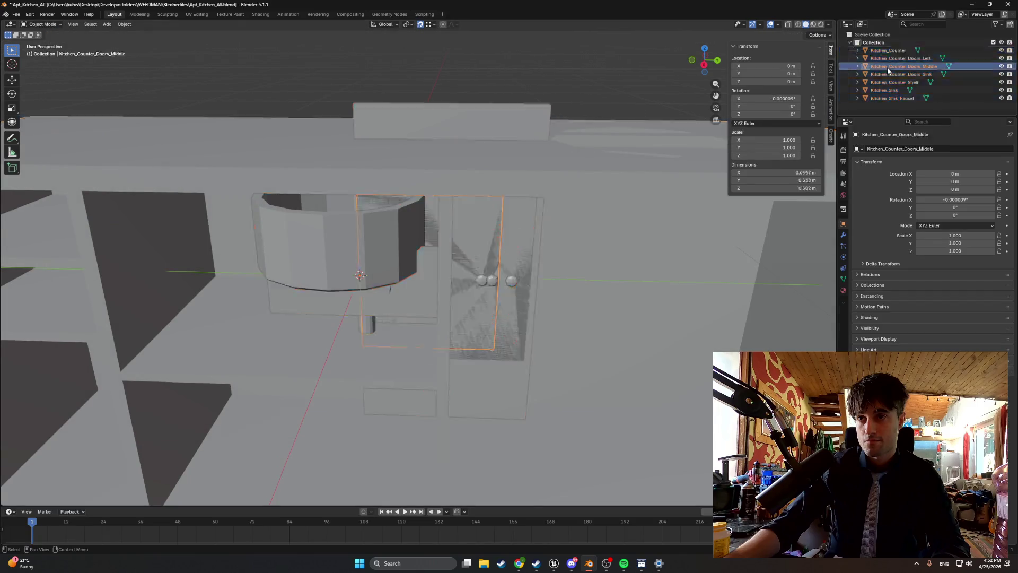
left_click(1001, 57)
left_click(1001, 50)
left_click(1001, 74)
left_click_drag(1001, 89, 1001, 98)
left_click(1001, 81)
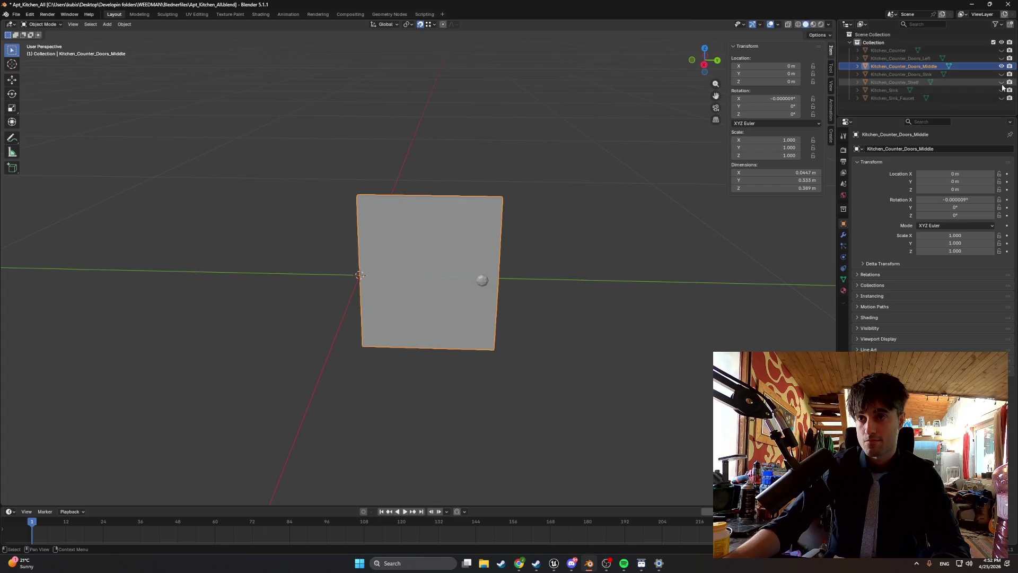
In Edit Mode with face selection, select the door's two side faces.
mouse_move(596, 193)
left_mouse_down()
mouse_move(444, 244)
mouse_move(329, 249)
mouse_move(436, 241)
left_mouse_up()
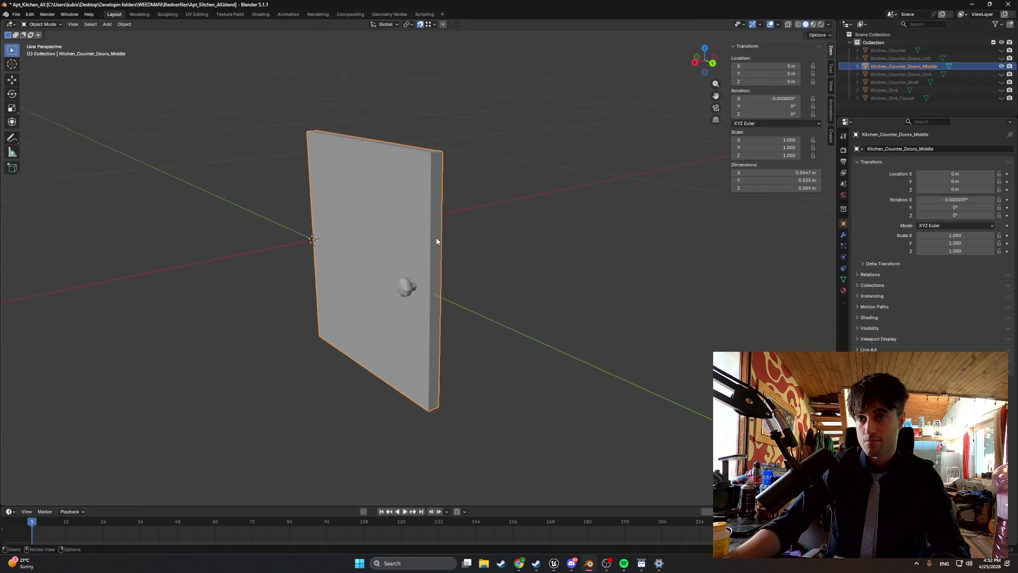
key("Tab")
scroll(440, 239, "up", 3)
key("3")
left_click(443, 231)
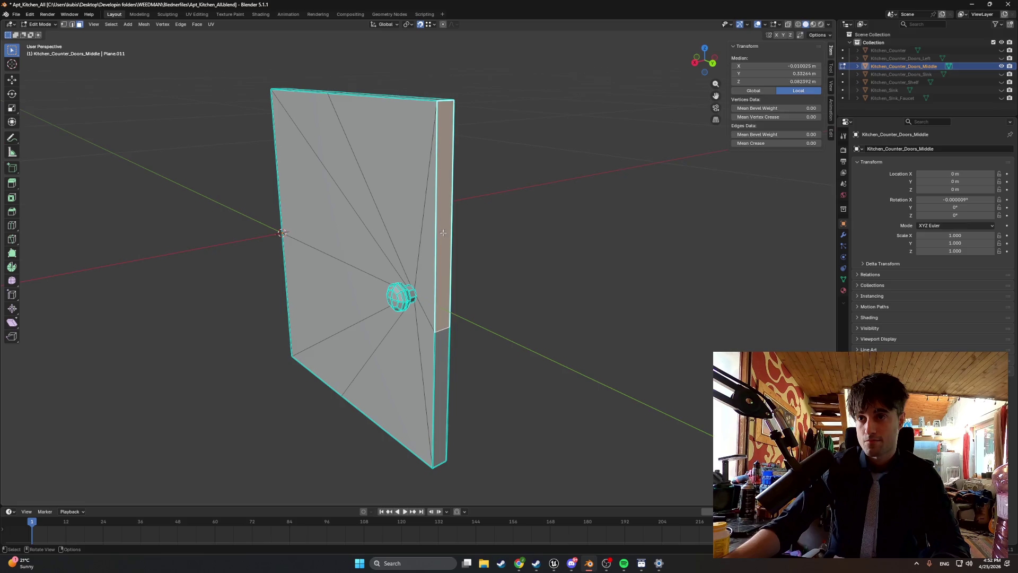
left_click(438, 337, "shift")
left_click_drag(438, 338, 489, 275)
From top view, move the side faces about 3 mm inward along Y, then deselect.
key("KP_7")
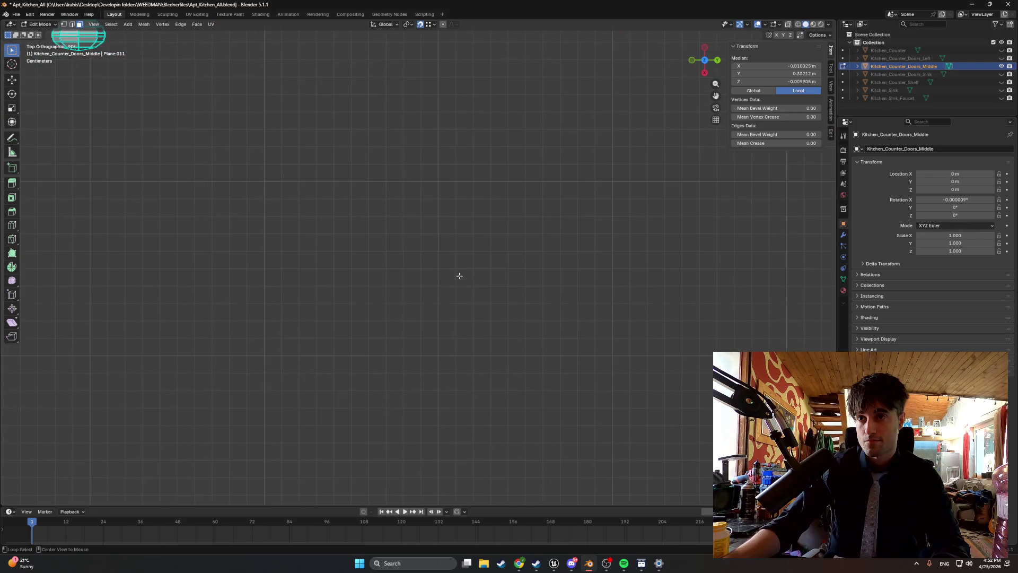
scroll(441, 258, "up", 6)
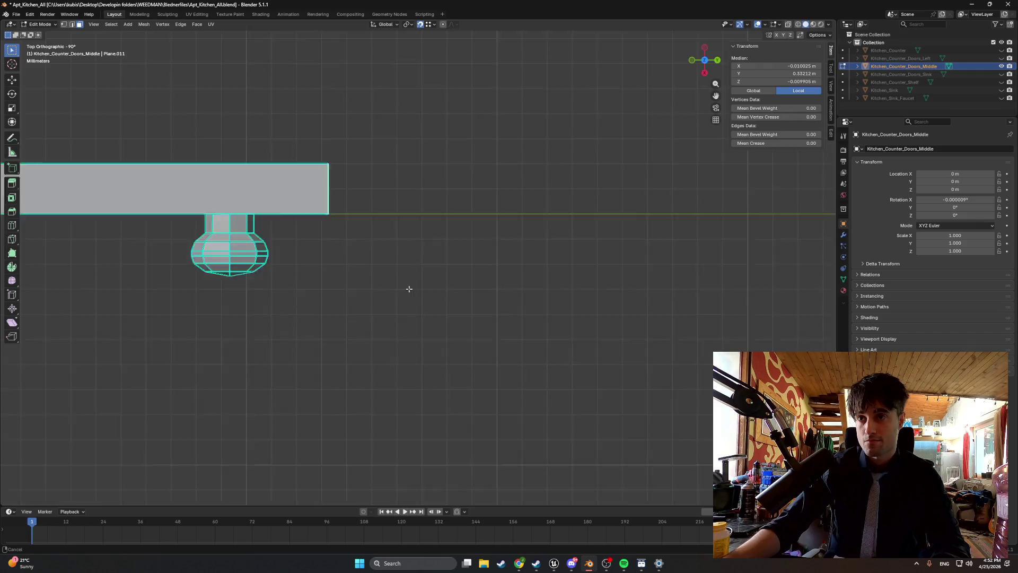
scroll(384, 233, "up", 2)
key("g")
key("y")
left_click(509, 266)
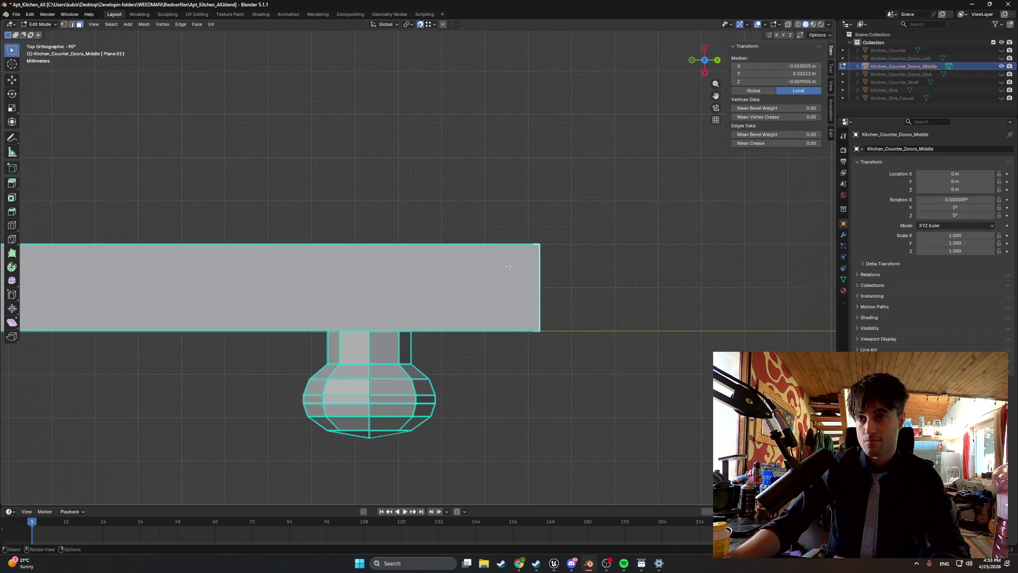
key("g")
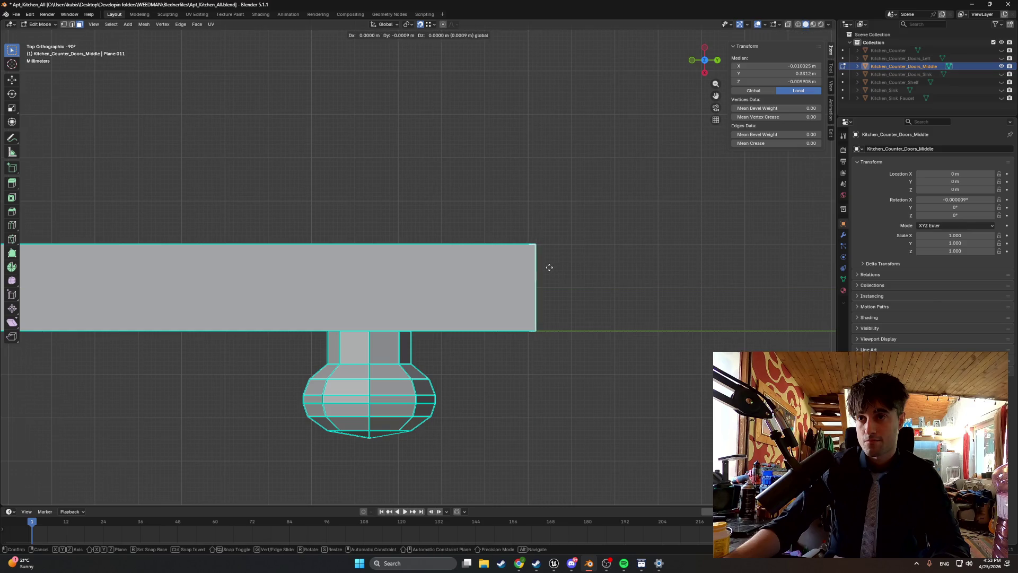
key("y")
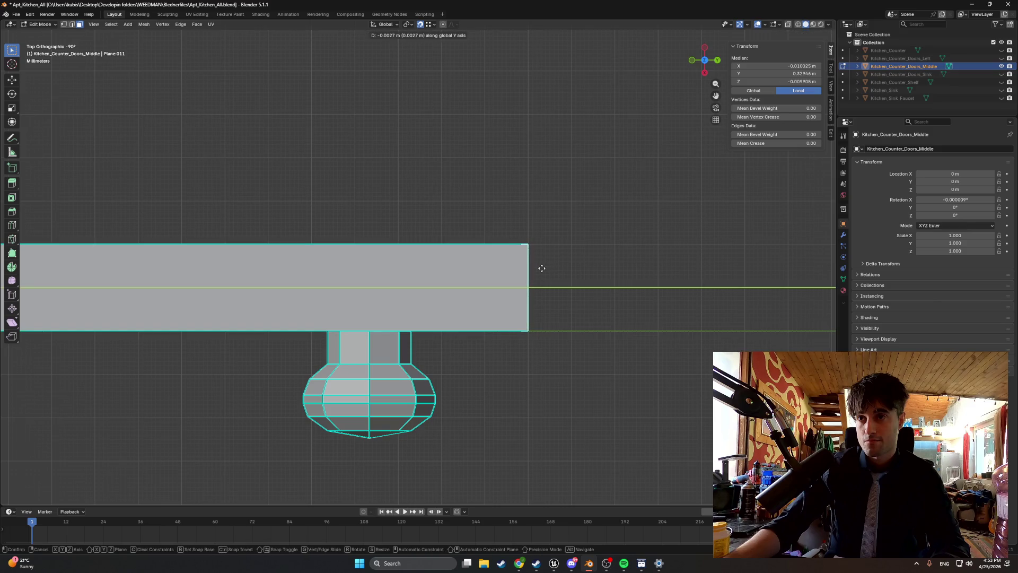
left_click(541, 268)
key("g")
key("y")
left_click(542, 288)
mouse_move(532, 304)
left_mouse_down()
mouse_move(511, 266)
mouse_move(467, 238)
left_mouse_up()
left_click(494, 257)
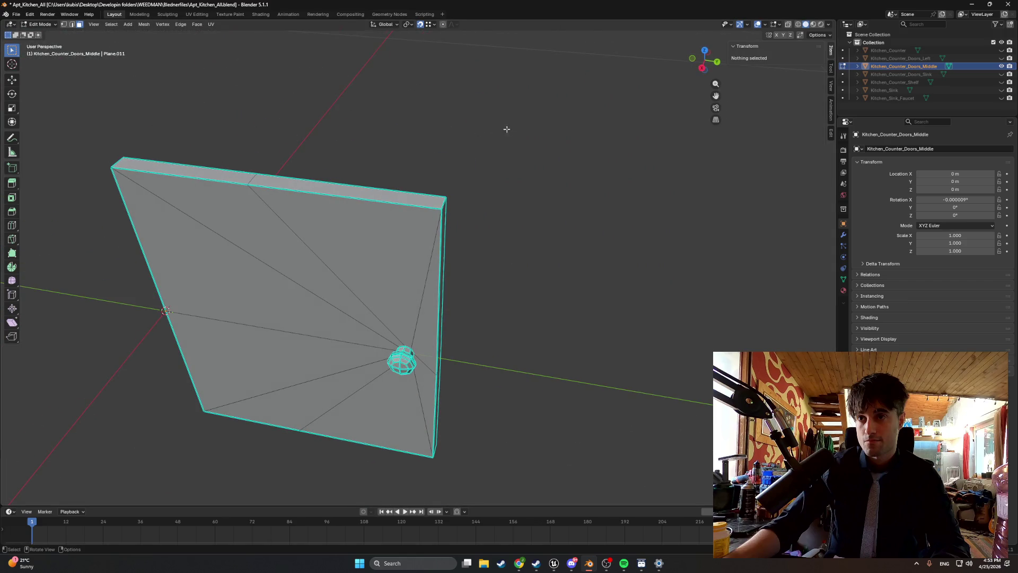
left_click(15, 16)
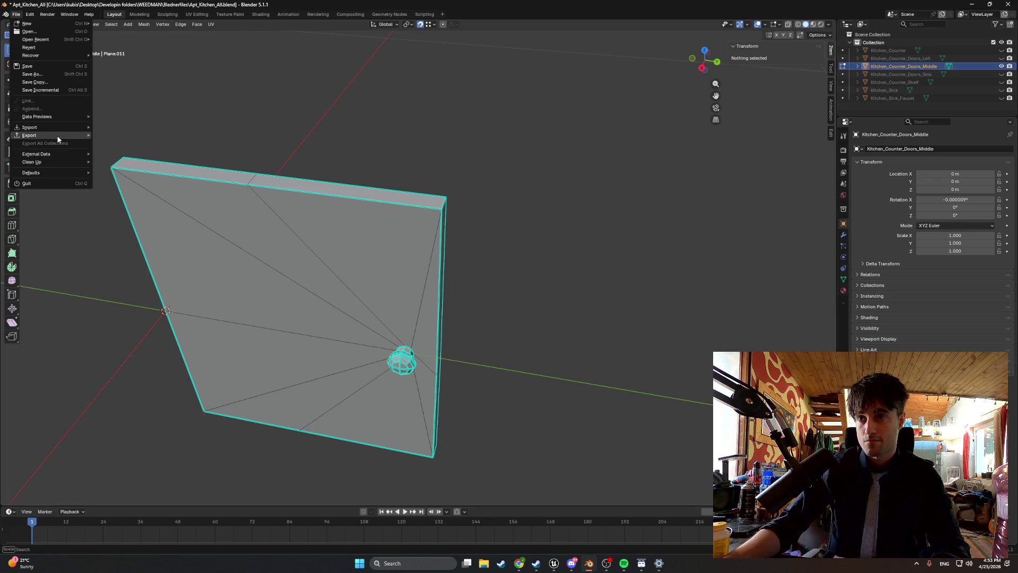
Export only the selected door as Apt_Kitchen_MiddleDoor.fbx, then switch to Unreal.
mouse_move(56, 135)
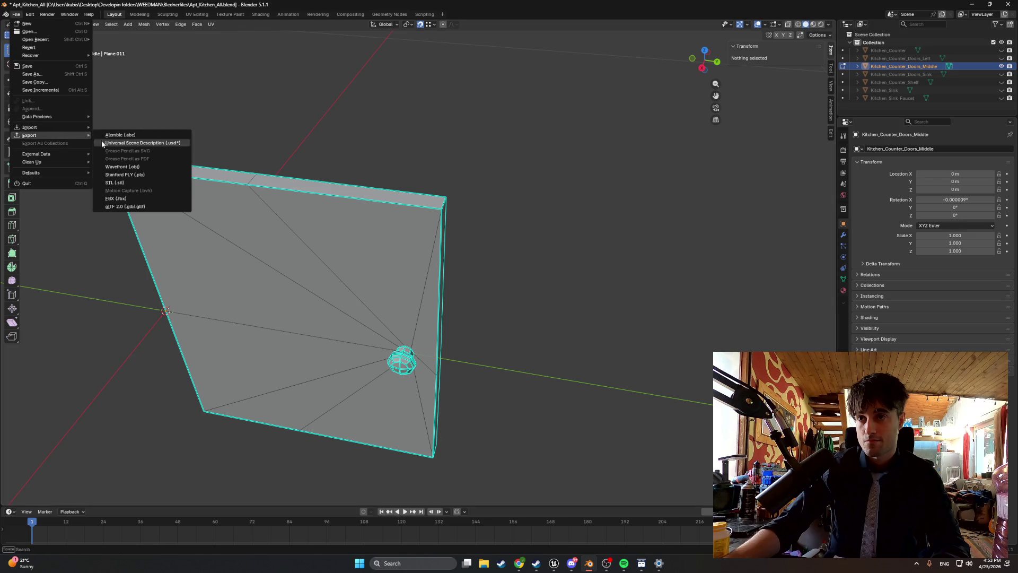
left_click(126, 201)
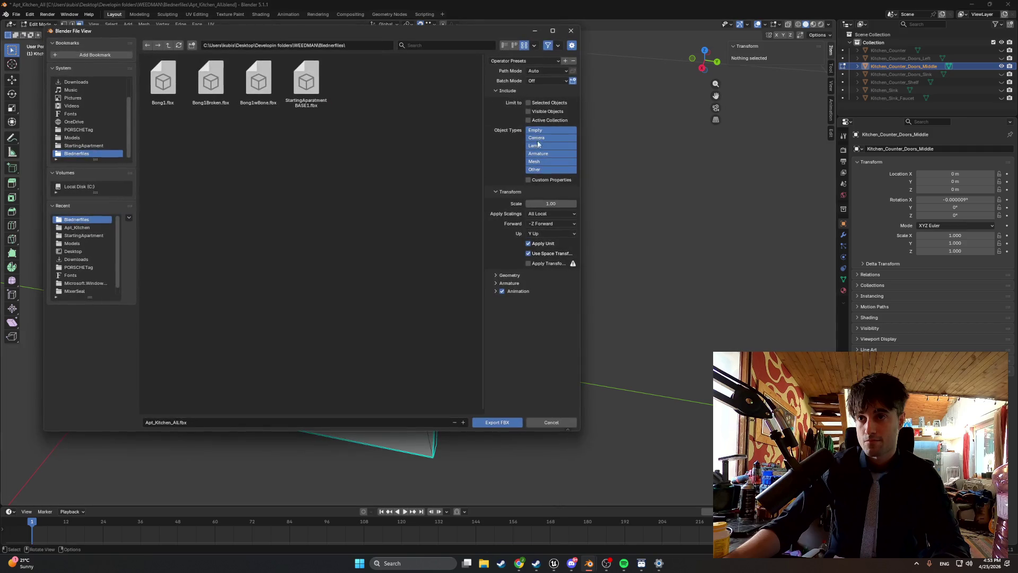
left_click(179, 421)
key("Home")
left_click(505, 427)
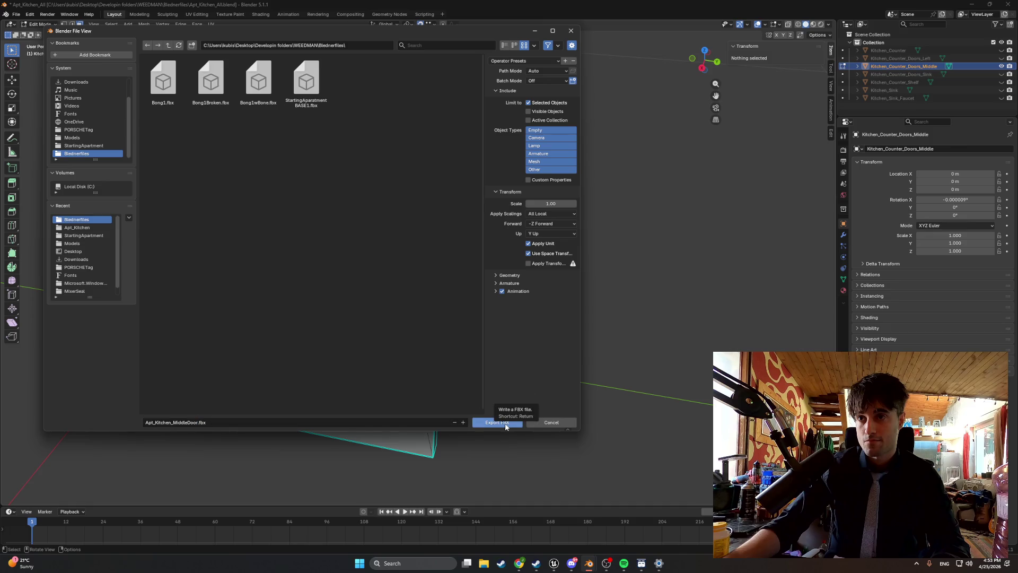
left_click(505, 425)
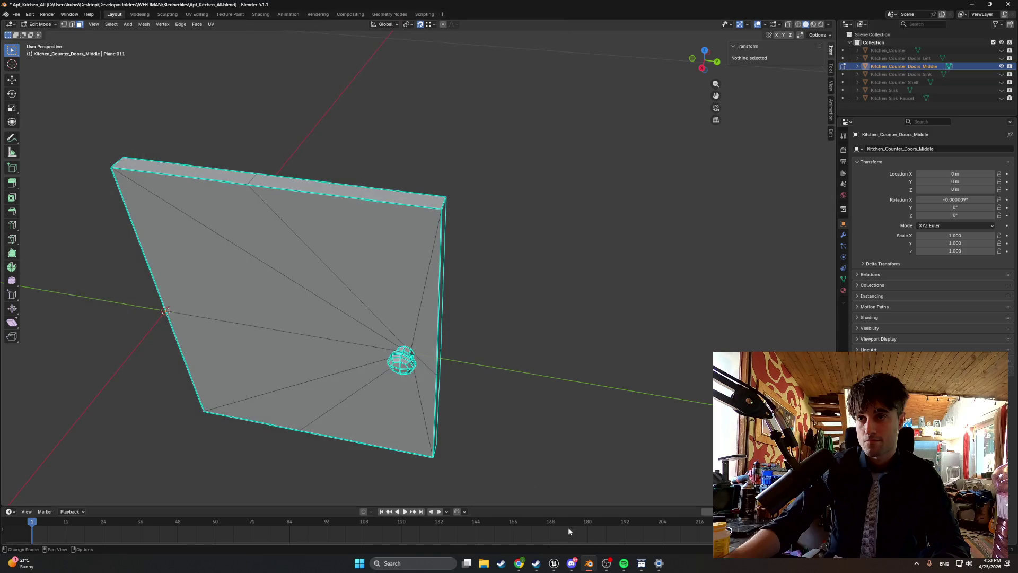
mouse_move(553, 562)
left_click(544, 541)
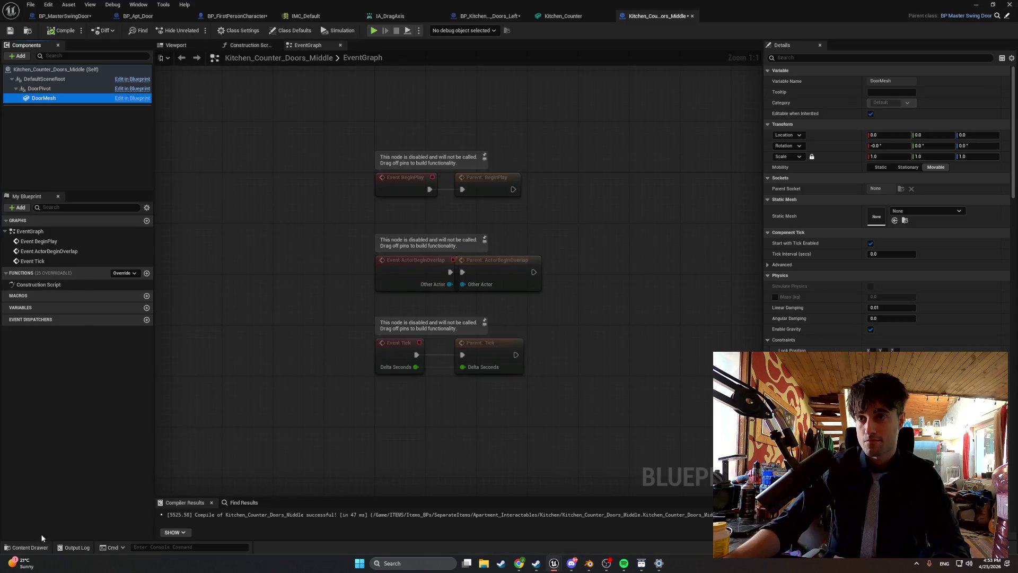
Force-delete the old Kitchen_Counter_Doors_Middle mesh from the Starting_Apartment Kitchen folder.
left_click(32, 547)
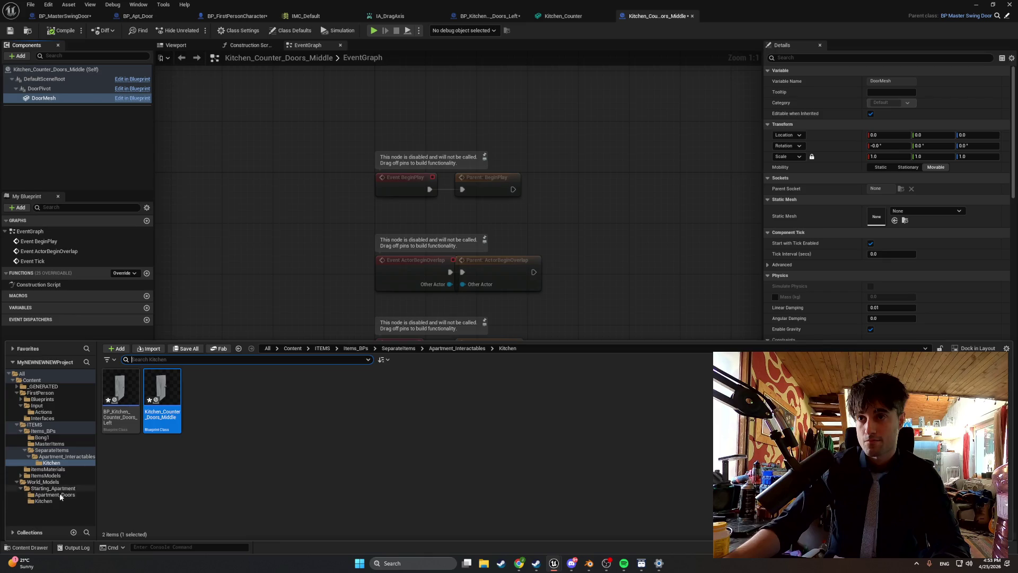
left_click(46, 501)
left_click(210, 390)
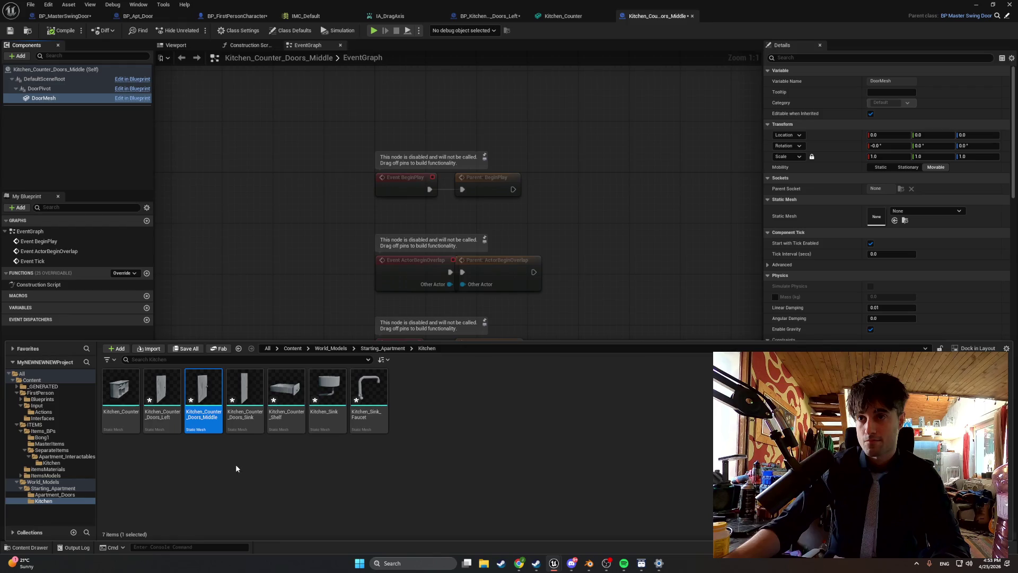
key("Delete")
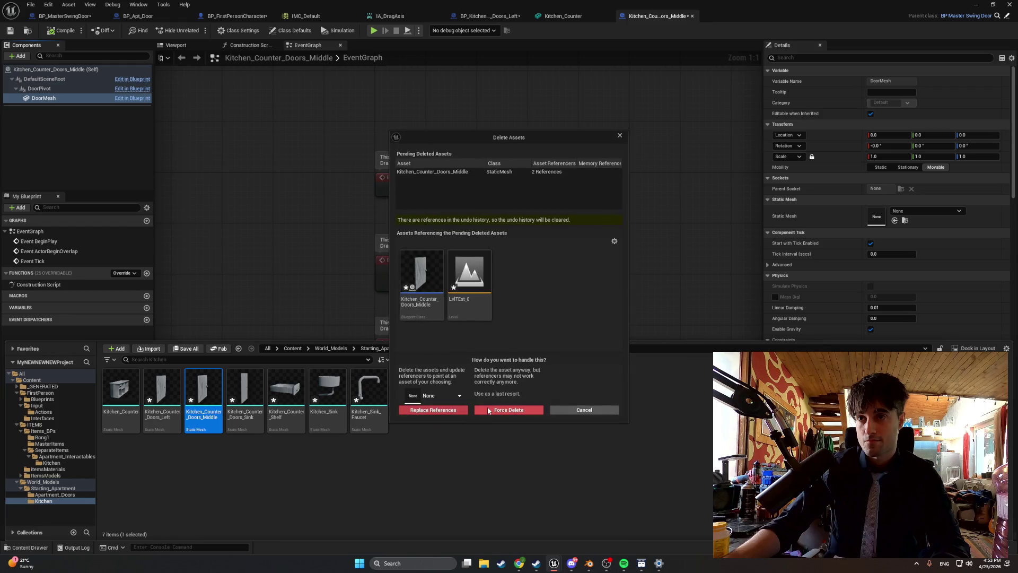
left_click(488, 410)
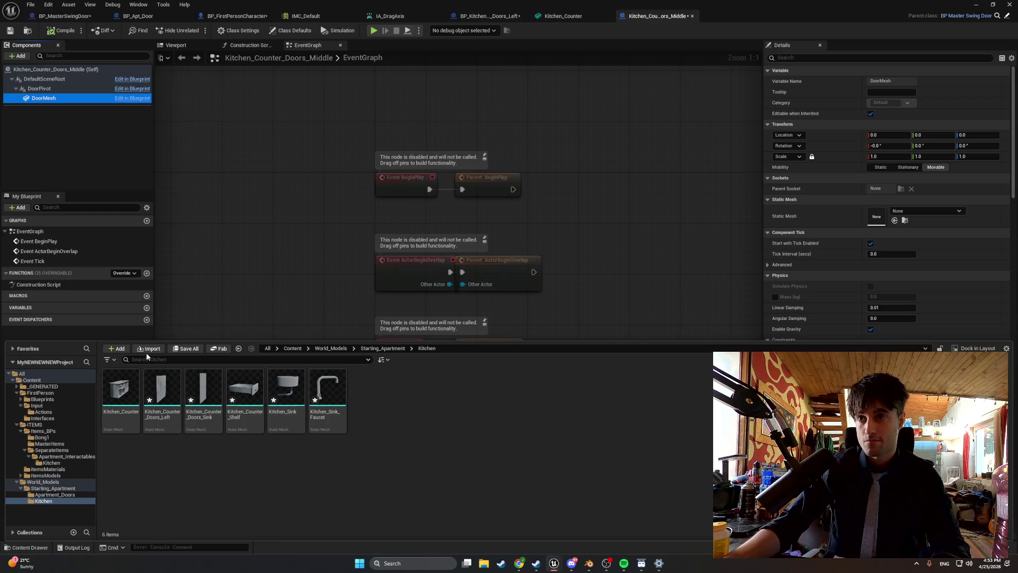
Begin importing a new mesh in Unreal, then return to Blender.
left_click(148, 350)
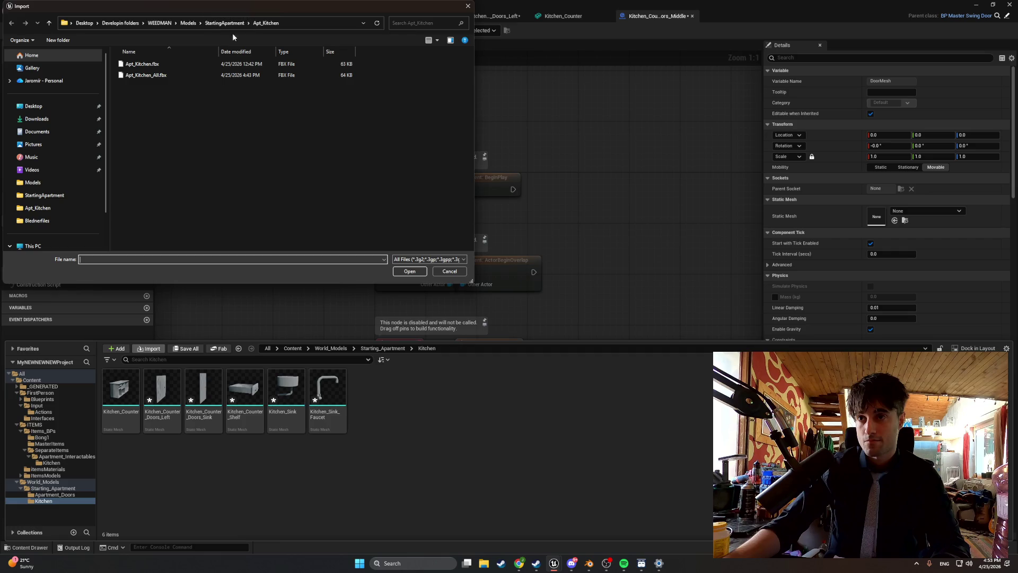
left_click(588, 563)
left_click(16, 14)
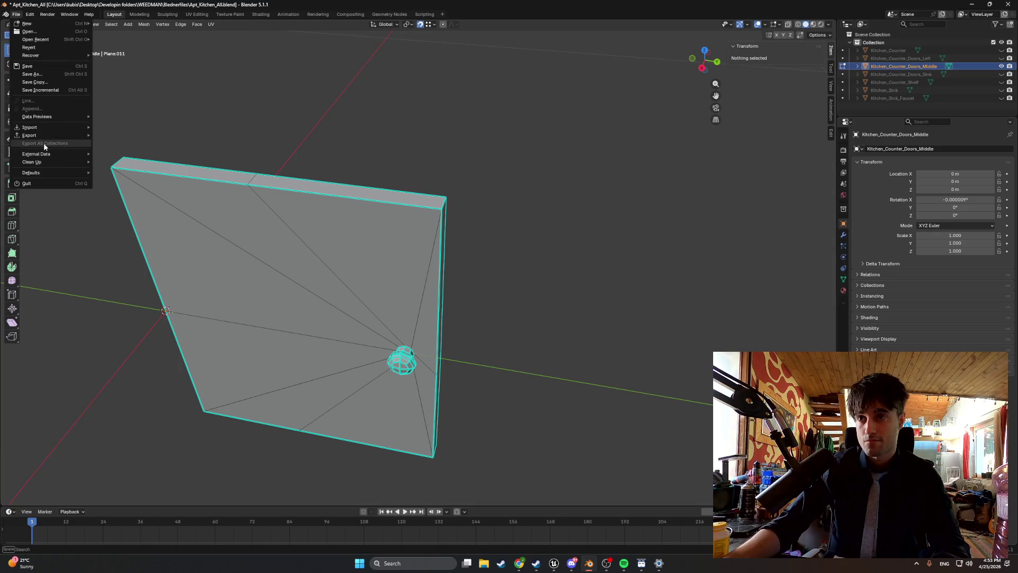
Export Apt_Kitchen_MiddleDoor.fbx into the StartingApartment folder.
mouse_move(71, 134)
left_click(128, 195)
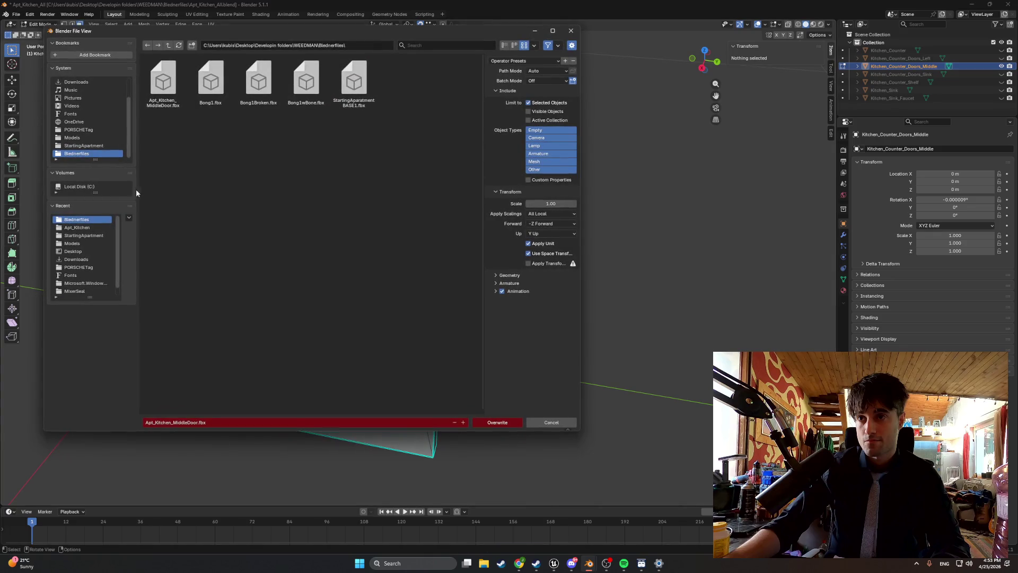
left_click(96, 146)
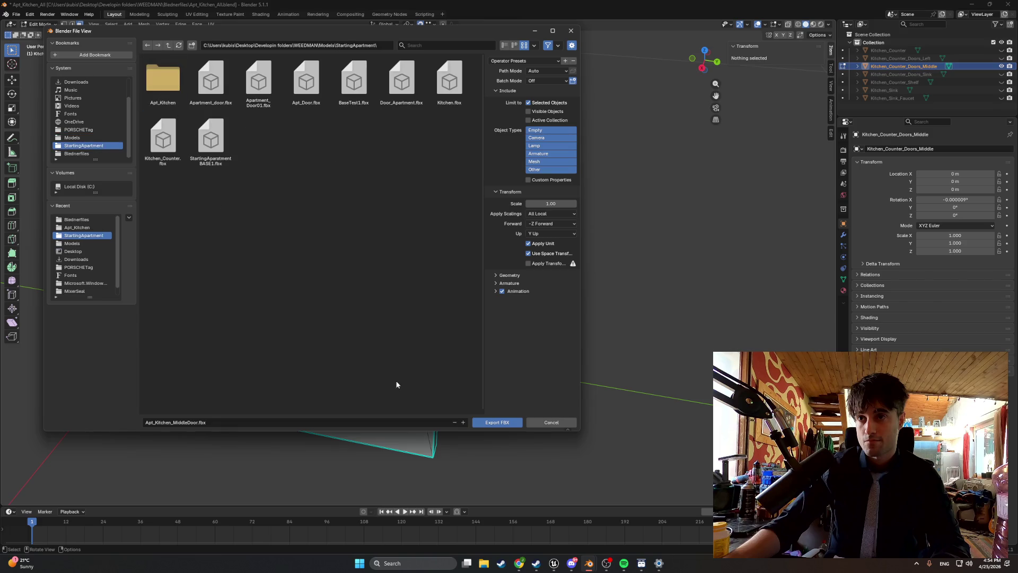
left_click(484, 422)
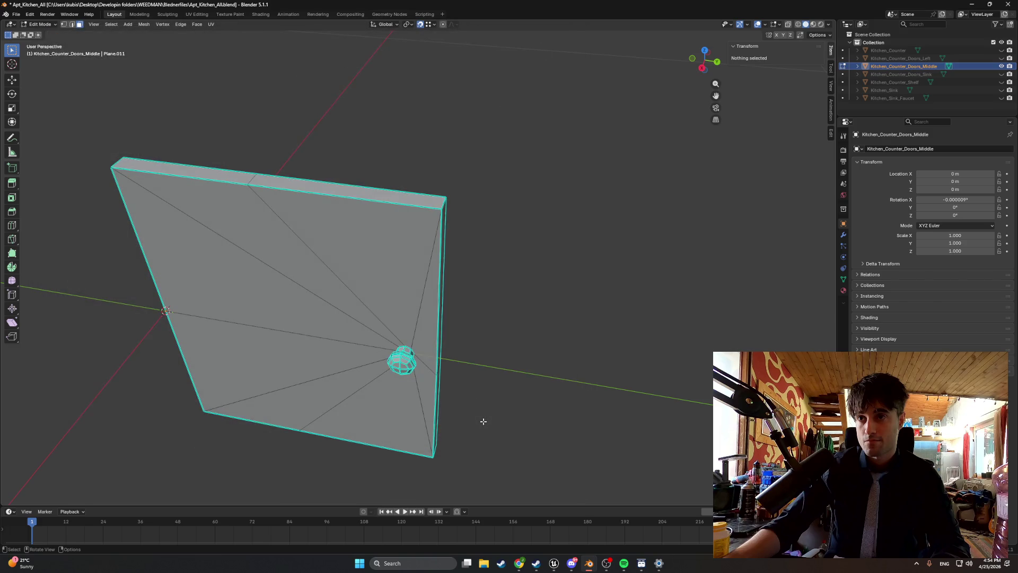
Export the same door FBX again into the Apt_Kitchen folder.
left_click(17, 15)
mouse_move(55, 135)
left_click(147, 198)
left_click(164, 85)
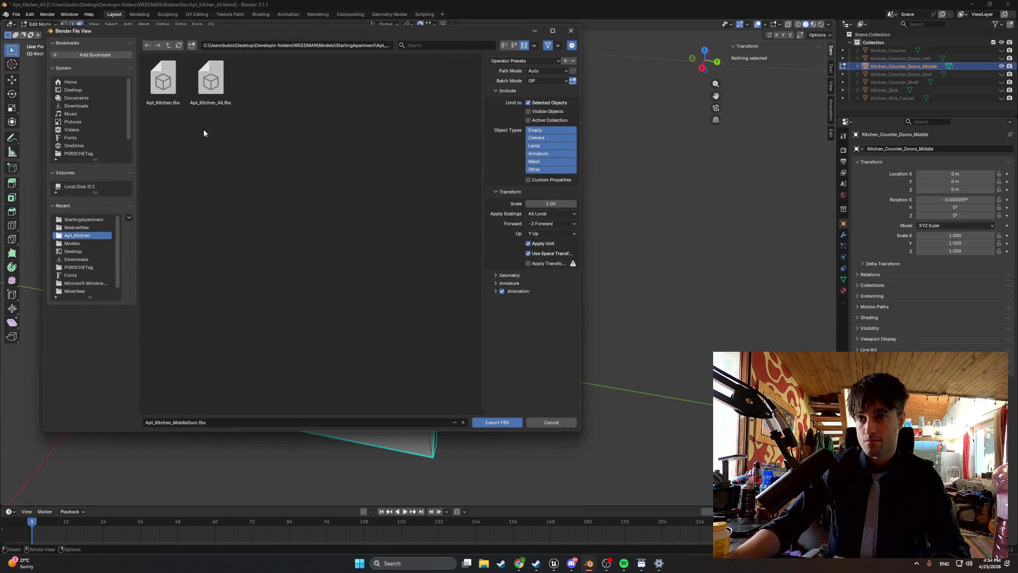
left_click(496, 425)
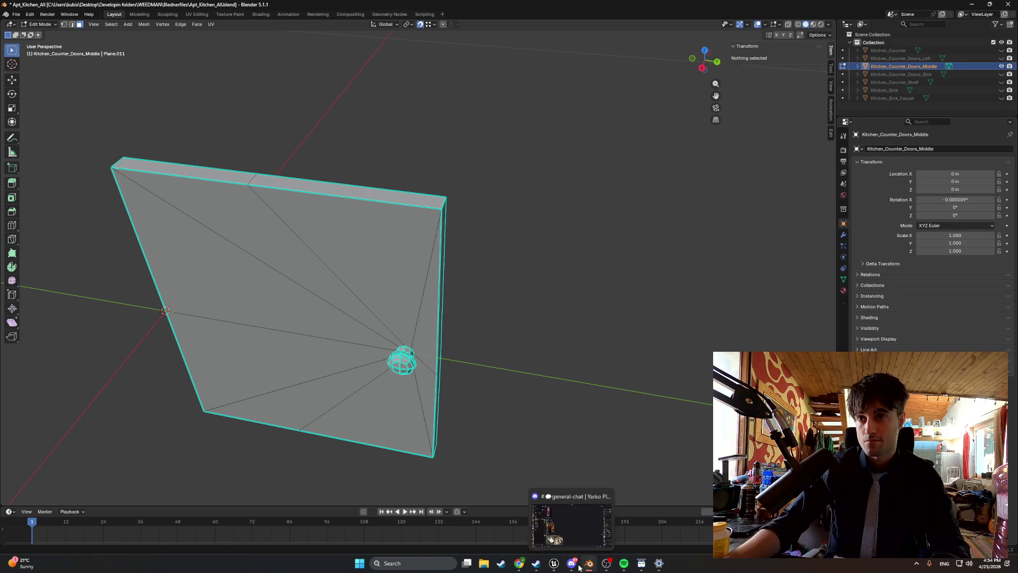
Import Apt_Kitchen_MiddleDoor.fbx into the Unreal project.
mouse_move(554, 563)
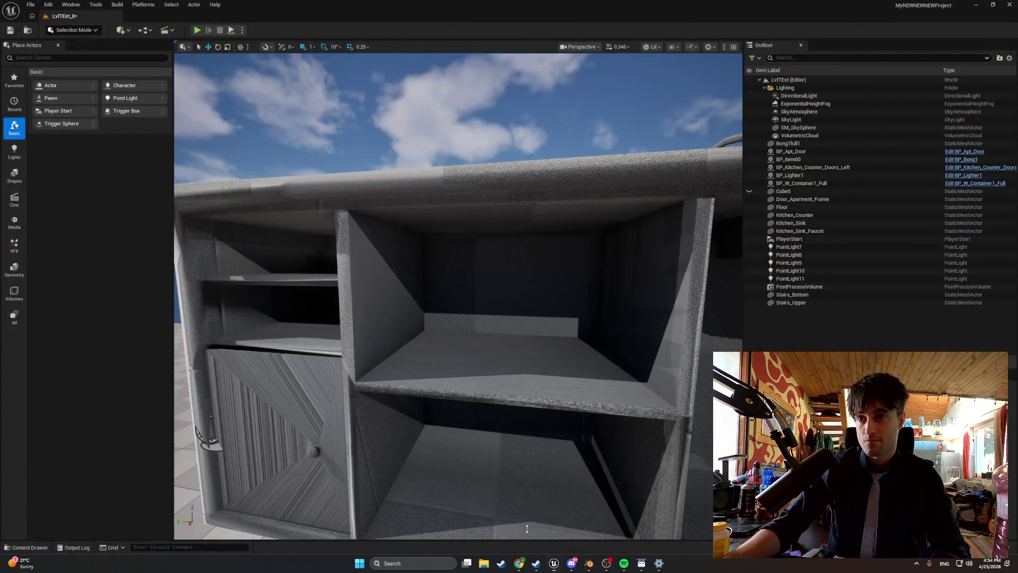
left_click(553, 563)
double_click(180, 86)
left_click(613, 519)
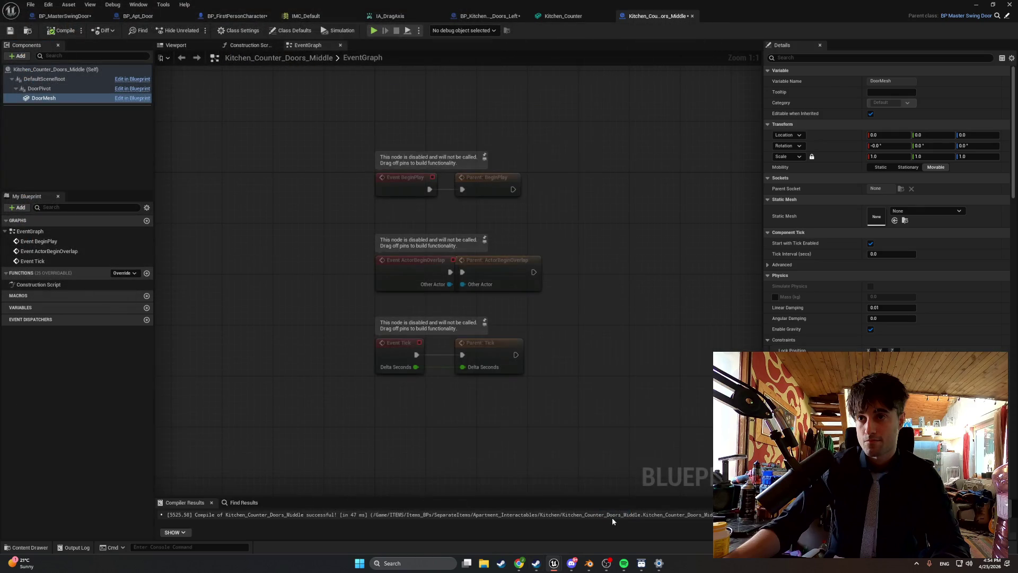
Set DoorMesh's static mesh to Apt_Kitchen_MiddleDoor.
left_click(29, 546)
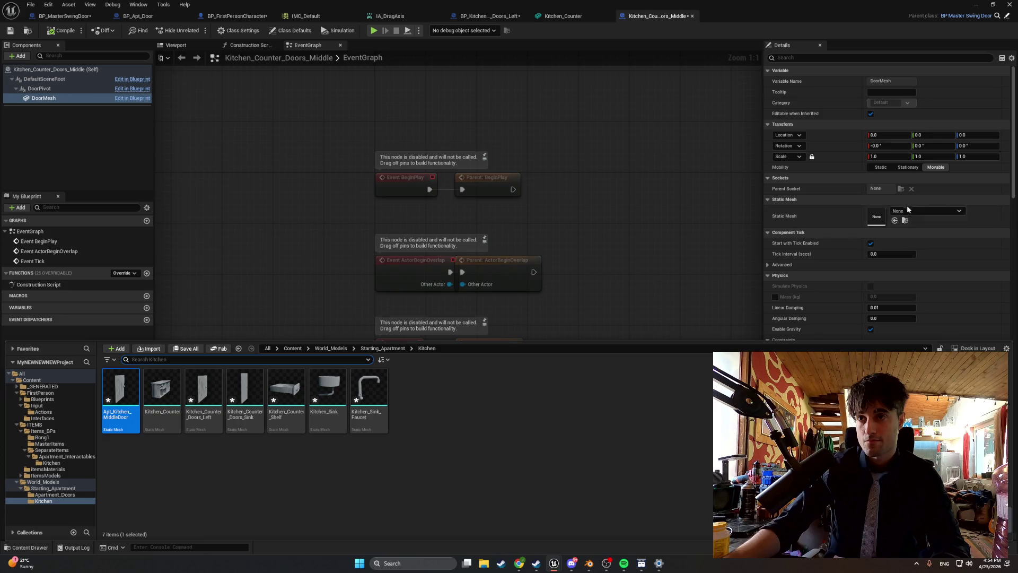
left_click(907, 211)
type("dd")
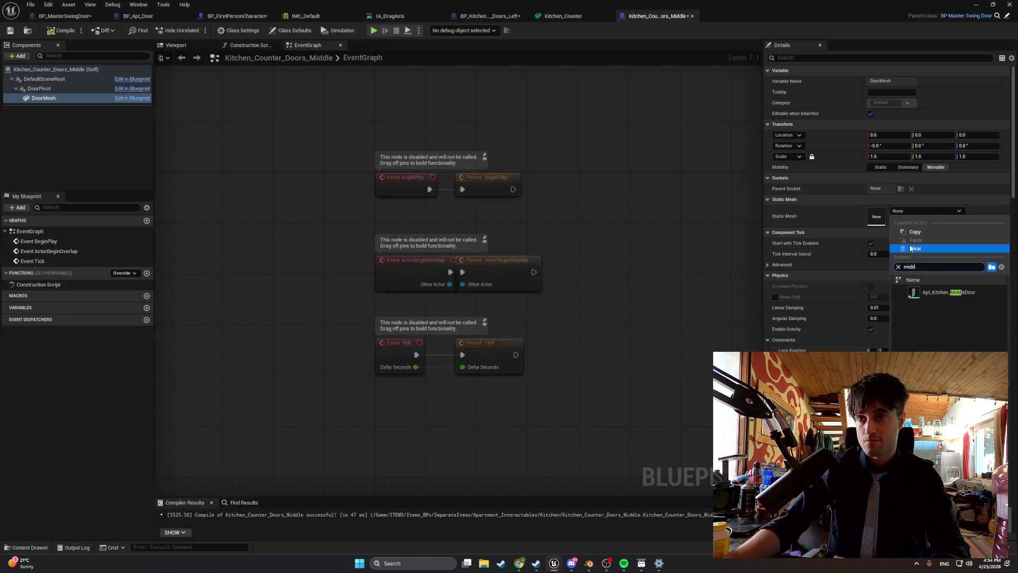
left_click(941, 292)
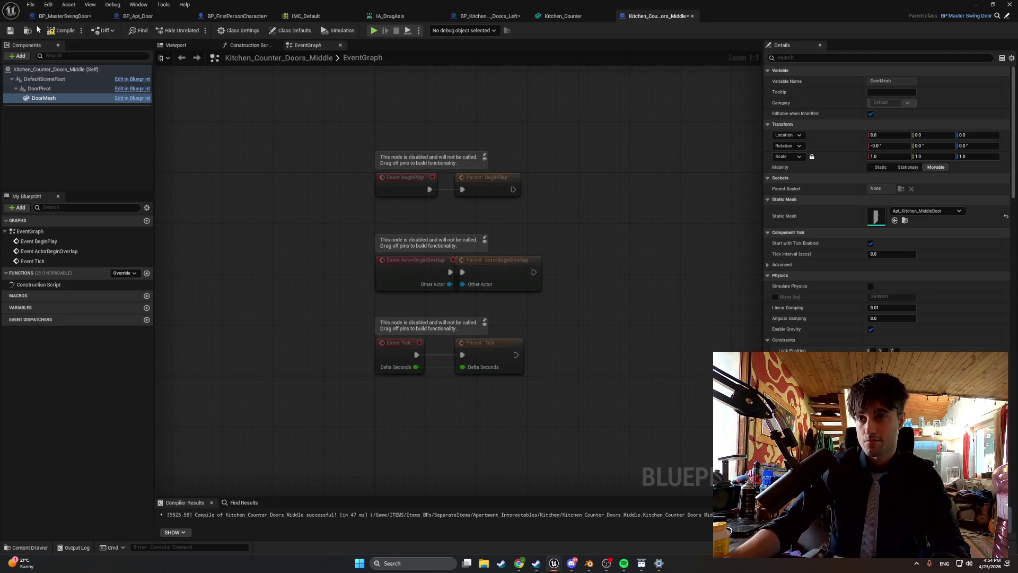
Minimize the Blueprint editor and open the Kitchen Blueprints folder in the Content Drawer.
double_click(970, 7)
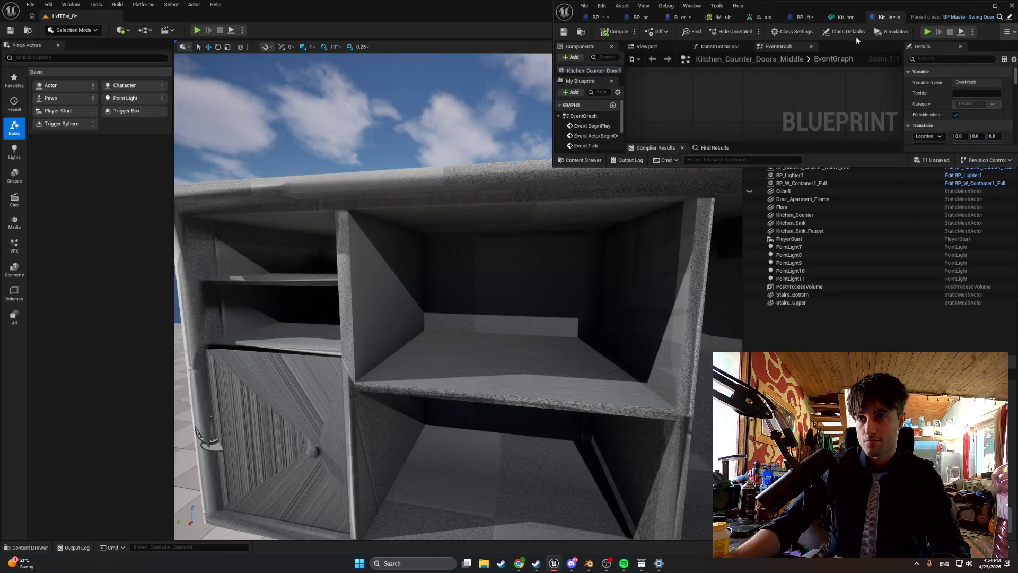
left_click(980, 7)
key("ctrl+space")
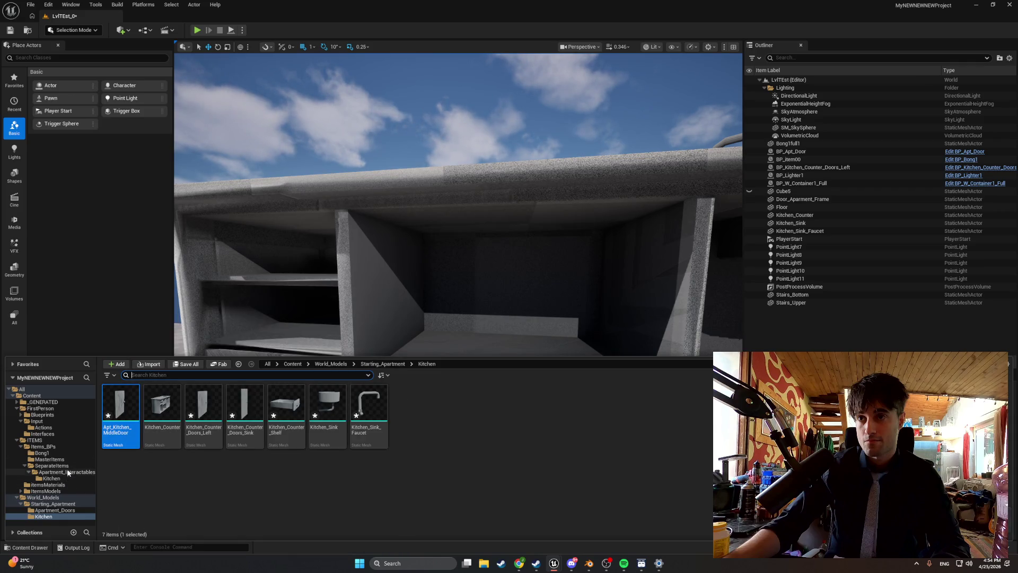
left_click(65, 477)
Place the middle door Blueprint in the upper opening and add a rotated copy facing it.
mouse_move(162, 414)
left_mouse_down()
mouse_move(431, 334)
mouse_move(366, 386)
mouse_move(387, 288)
mouse_move(375, 225)
mouse_move(359, 243)
mouse_move(414, 262)
mouse_move(393, 269)
mouse_move(397, 252)
mouse_move(443, 275)
left_mouse_up()
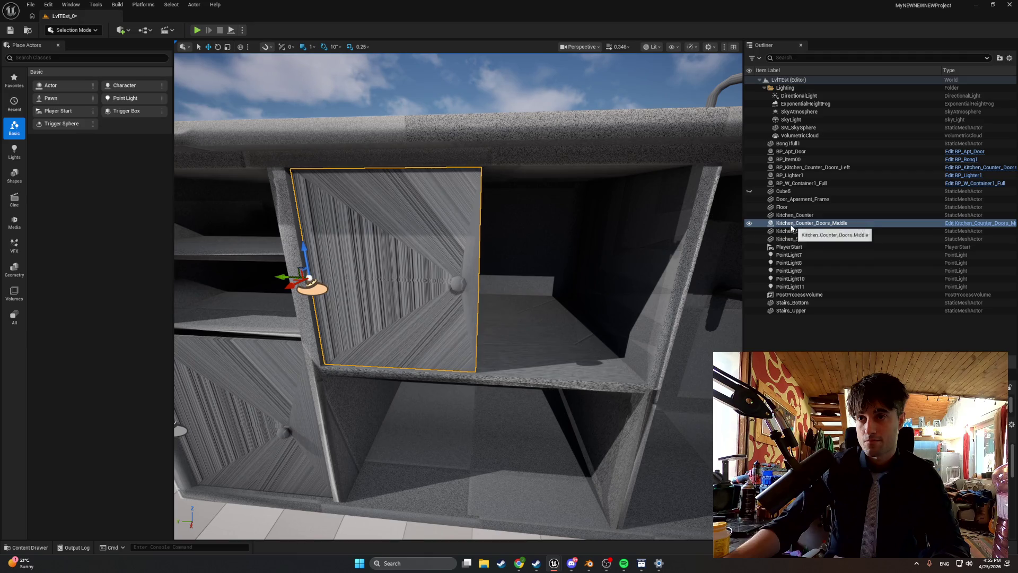
key("ctrl+d")
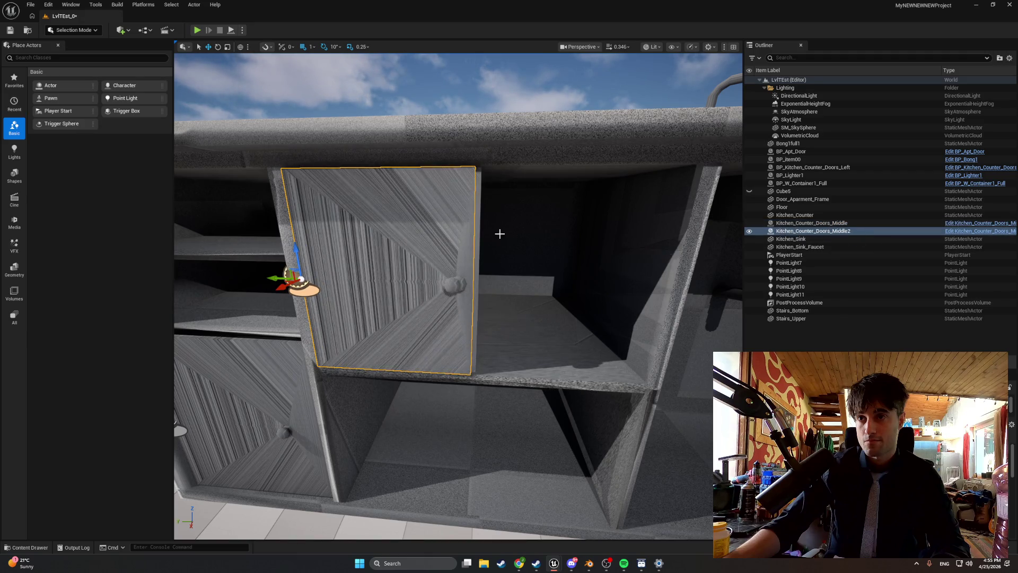
key("e")
mouse_move(322, 256)
left_mouse_down()
mouse_move(350, 299)
mouse_move(346, 287)
left_mouse_up()
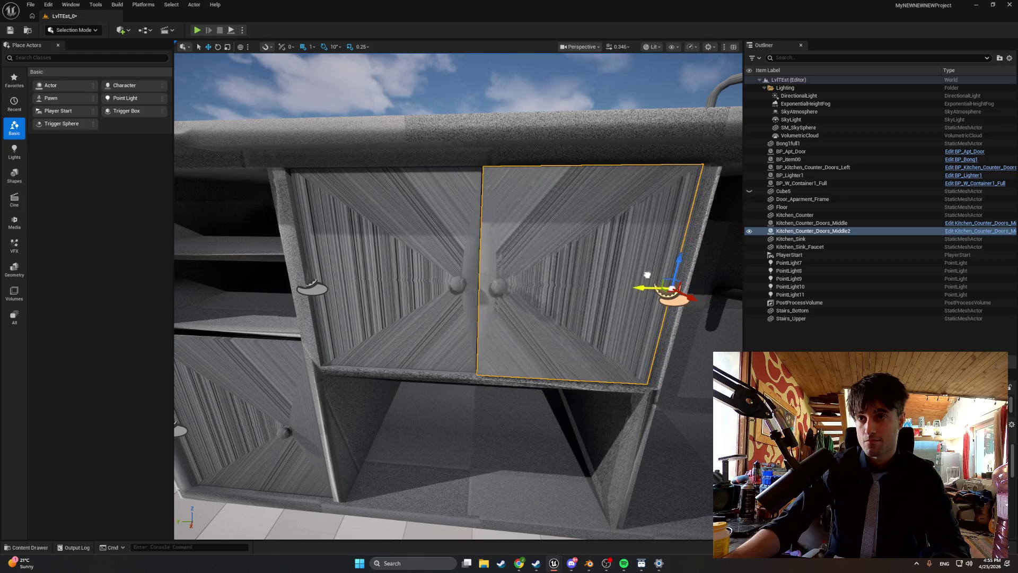
mouse_move(611, 280)
left_mouse_down()
mouse_move(594, 297)
mouse_move(583, 286)
mouse_move(599, 265)
mouse_move(578, 281)
mouse_move(525, 265)
mouse_move(448, 261)
mouse_move(403, 273)
mouse_move(546, 268)
mouse_move(403, 270)
left_mouse_up()
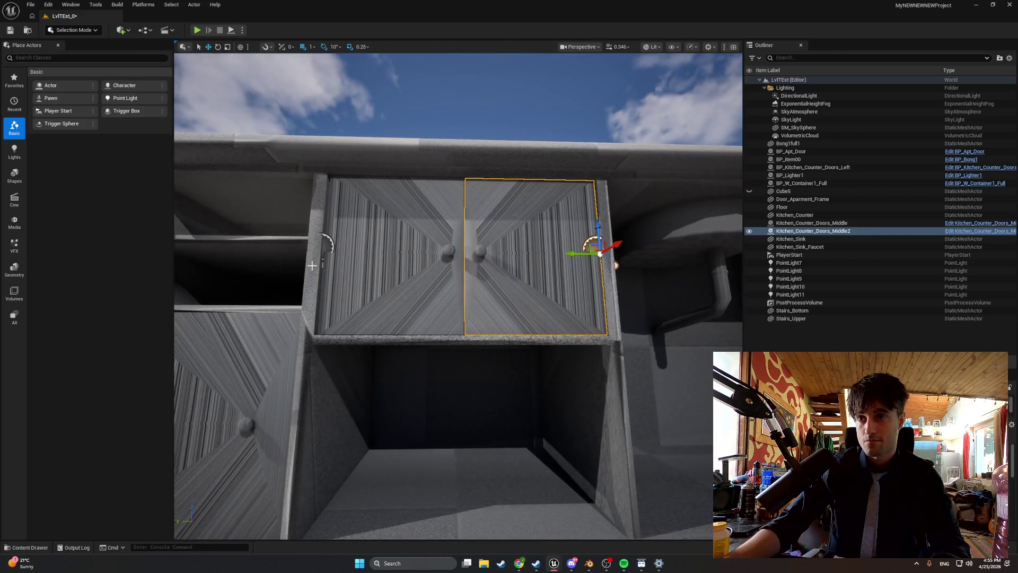
Duplicate both upper doors down into the lower opening and unhide the Cube5 wall.
left_click(370, 271, "ctrl")
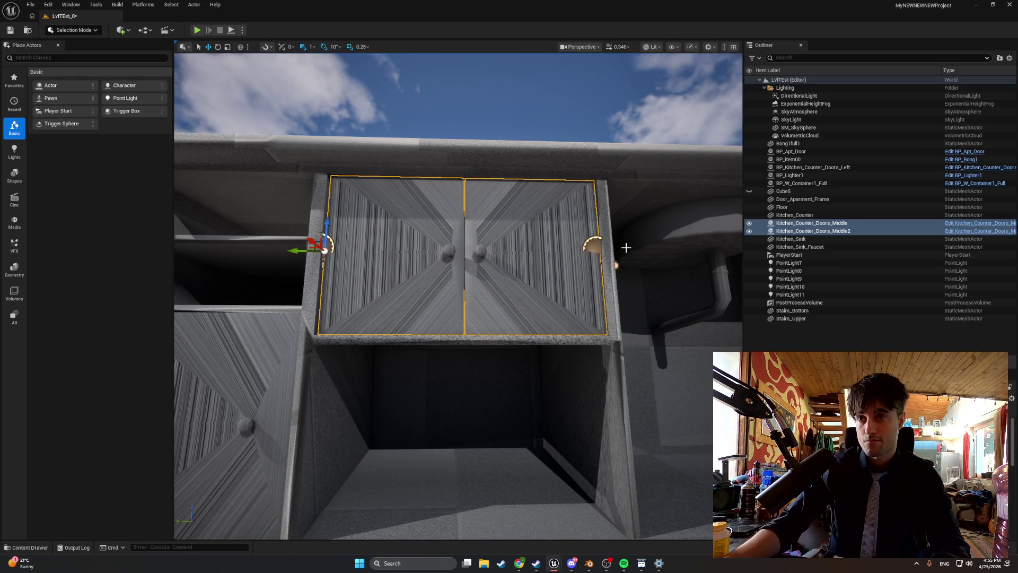
key("ctrl+d")
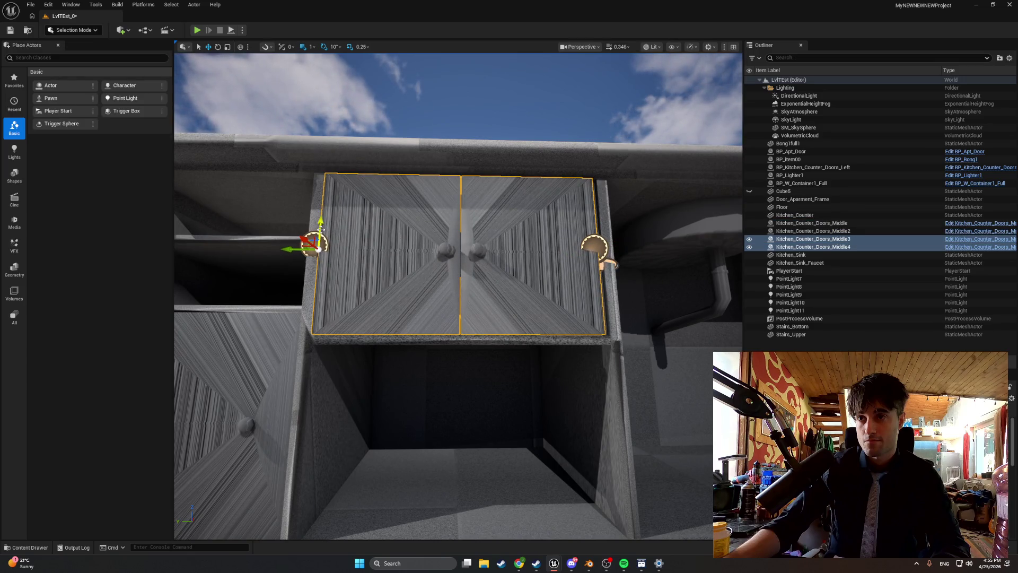
left_click_drag(365, 243, 364, 420)
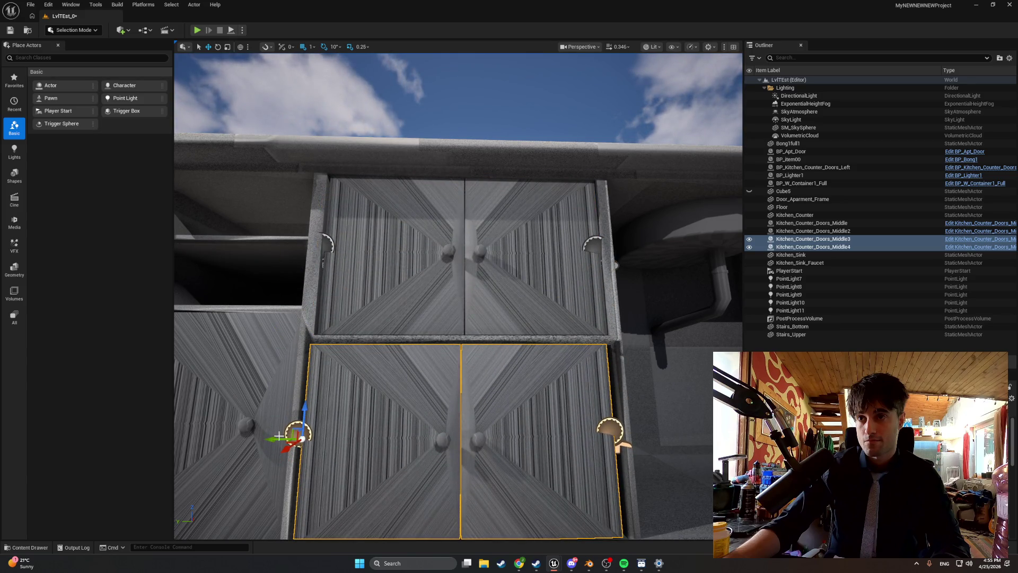
mouse_move(461, 413)
left_mouse_down()
mouse_move(318, 408)
mouse_move(371, 409)
mouse_move(161, 430)
left_mouse_up()
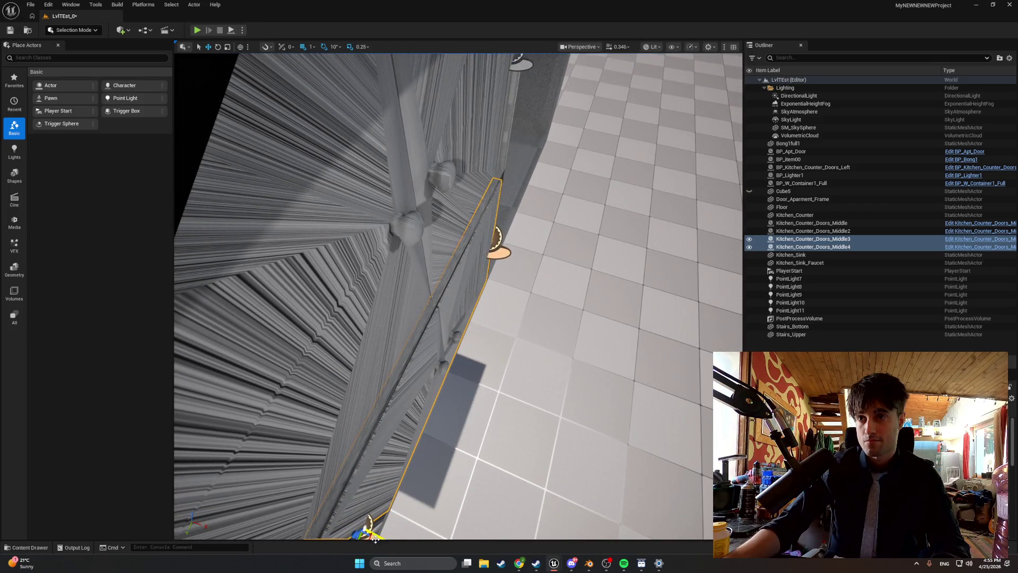
mouse_move(371, 532)
left_mouse_down()
mouse_move(302, 501)
mouse_move(318, 536)
left_mouse_up()
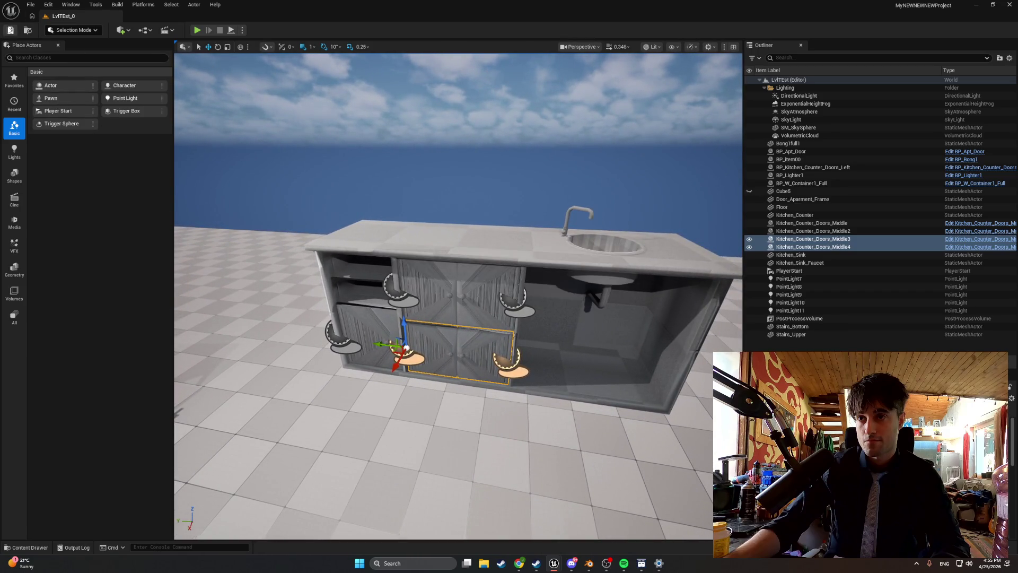
left_click(749, 191)
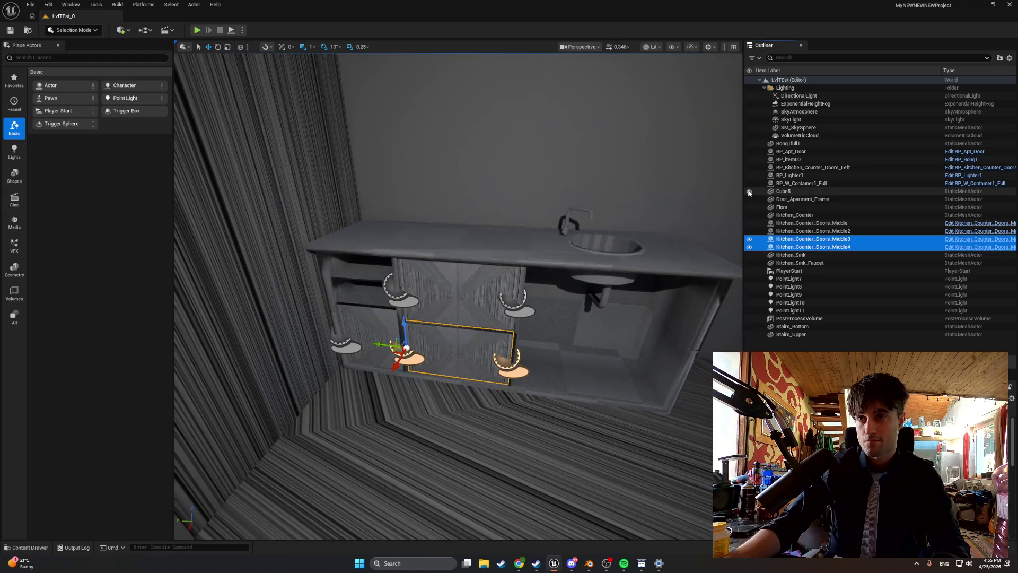
Play-test the level, walking around the counter to check the cabinet doors.
left_click(197, 30)
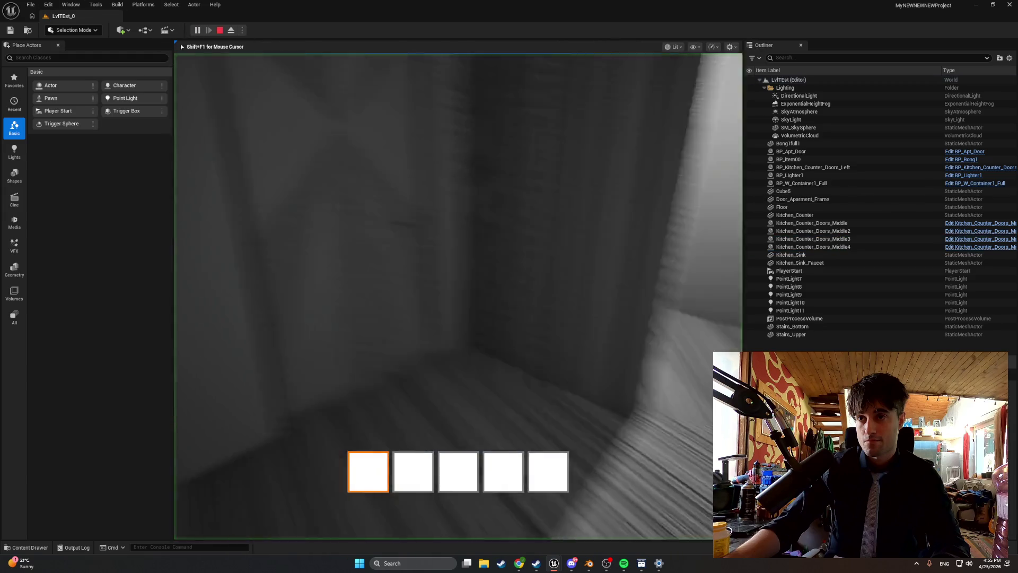
key("s")
key("w")
key("s")
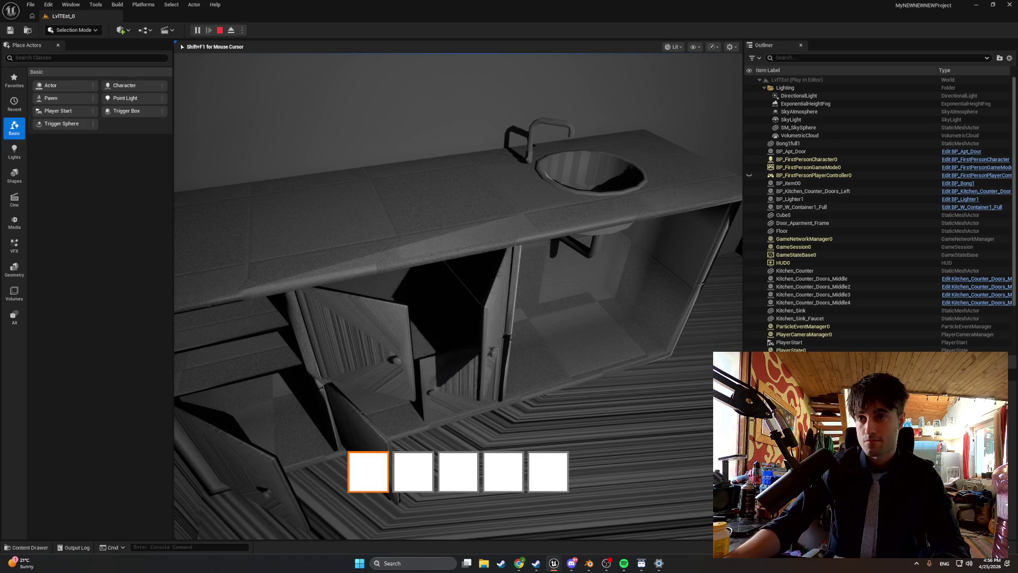
key("w")
key("w")
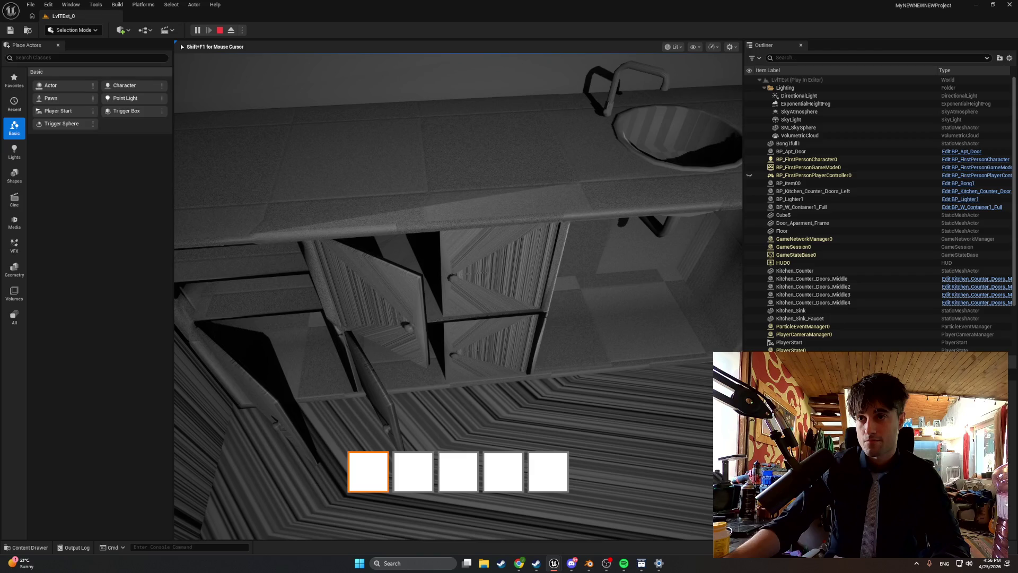
key("Escape")
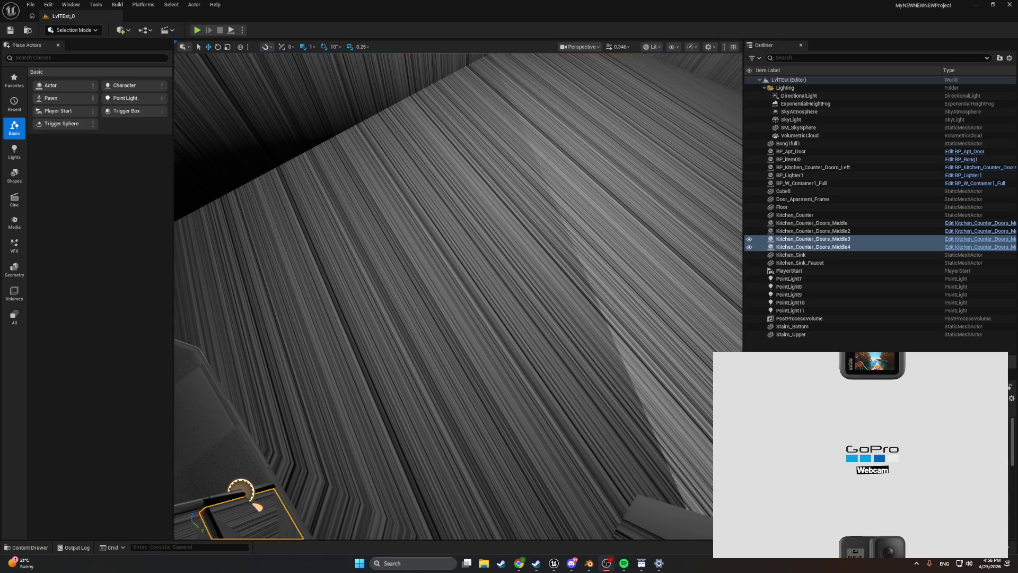
Play-test again, swinging a door open with E, then return to the Kitchen Blueprints.
left_click(196, 30)
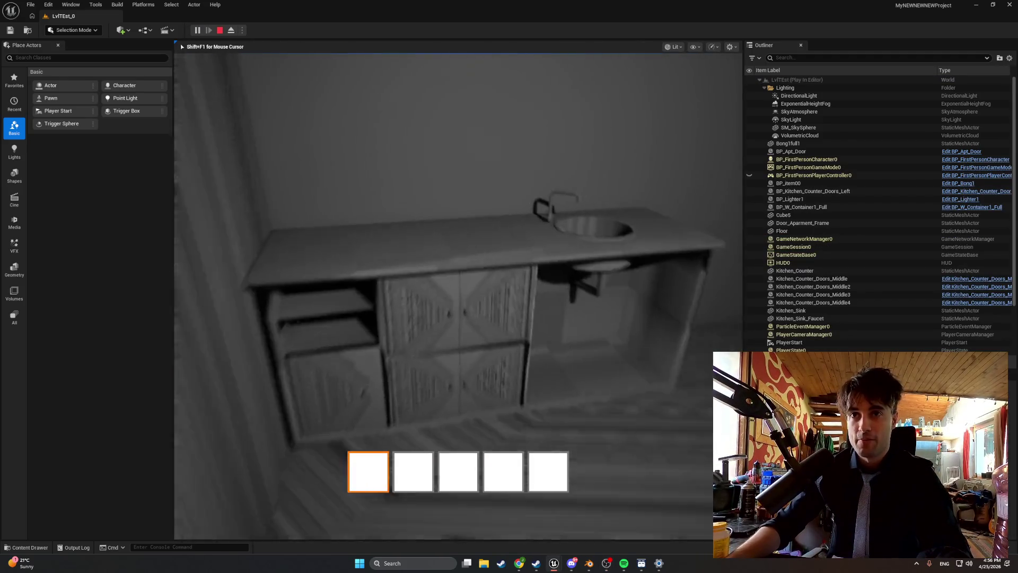
key("w")
key("e")
key("e")
key("e")
key("e")
key("e")
key("e")
key("e")
key("e")
key("e")
key("e")
key("e")
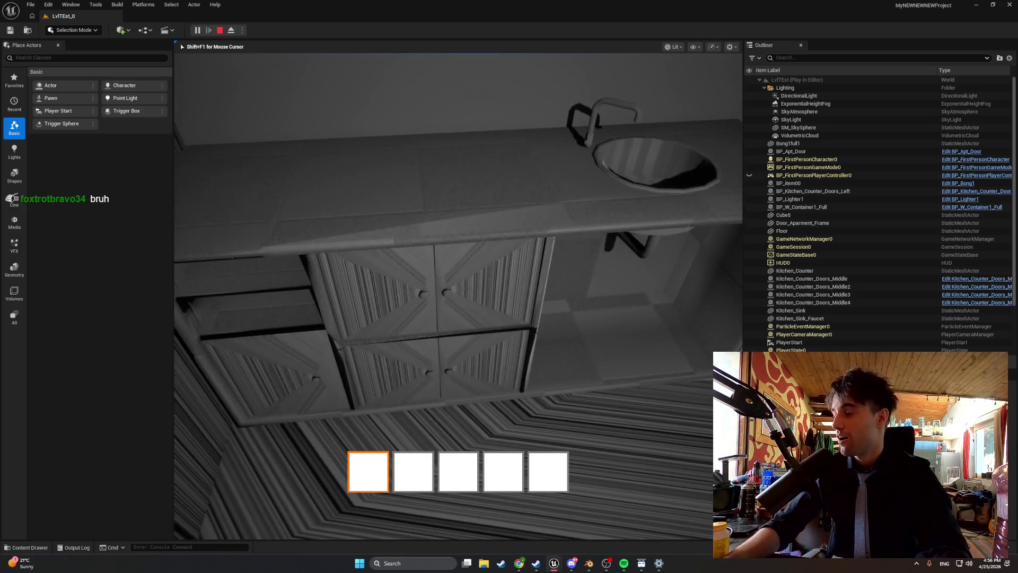
key("Escape")
key("ctrl+space")
left_click(179, 410)
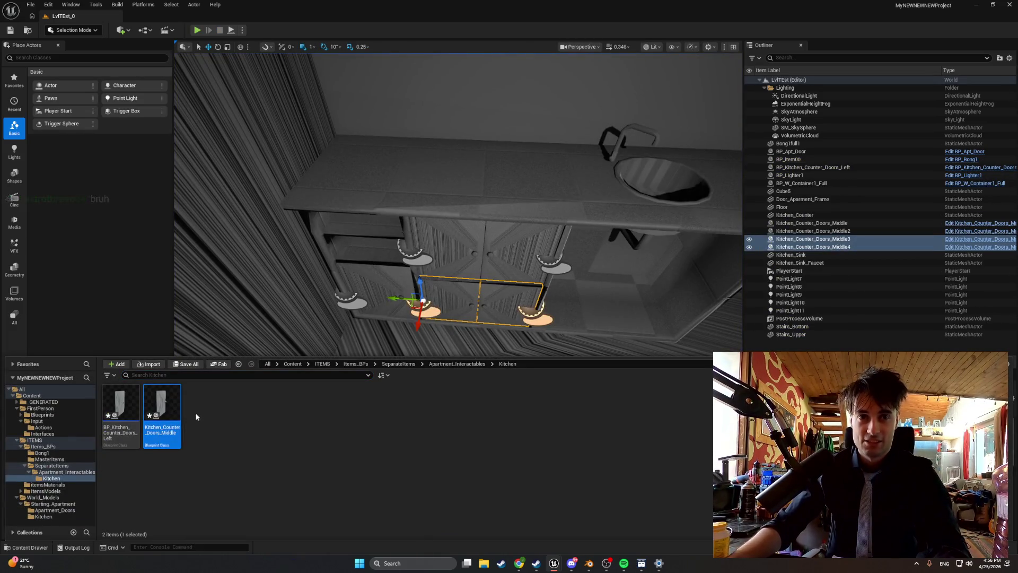
Duplicate the middle door Blueprint and name the copy Kitchen_Counter_Doors_MiddleR.
key("ctrl+d")
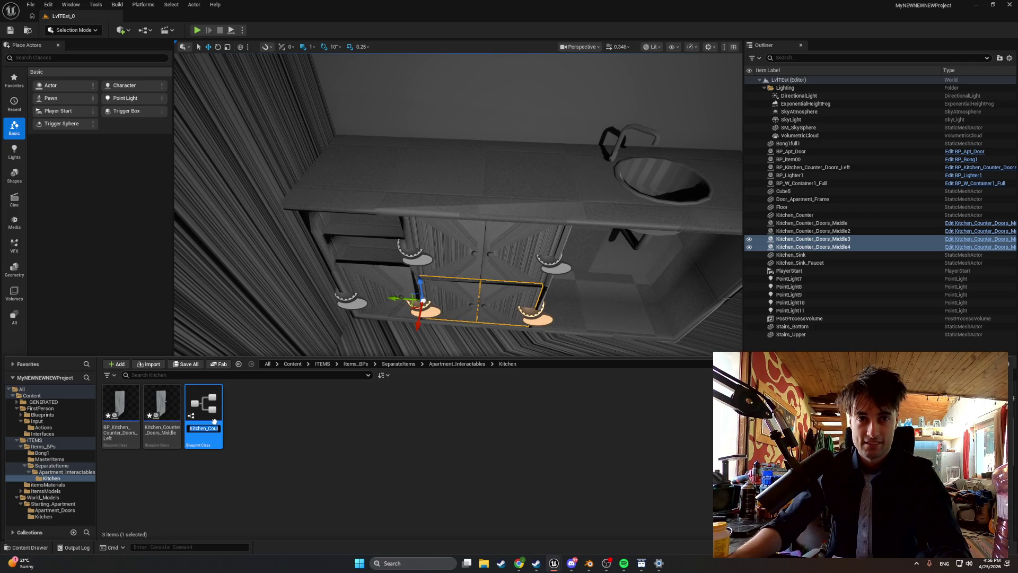
key("Return")
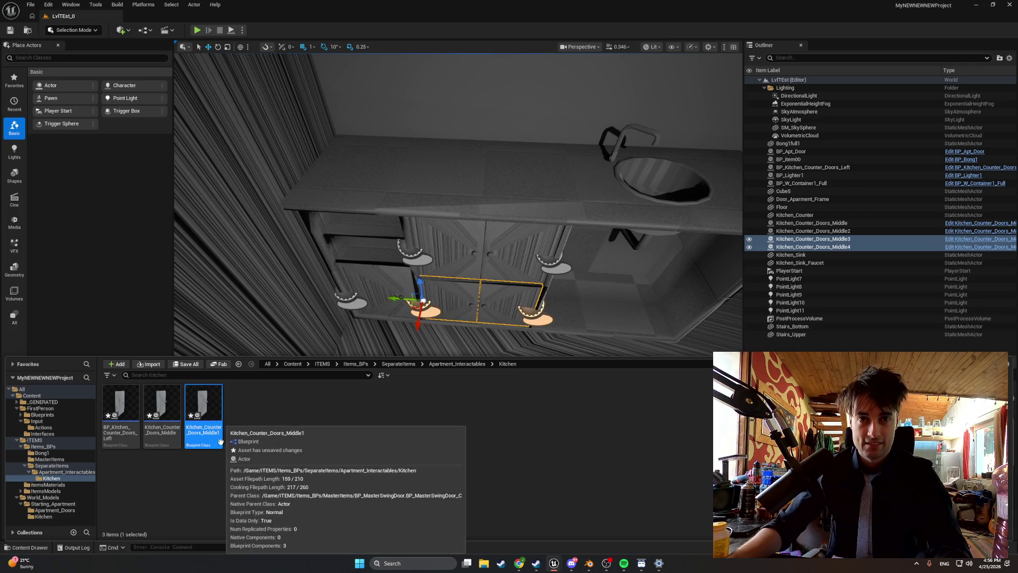
left_click(215, 438)
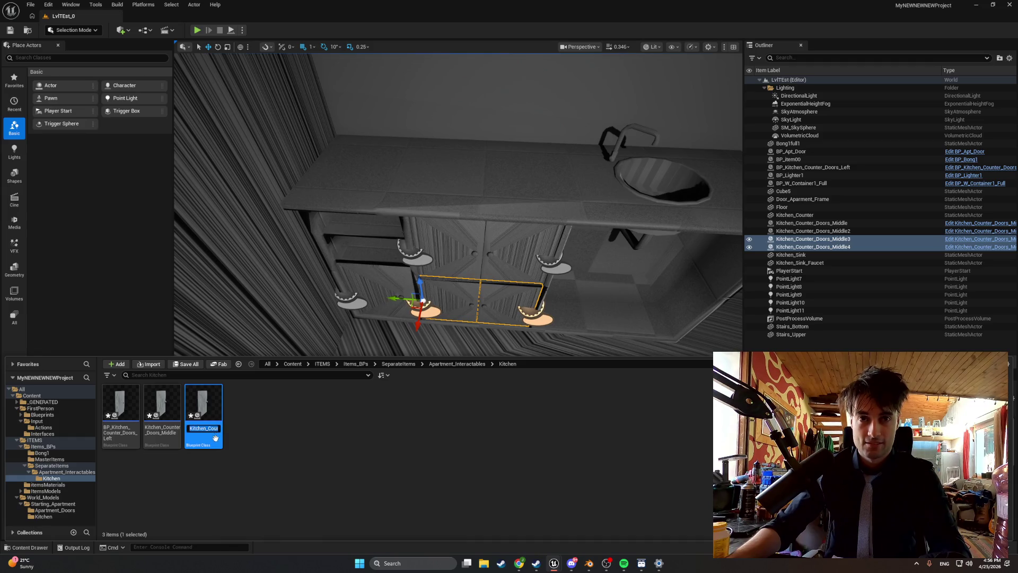
key("BackSpace")
type("R")
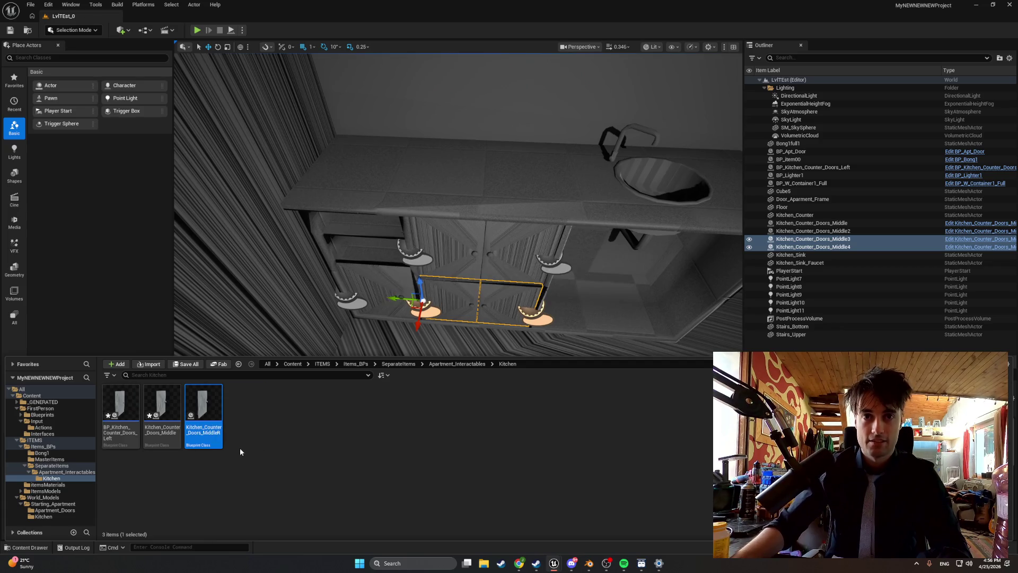
Rename the original Blueprint to Kitchen_Counter_Doors_MiddleL.
left_click(159, 407)
key("F2")
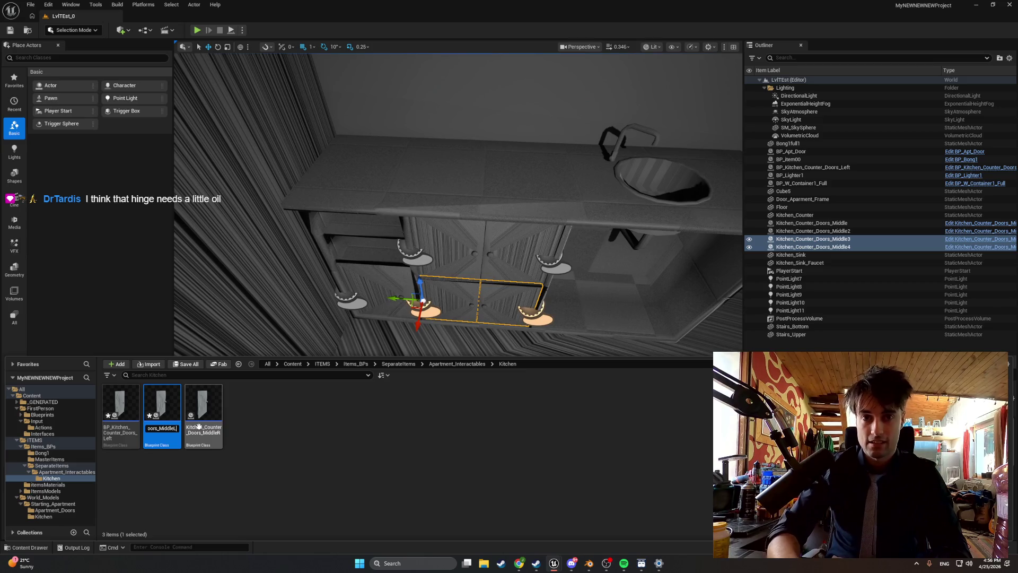
key("Return")
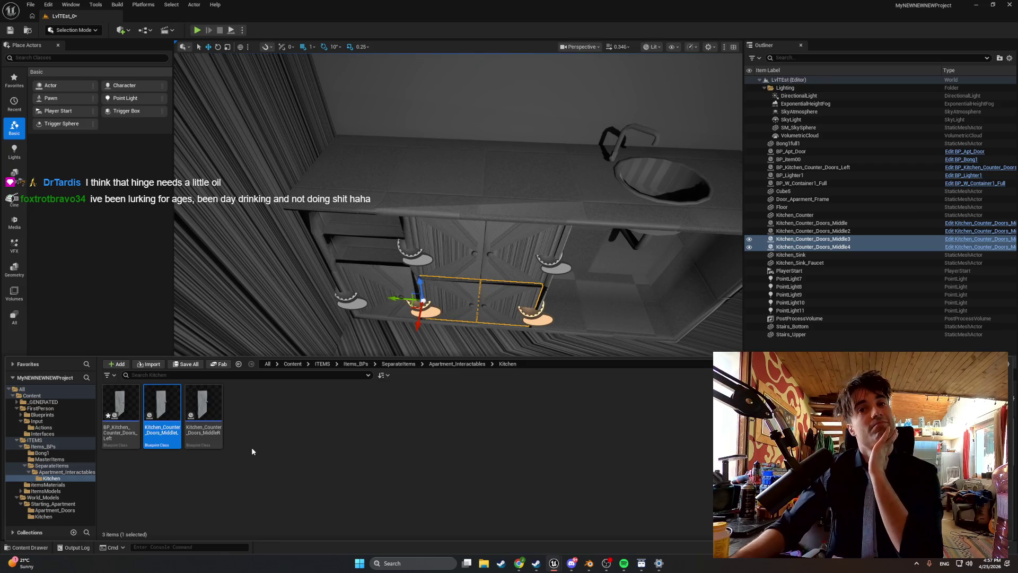
double_click(212, 401)
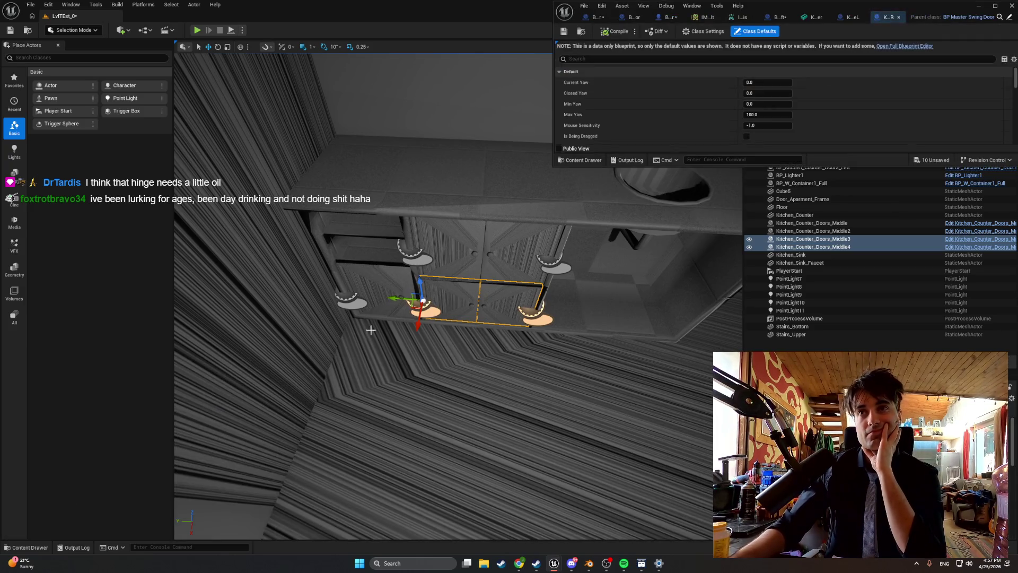
Open MiddleR in the full Blueprint editor and select DoorMesh in its Viewport.
left_click(901, 46)
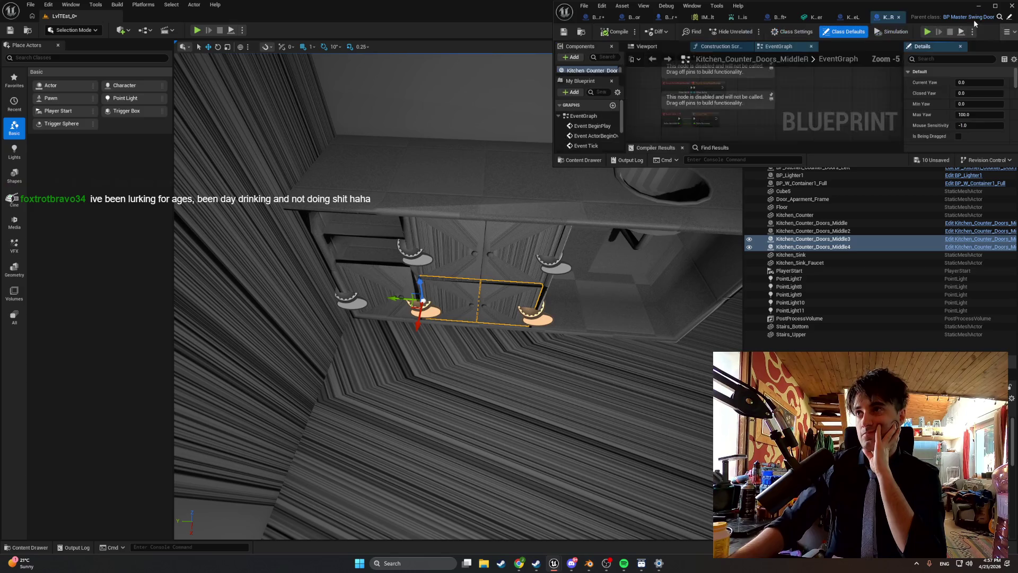
left_click(995, 5)
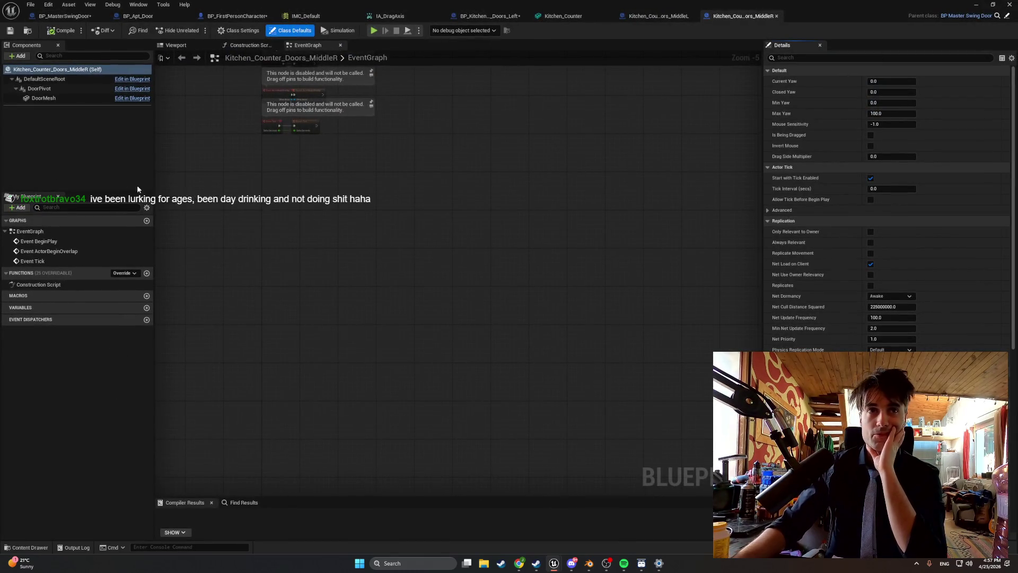
scroll(169, 169, "up", 2)
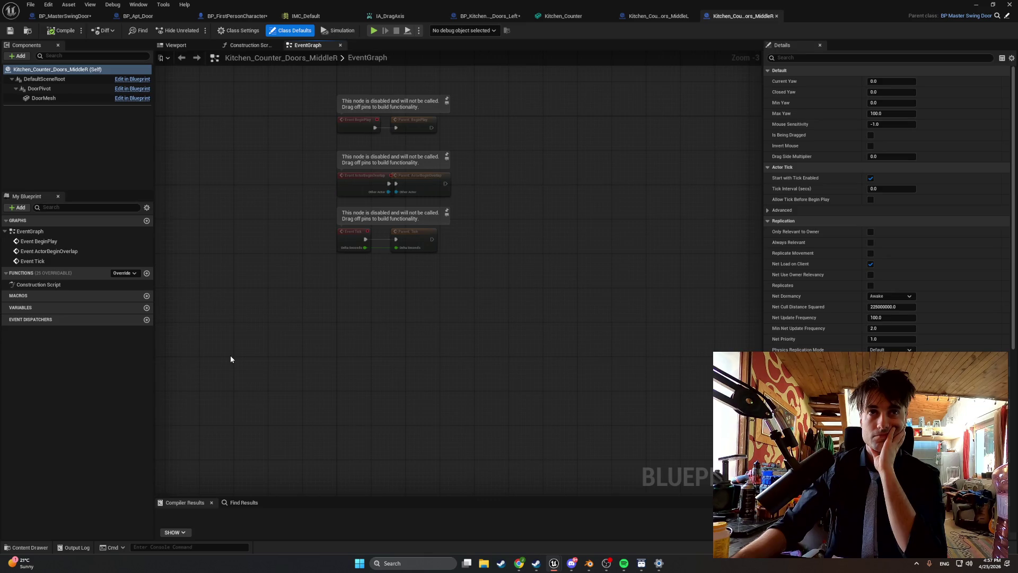
left_click(78, 98)
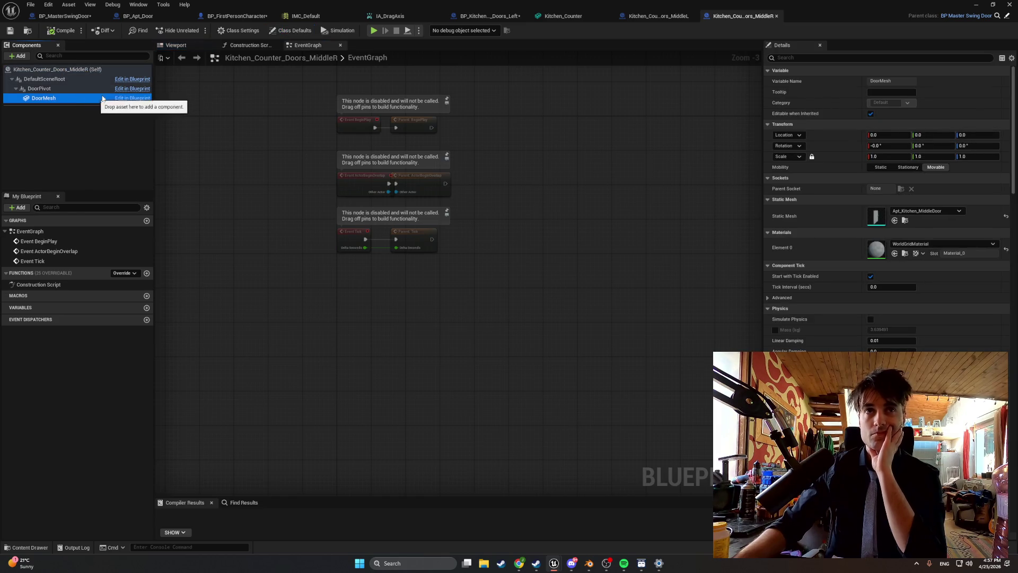
left_click(171, 46)
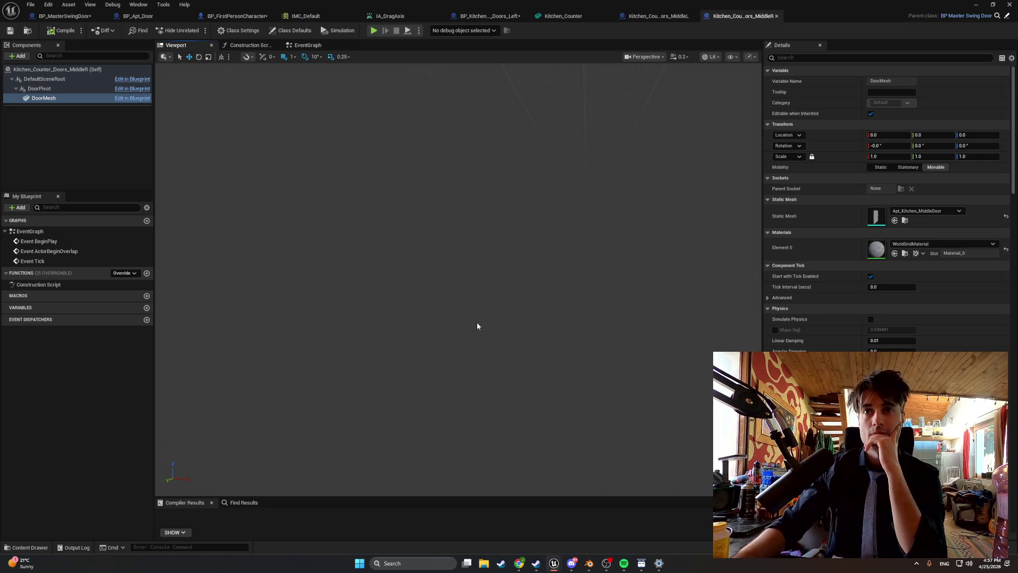
mouse_move(479, 315)
left_mouse_down()
mouse_move(406, 317)
mouse_move(406, 297)
mouse_move(406, 320)
left_mouse_up()
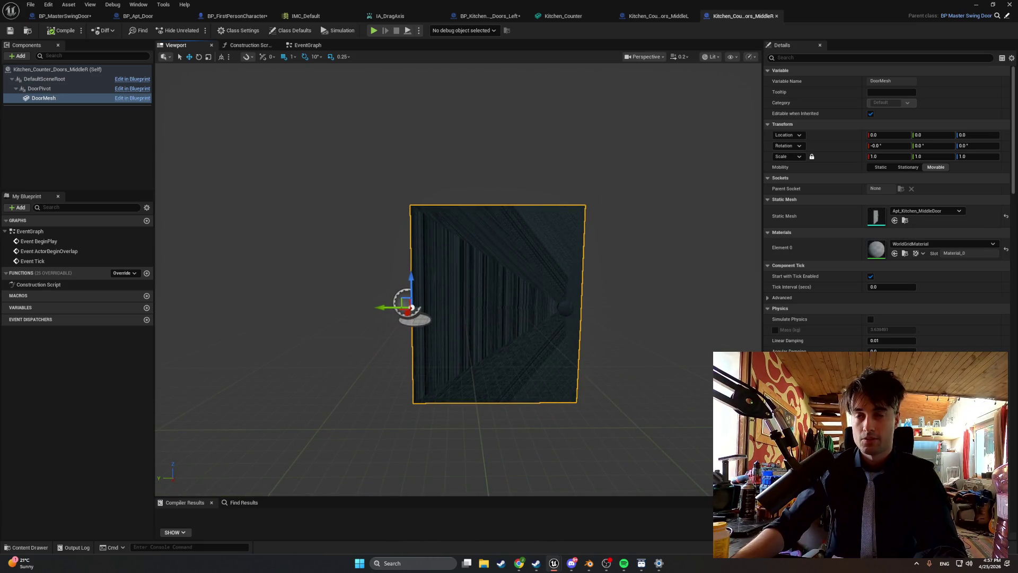
Rotate DoorMesh to -180° to mirror the hinge side and compile the Blueprint.
key("e")
left_click_drag(446, 295, 403, 371)
mouse_move(443, 344)
left_mouse_down()
mouse_move(413, 354)
mouse_move(379, 266)
left_mouse_up()
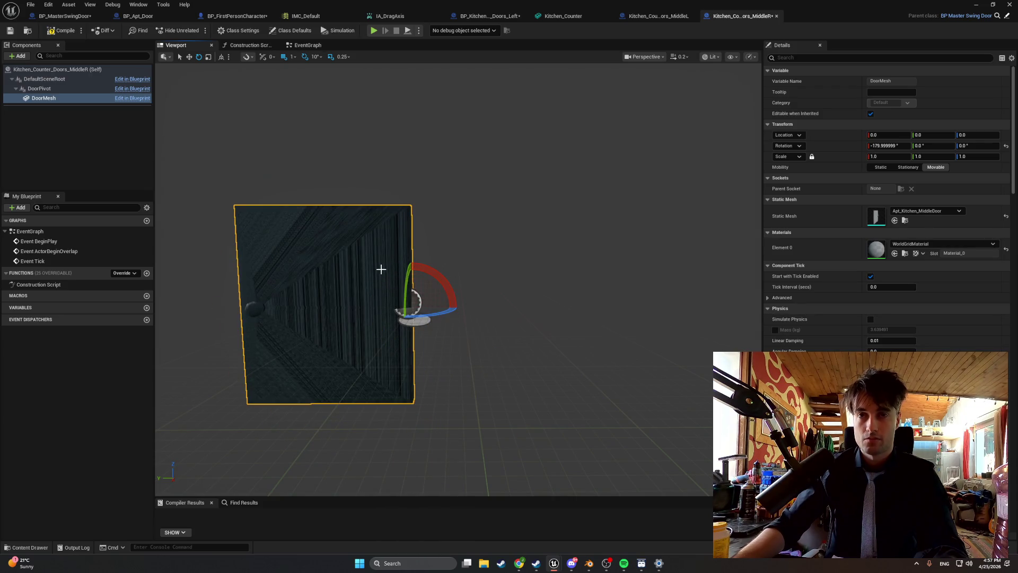
left_click(55, 33)
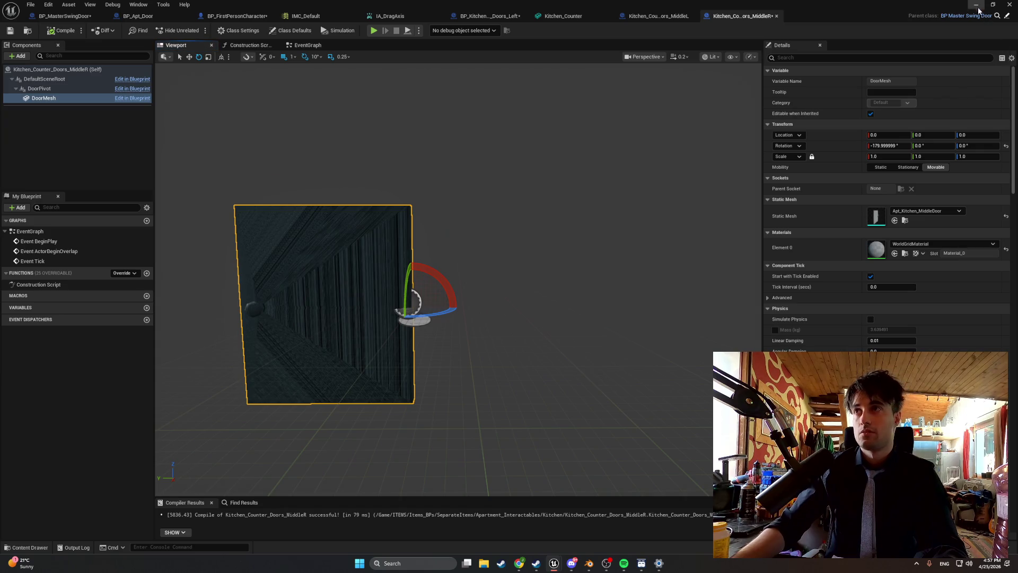
left_click(976, 5)
scroll(580, 265, "up", 6)
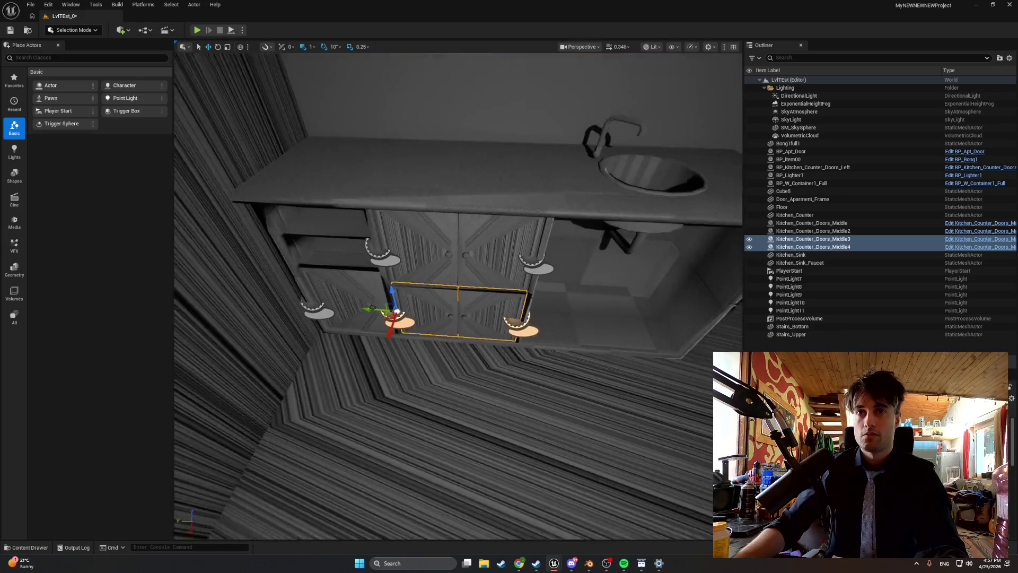
Delete the Middle2 and Middle3 doors from the kitchen counter.
left_click(490, 305)
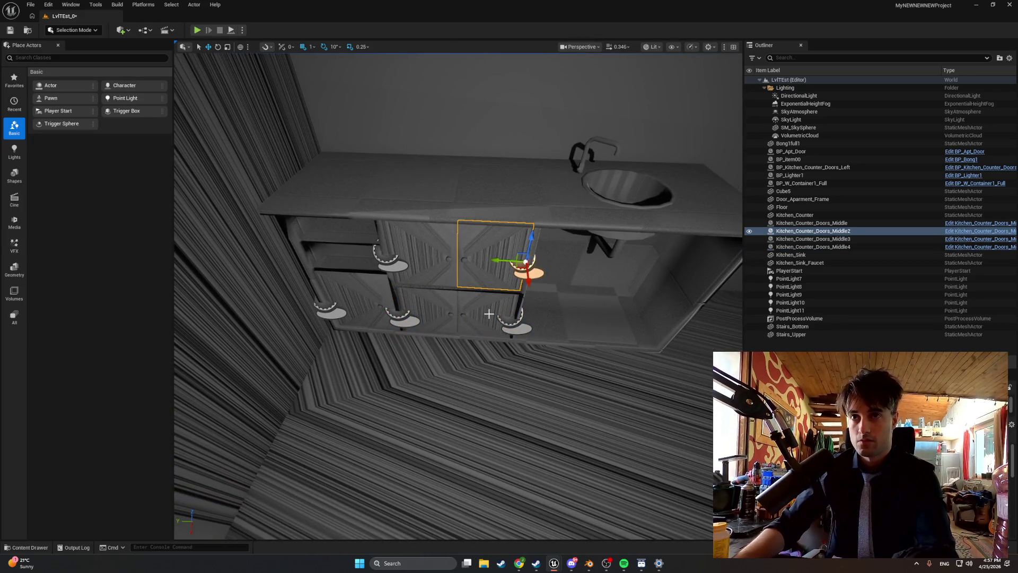
key("Delete")
left_click(490, 304)
key("Delete")
Place Kitchen_Counter_Doors_MiddleR into the counter's upper right opening and start play-testing.
key("ctrl+space")
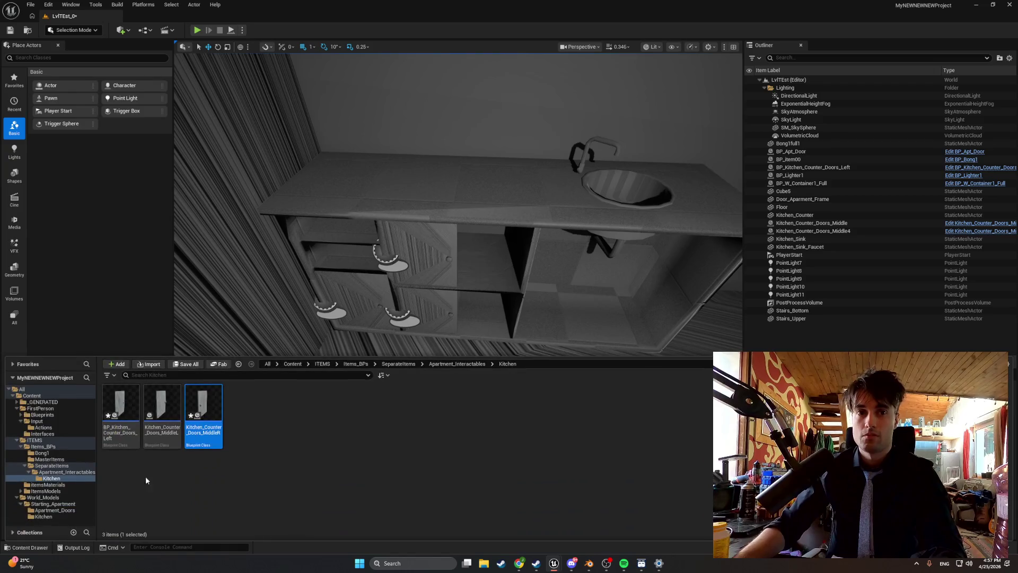
mouse_move(204, 445)
left_mouse_down()
mouse_move(488, 353)
mouse_move(504, 301)
mouse_move(480, 286)
mouse_move(494, 269)
mouse_move(455, 259)
left_mouse_up()
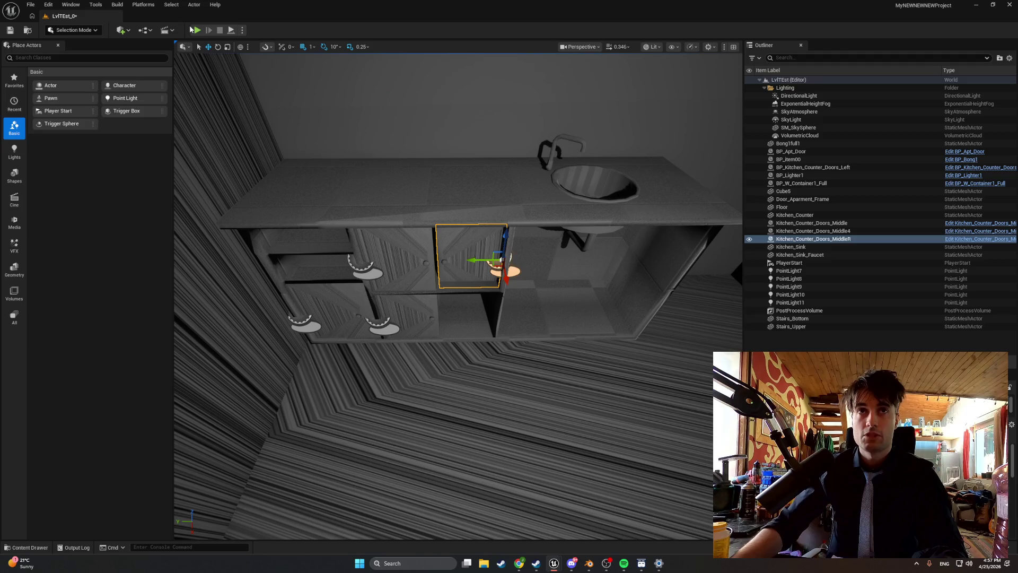
left_click(196, 31)
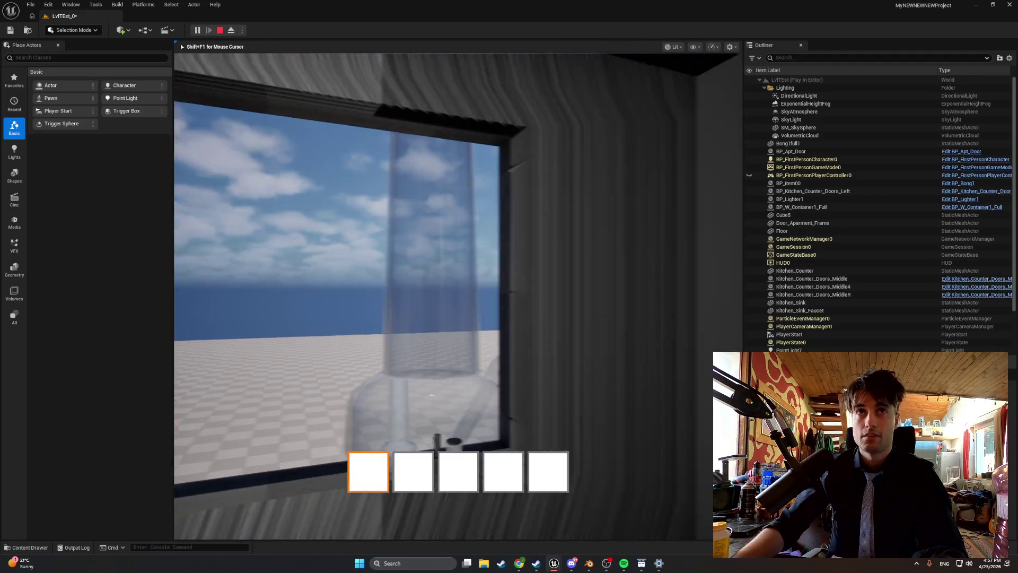
Walk to the kitchen counter, swing its cabinet doors open, then stop the play-test.
key("w")
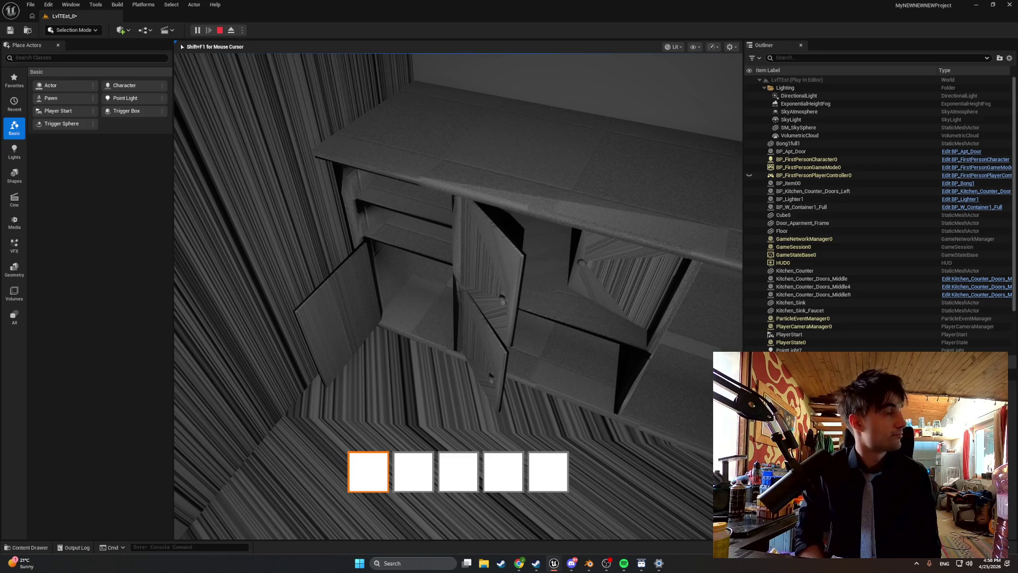
key("Escape")
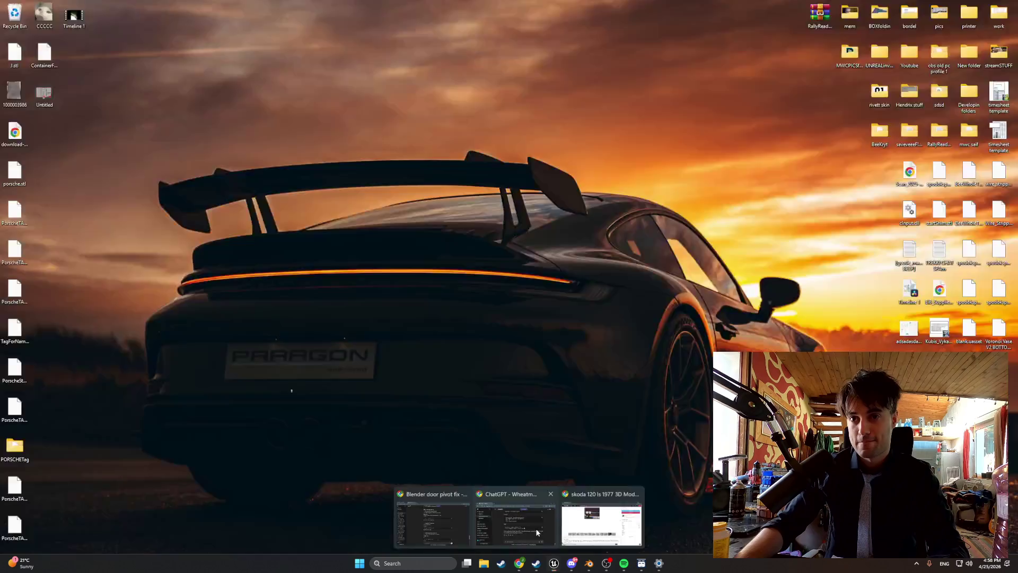
Zoom in on the MiddleR door and nudge it slightly outward in its opening.
left_click_drag(543, 414, 543, 373)
mouse_move(539, 272)
left_mouse_down()
mouse_move(545, 291)
mouse_move(530, 246)
mouse_move(522, 264)
left_mouse_up()
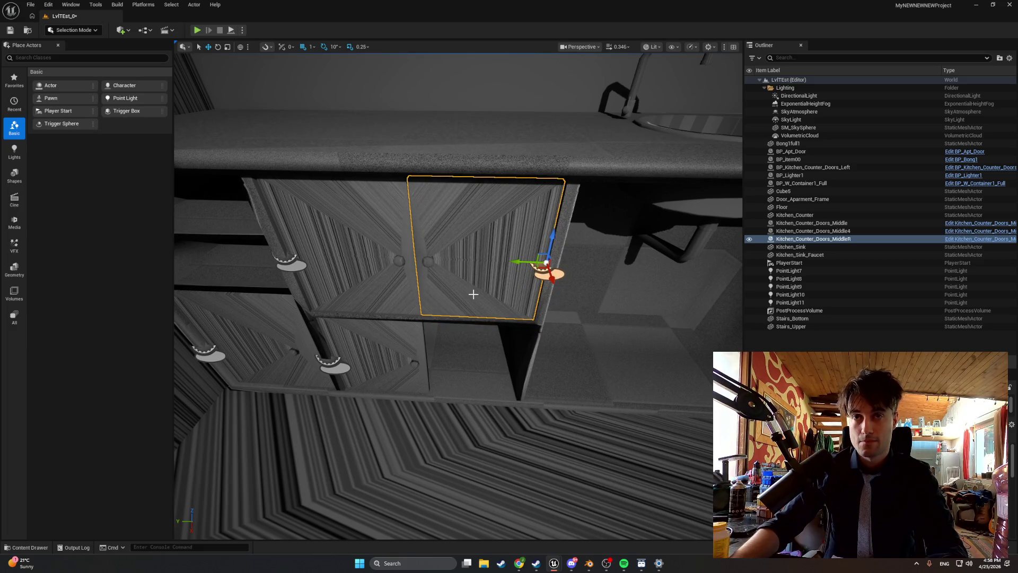
key("super+shift+s")
mouse_move(573, 345)
left_mouse_down()
mouse_move(414, 180)
mouse_move(216, 124)
mouse_move(220, 97)
mouse_move(208, 91)
left_mouse_up()
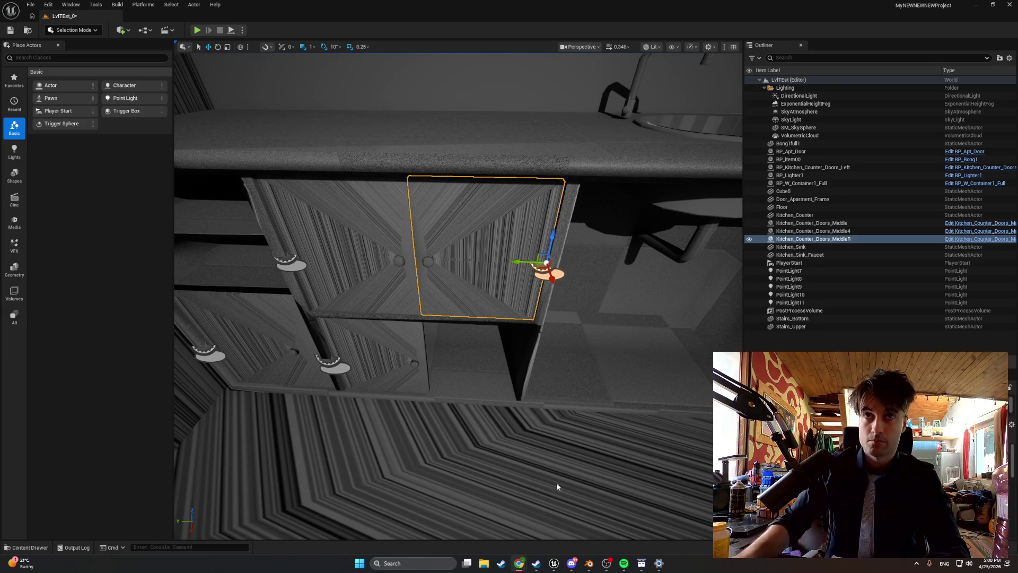
Play-test the level again and swing the right-hinged MiddleR door open.
left_click(199, 31)
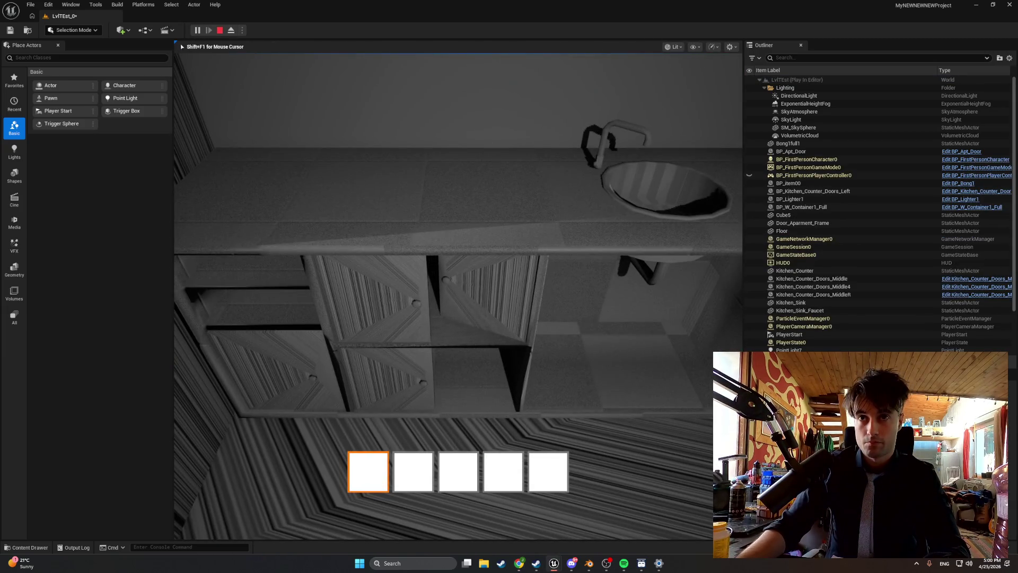
key("a")
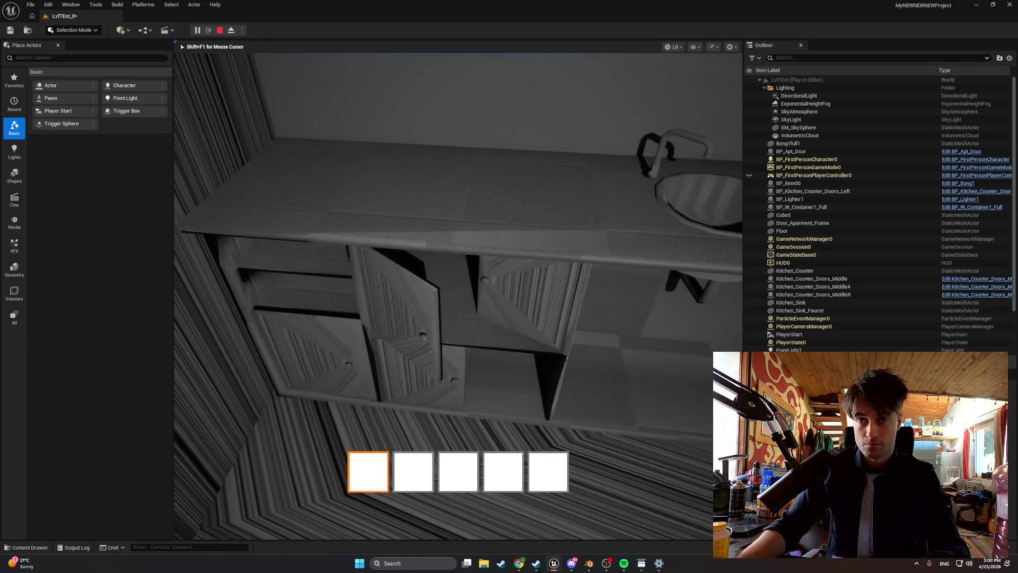
key("super+shift+s")
key("Escape")
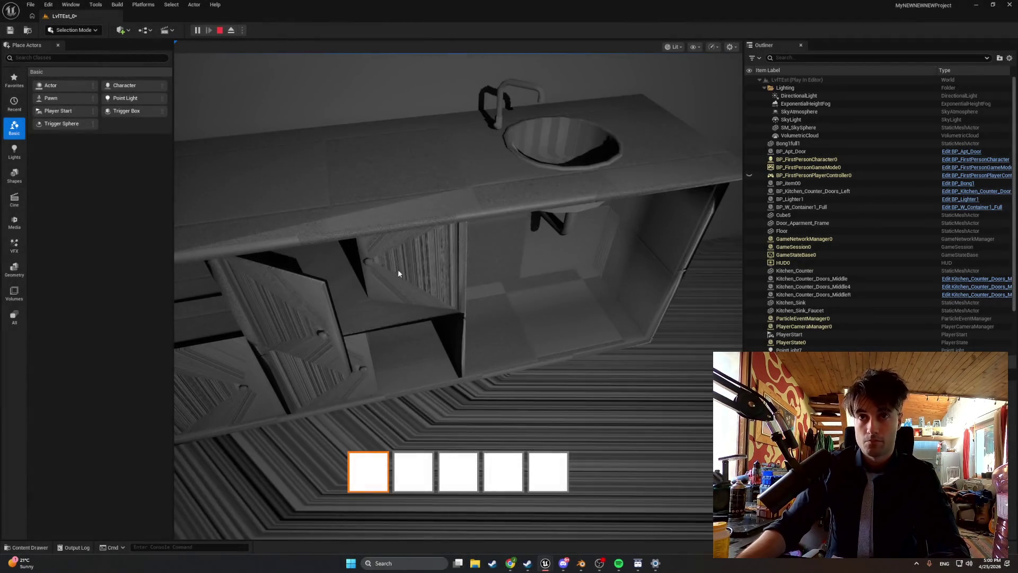
Reposition in front of the counter and screenshot the opened cabinet doors.
key("w")
key("s")
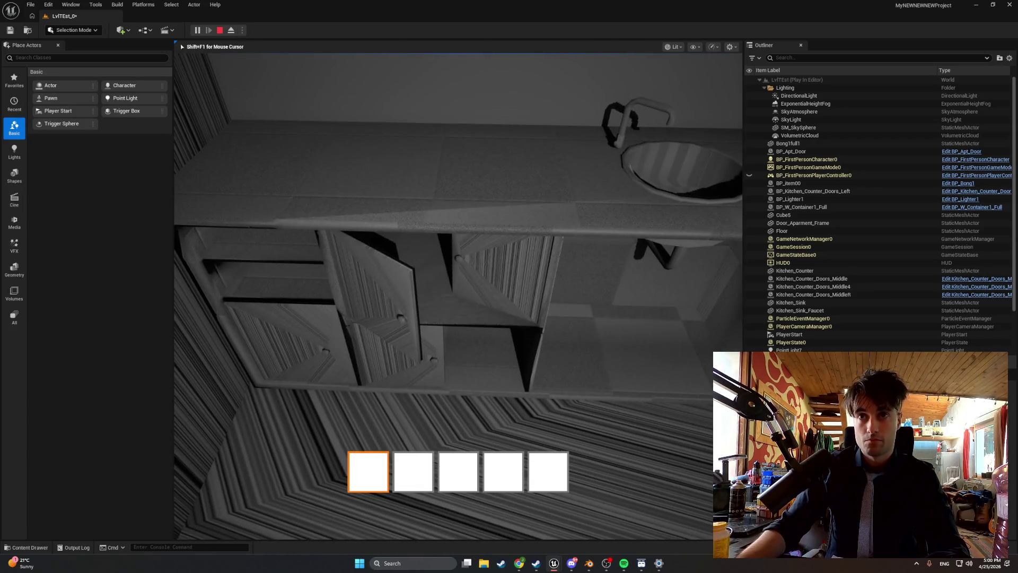
key("super+shift+s")
left_click_drag(576, 376, 277, 182)
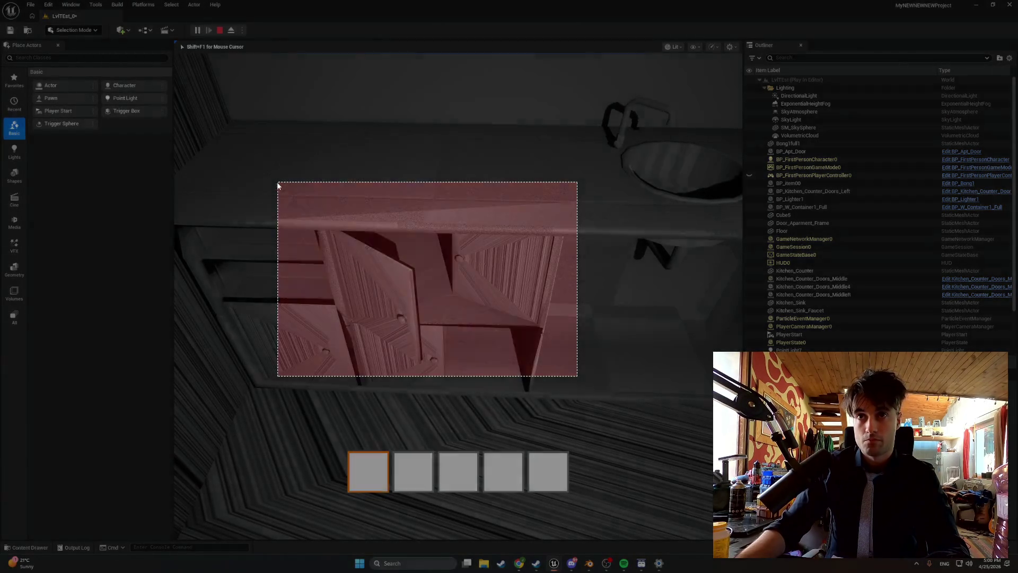
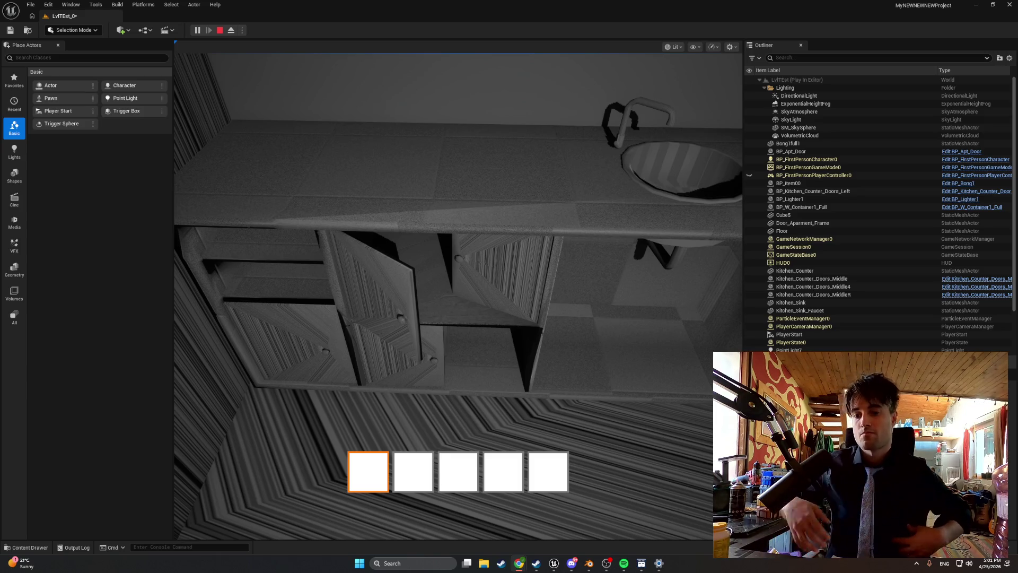
Stop the play test and open the Kitchen_Counter_Doors_MiddleR blueprint from the content browser.
key("shift+F1")
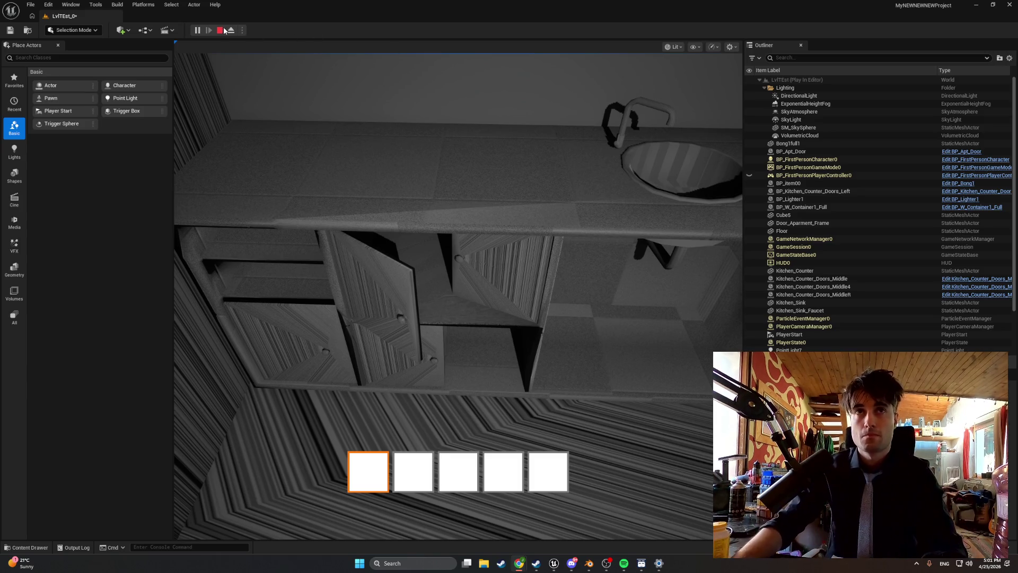
left_click(220, 30)
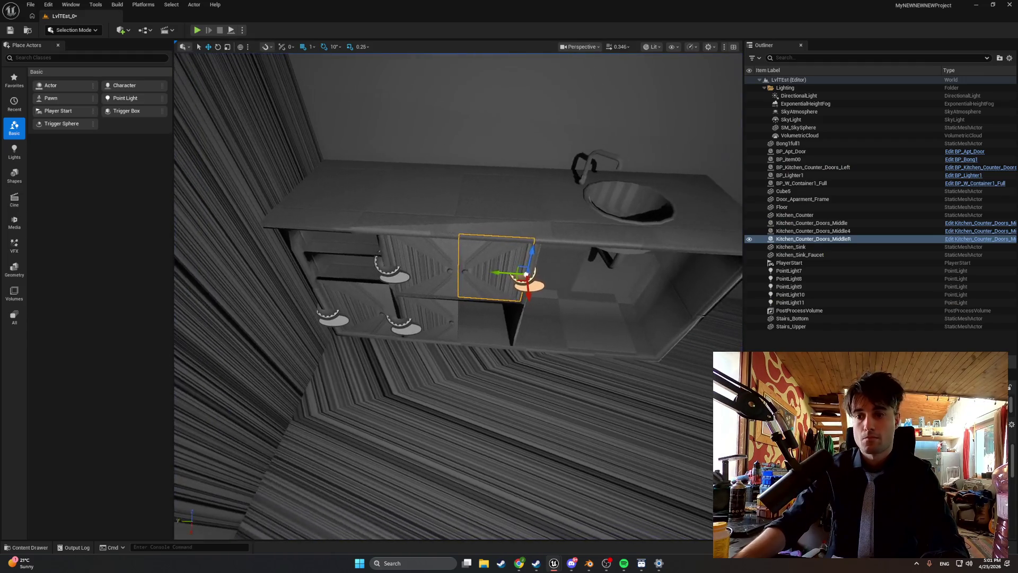
key("ctrl+b")
double_click(208, 411)
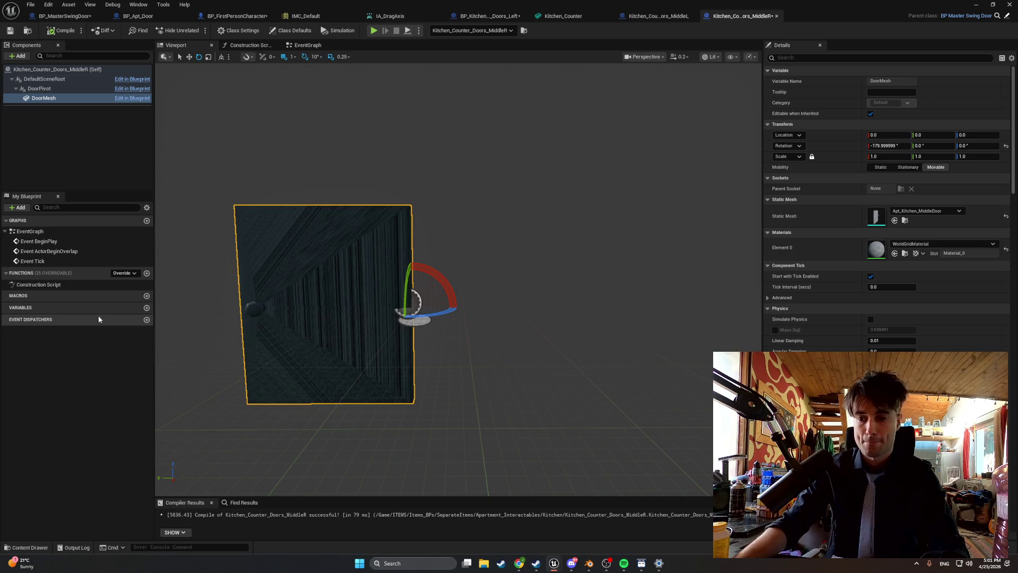
Minimize the blueprint editor, restore it, and switch to the BP_MasterSwingDoor StartDoorDrag graph.
left_click(978, 5)
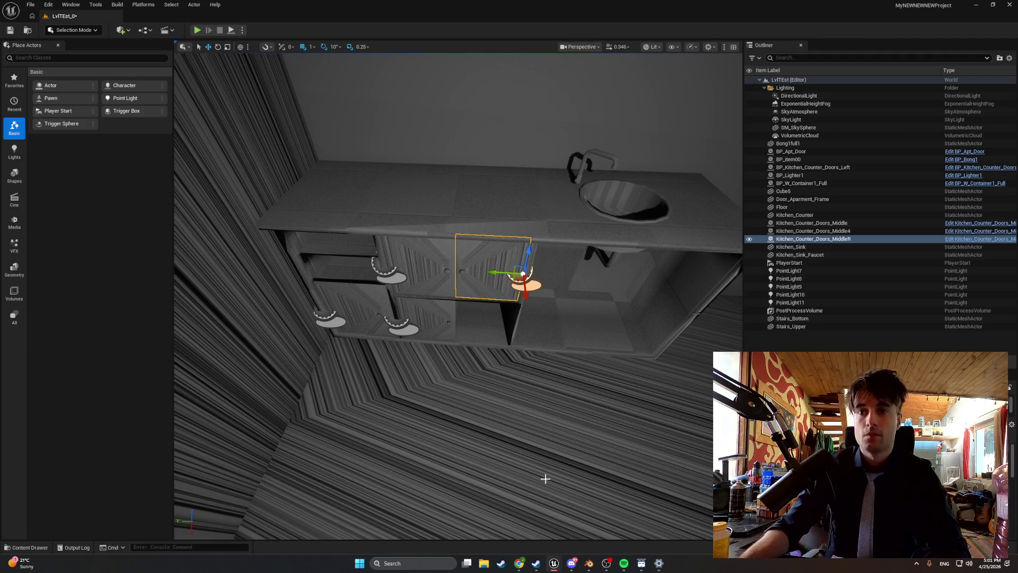
mouse_move(554, 563)
left_click(594, 523)
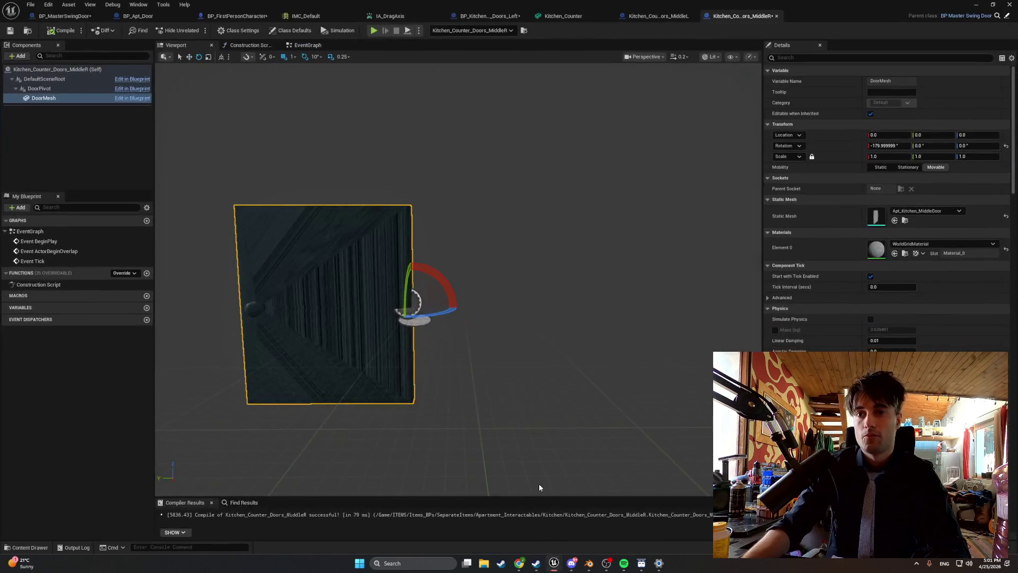
left_click(82, 16)
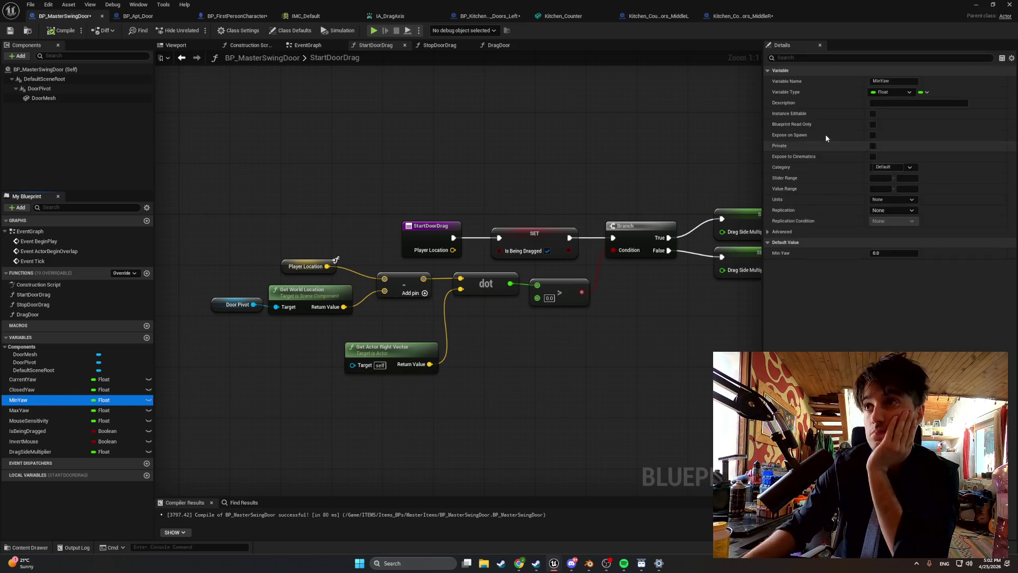
Tick Instance Editable on MinYaw and MaxYaw, compile, and return to Kitchen_Counter_Doors_MiddleR.
left_click(873, 113)
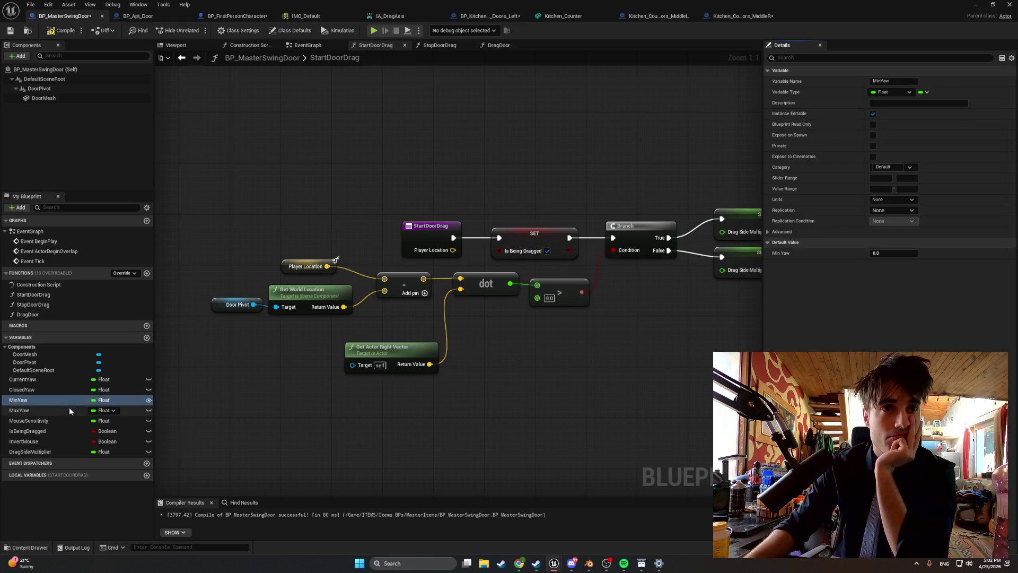
left_click(69, 409)
left_click(873, 114)
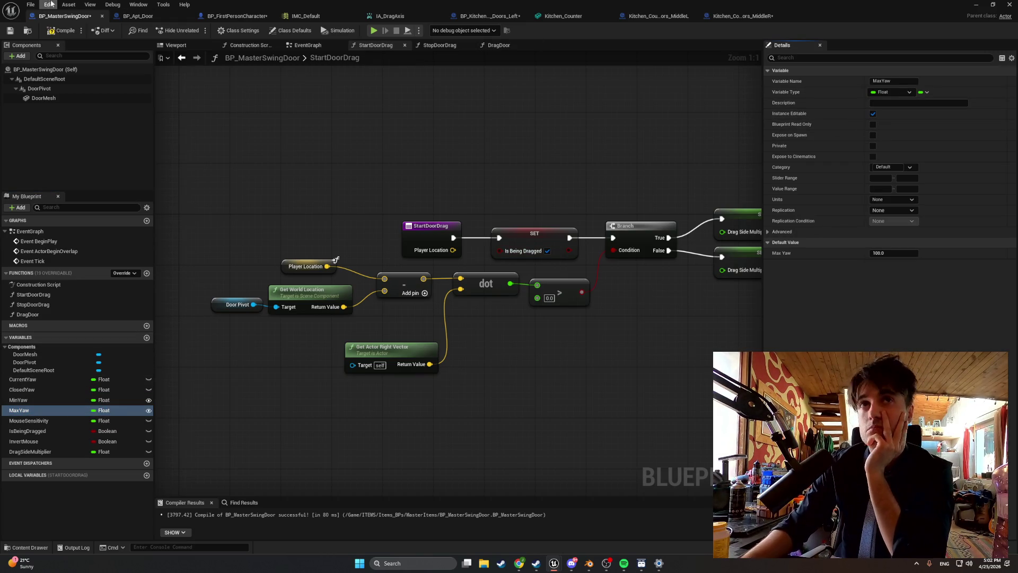
left_click(61, 30)
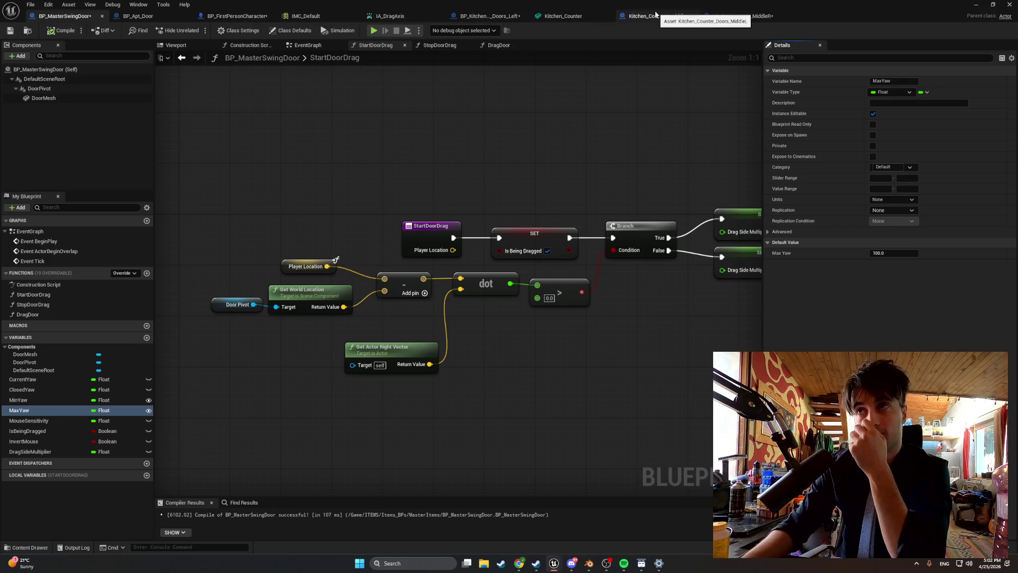
left_click(742, 16)
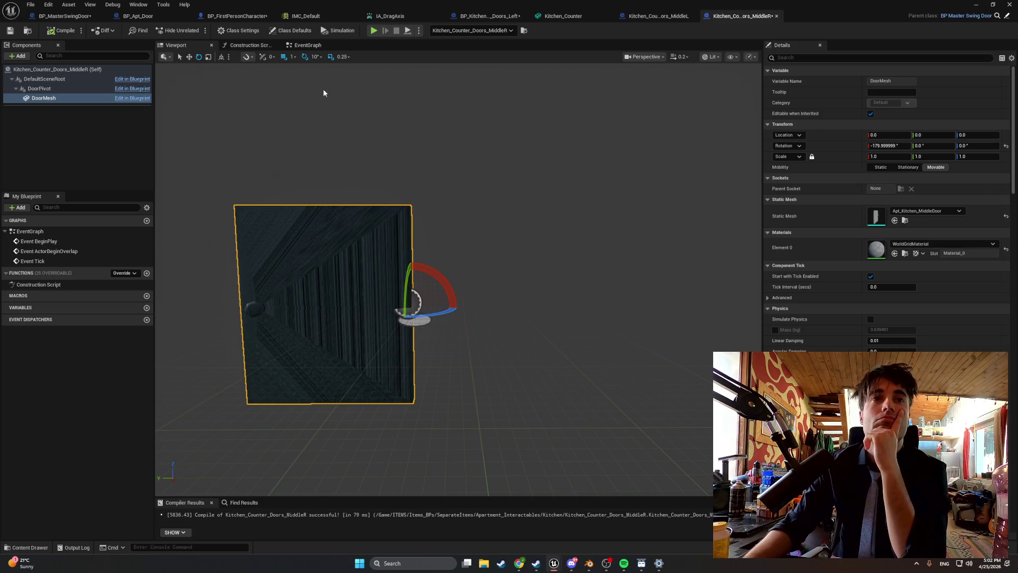
Edit the MiddleR door's Max Yaw in Class Defaults and recompile the blueprint.
left_click(277, 30)
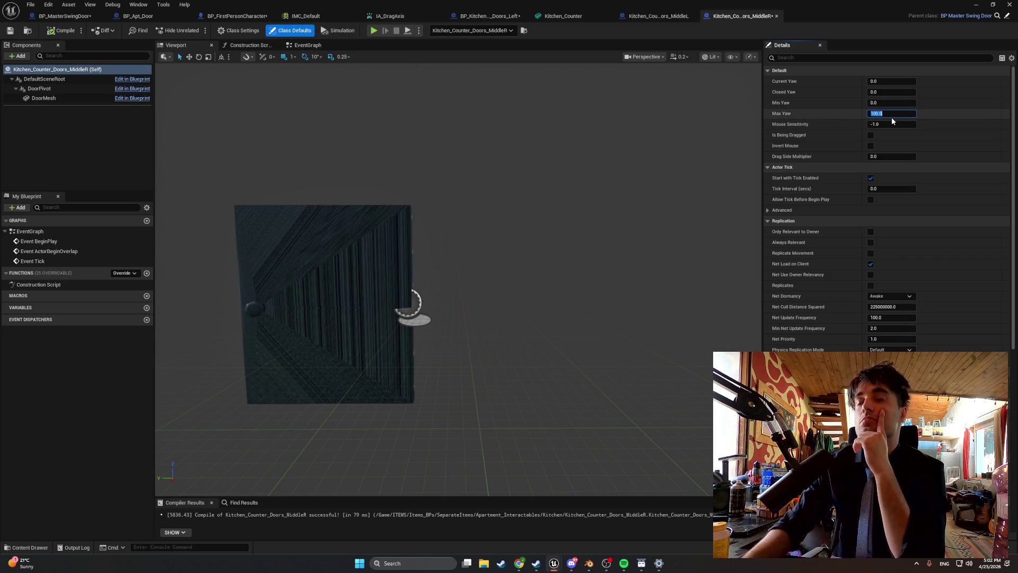
key("Home")
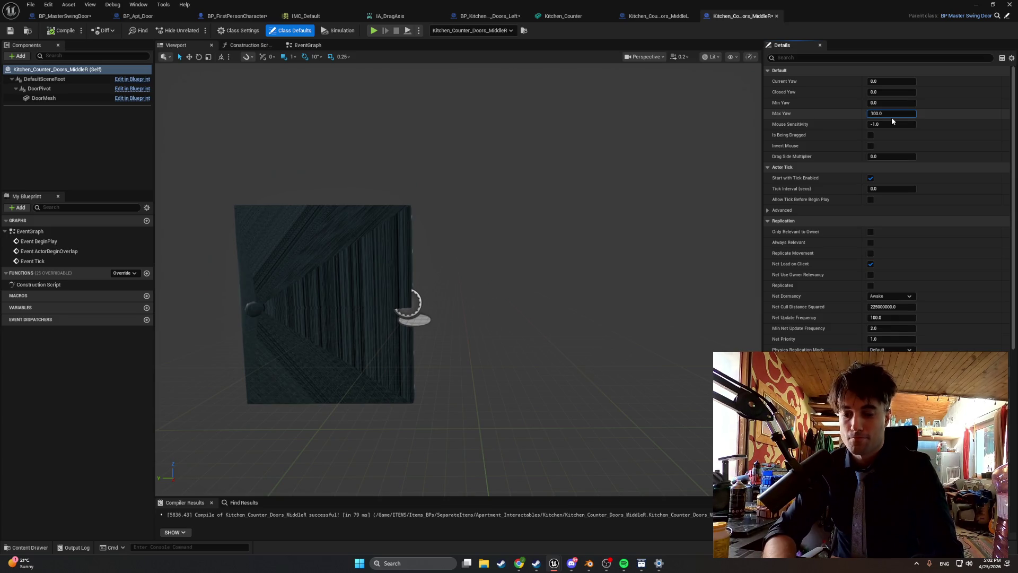
left_click(640, 174)
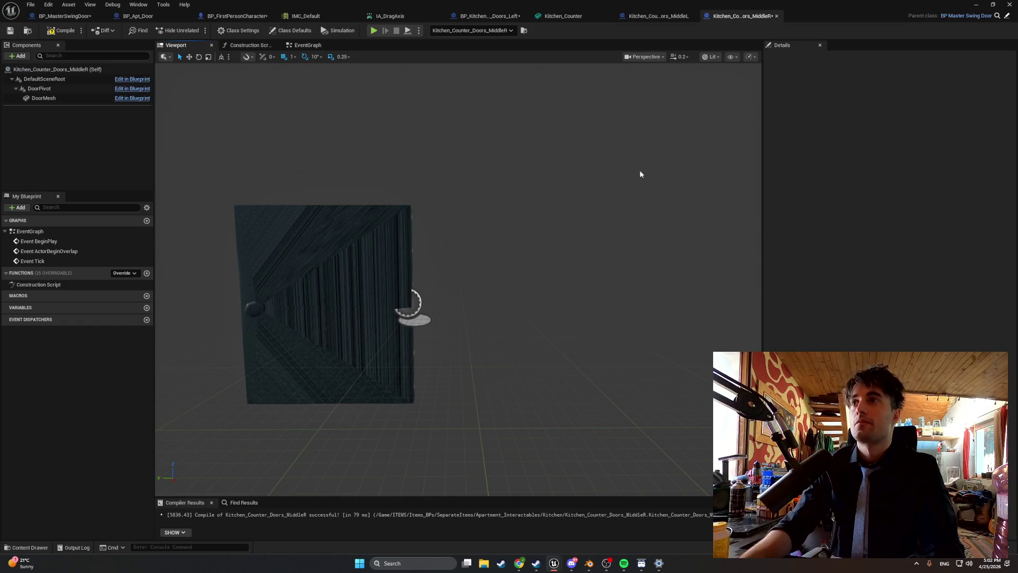
left_click(294, 31)
left_click(64, 30)
Play-test the level, walking up to the cabinet doors, then end the test.
key("alt+Tab")
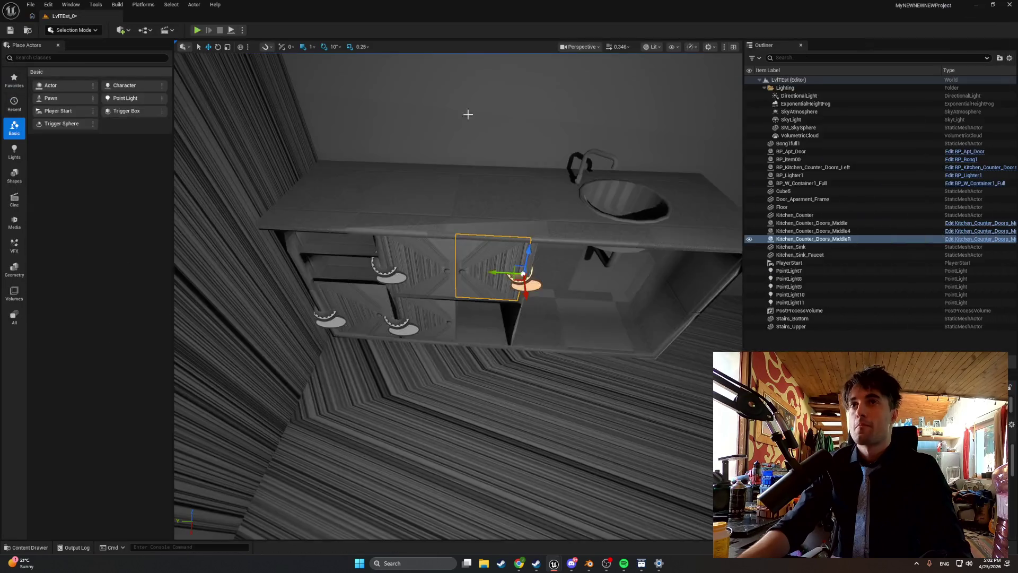
left_click(197, 31)
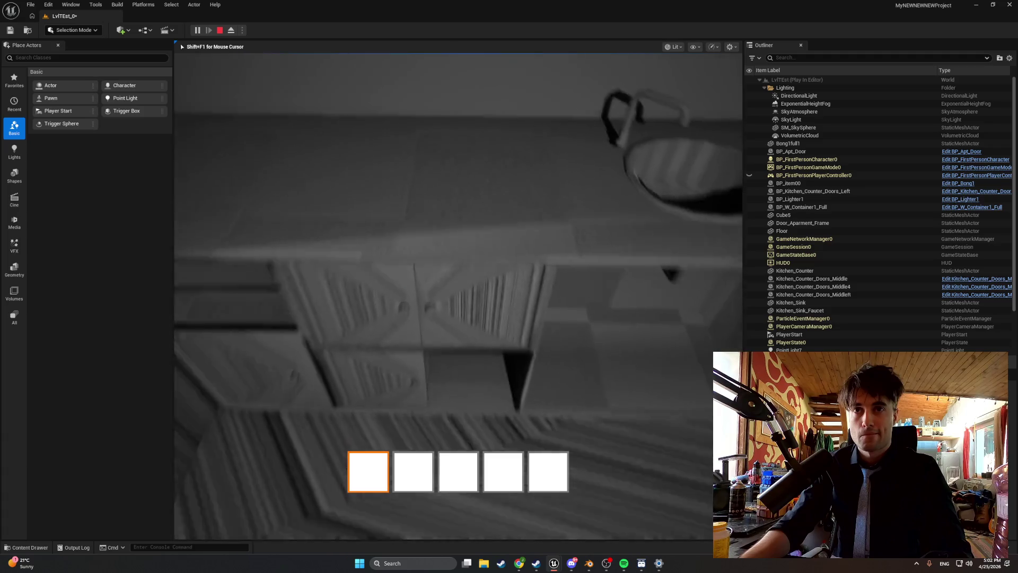
key("w")
key("s")
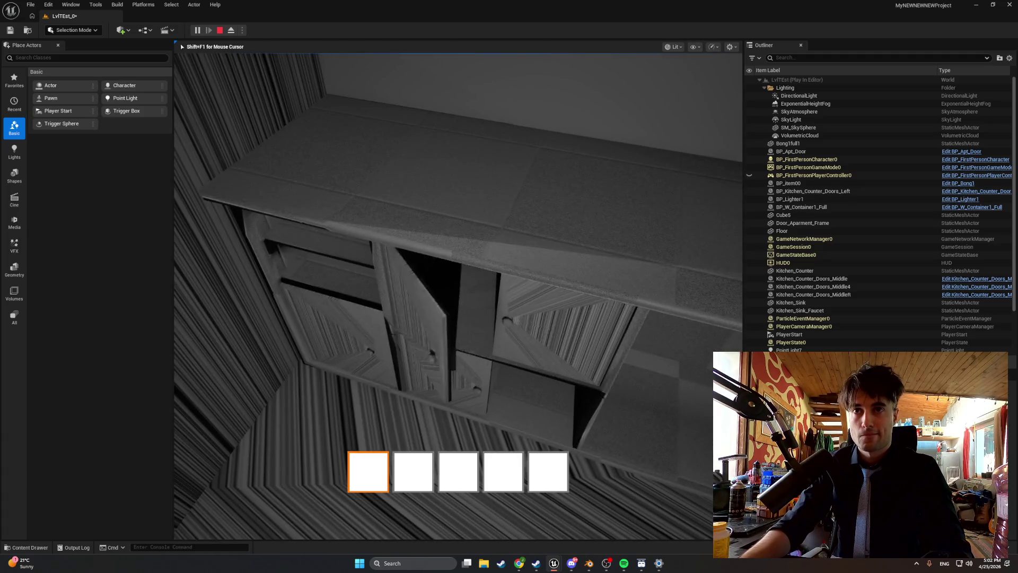
key("Escape")
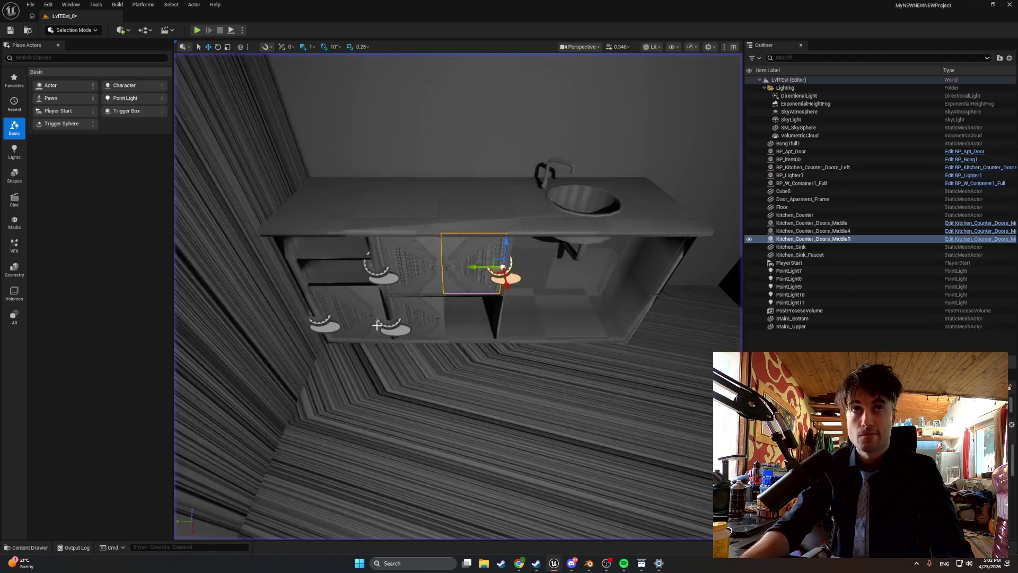
Reopen Kitchen_Counter_Doors_MiddleR and change its Max Yaw default again.
key("ctrl+b")
double_click(205, 418)
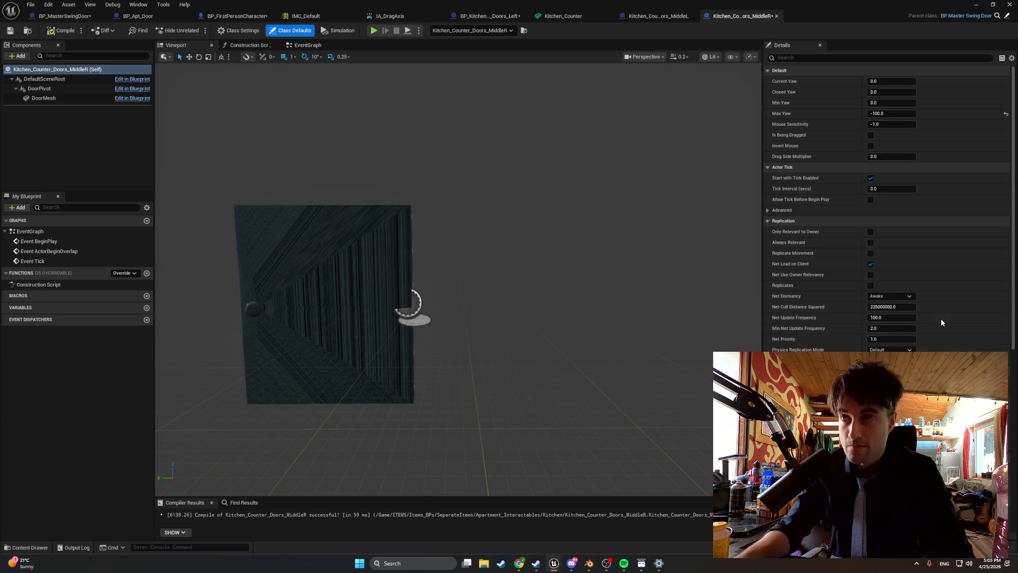
left_click(871, 113)
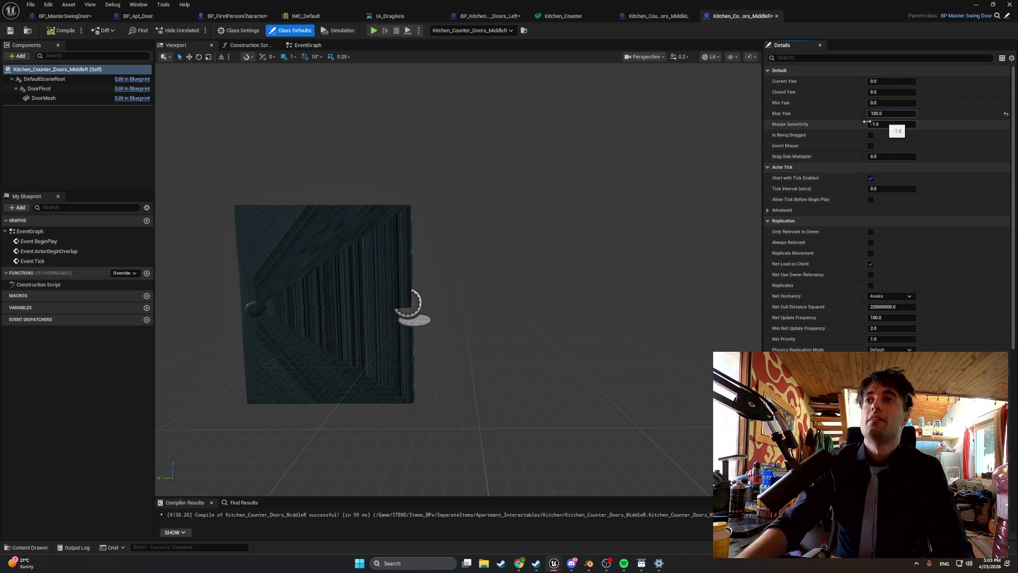
left_click(244, 88)
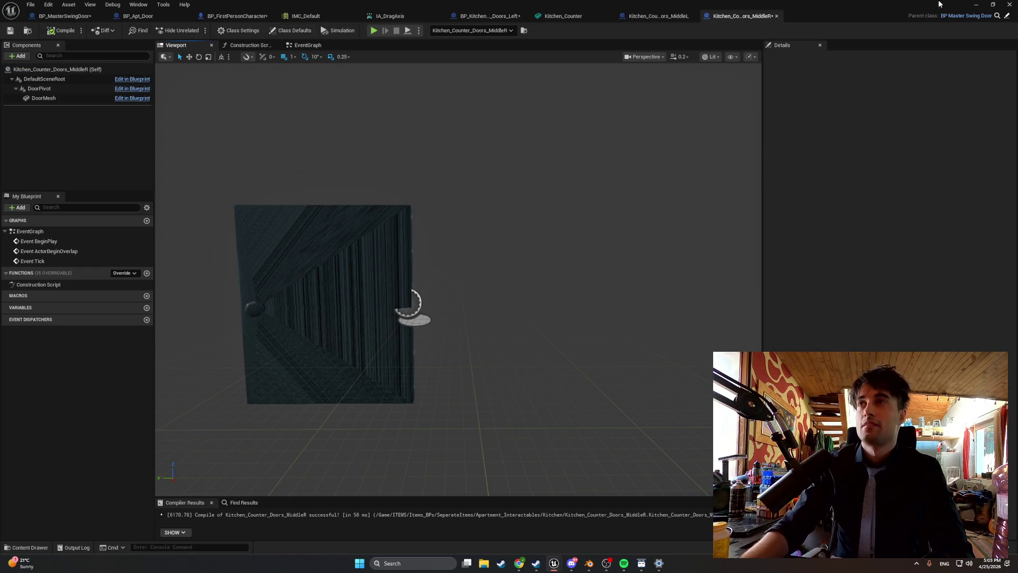
Run two more play tests of the doors, then bring the door blueprint back.
key("alt+Tab")
left_click(196, 30)
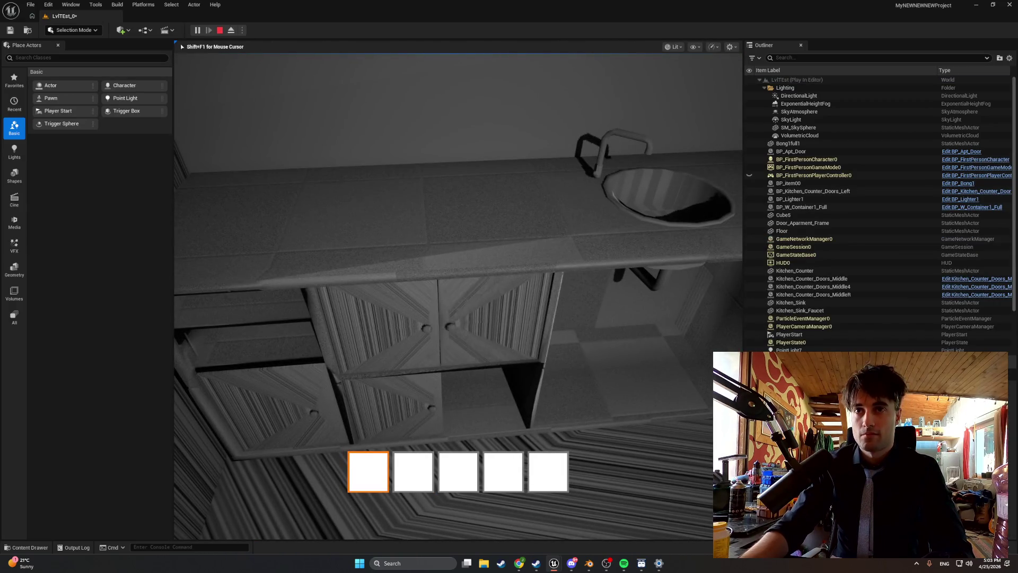
key("Escape")
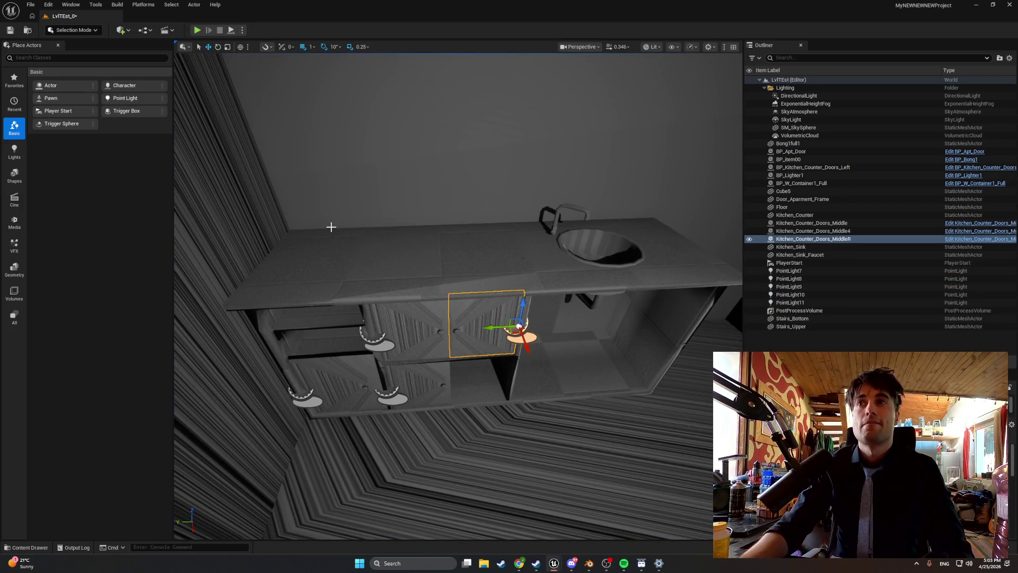
key("Escape")
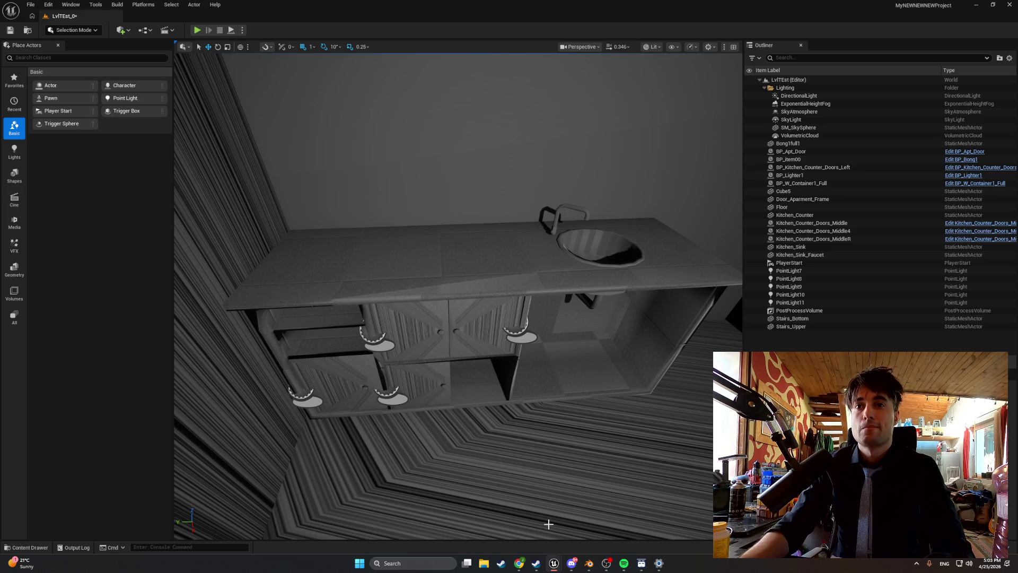
key("alt+p")
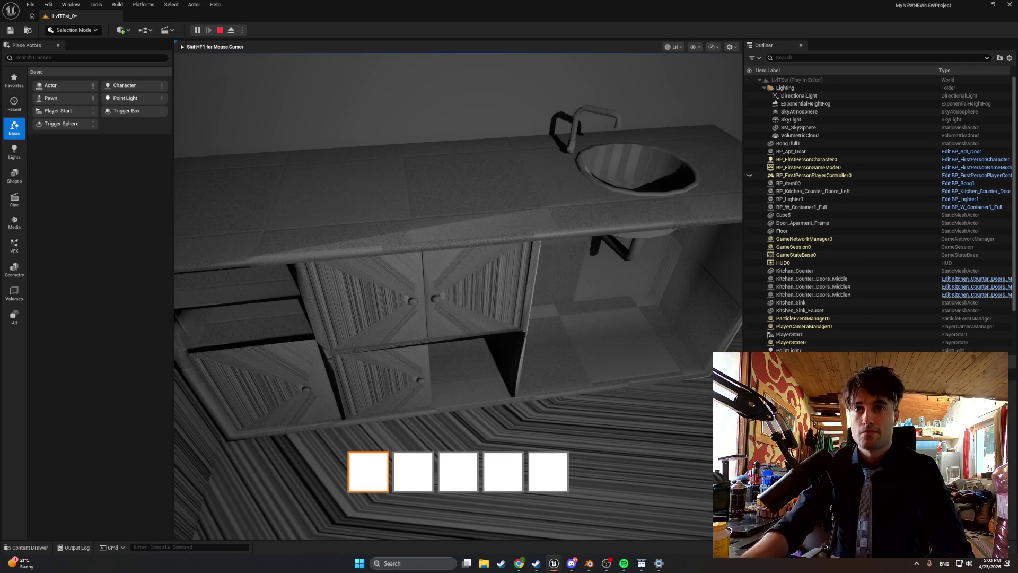
key("Escape")
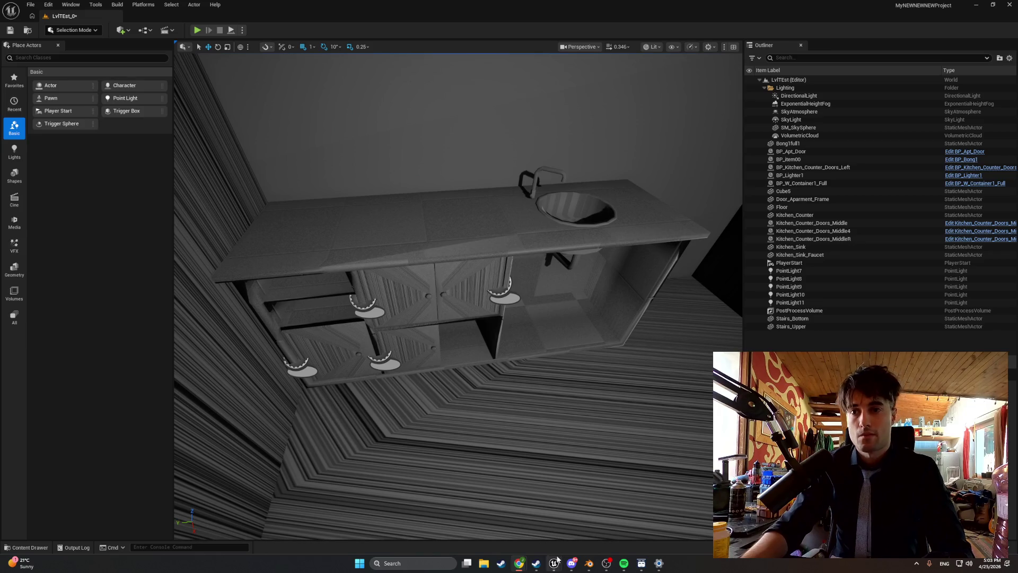
mouse_move(554, 563)
left_click(597, 519)
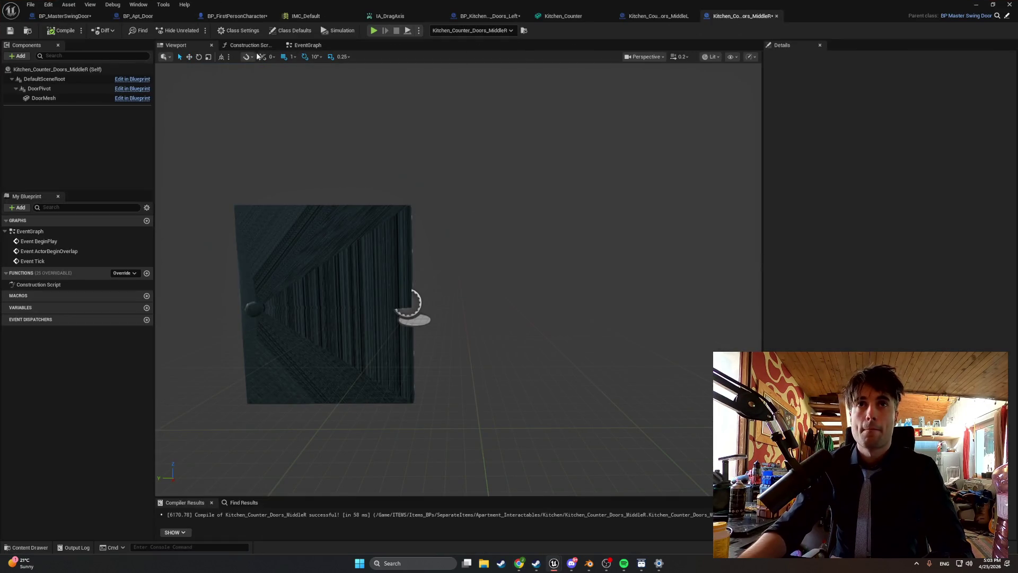
Set the MiddleR door's Max Yaw to 100.0 in Class Defaults.
left_click(291, 30)
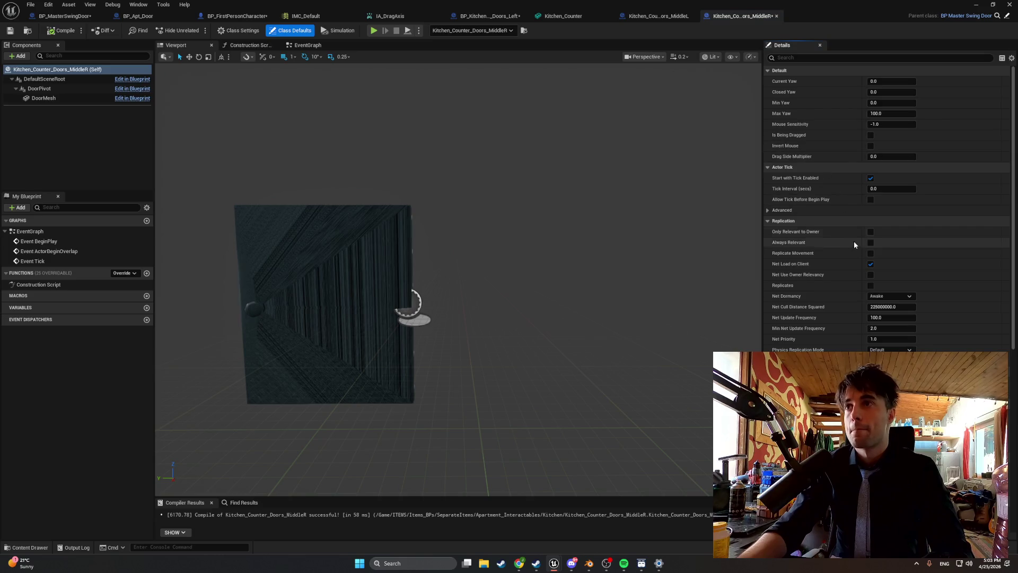
left_click(870, 113)
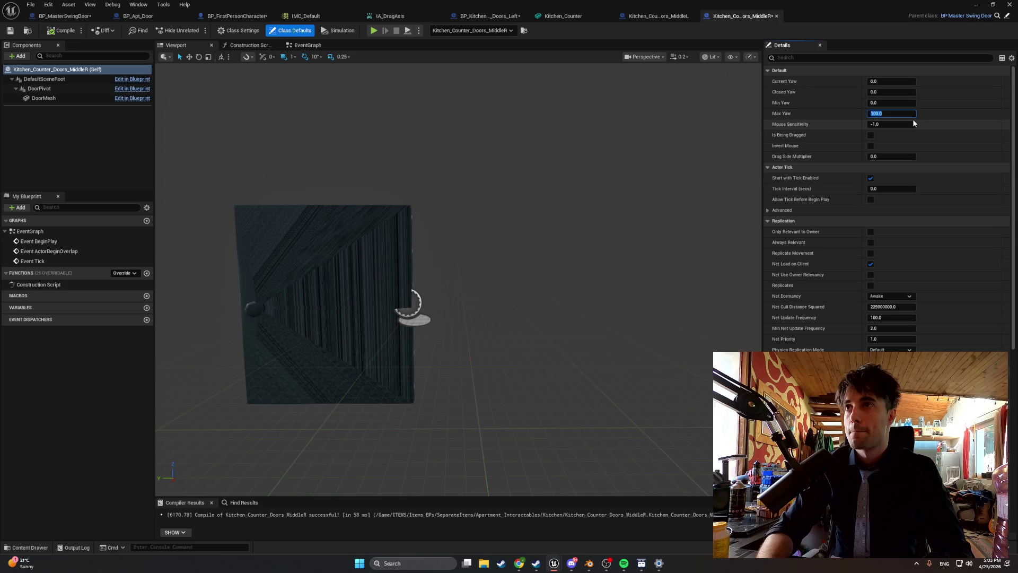
left_click(887, 125)
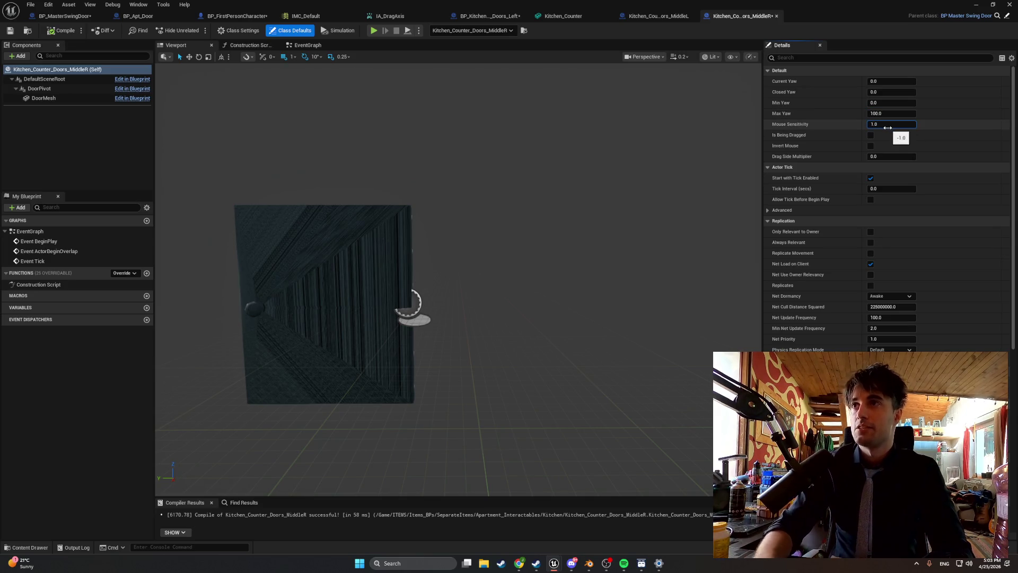
left_click(691, 149)
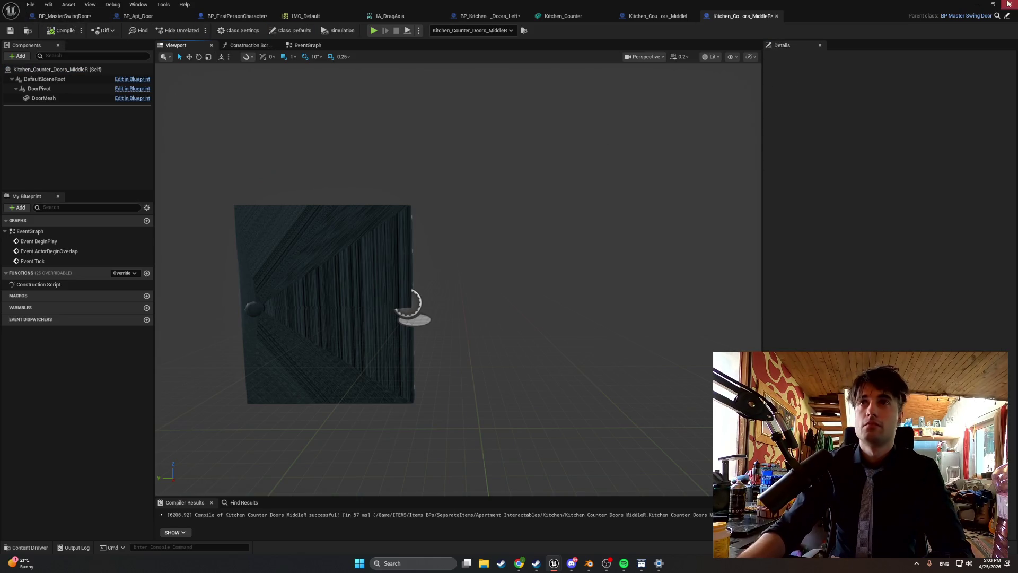
Play-test the door in the level, then return to its blueprint.
key("alt+Tab")
left_click(199, 33)
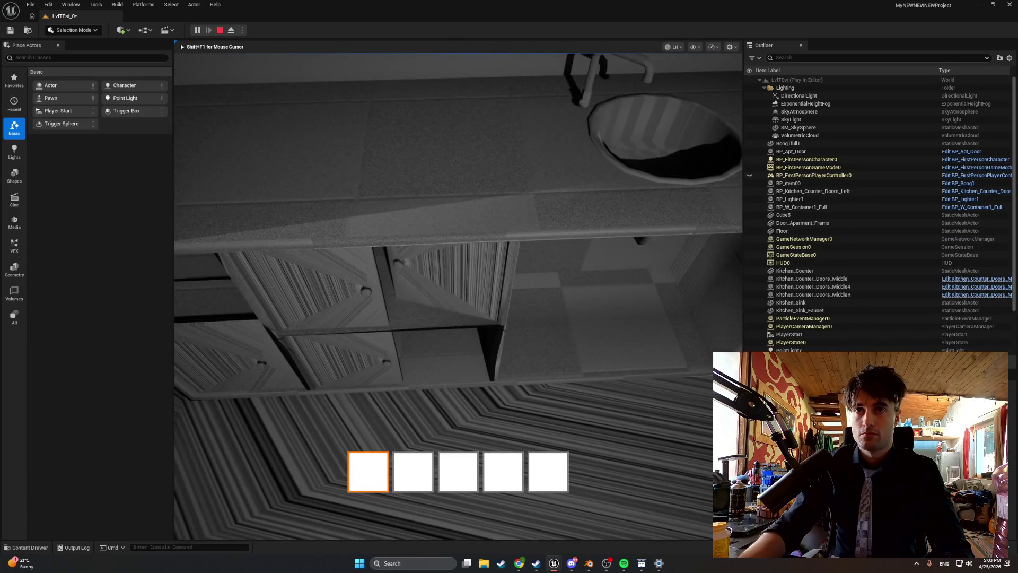
key("Escape")
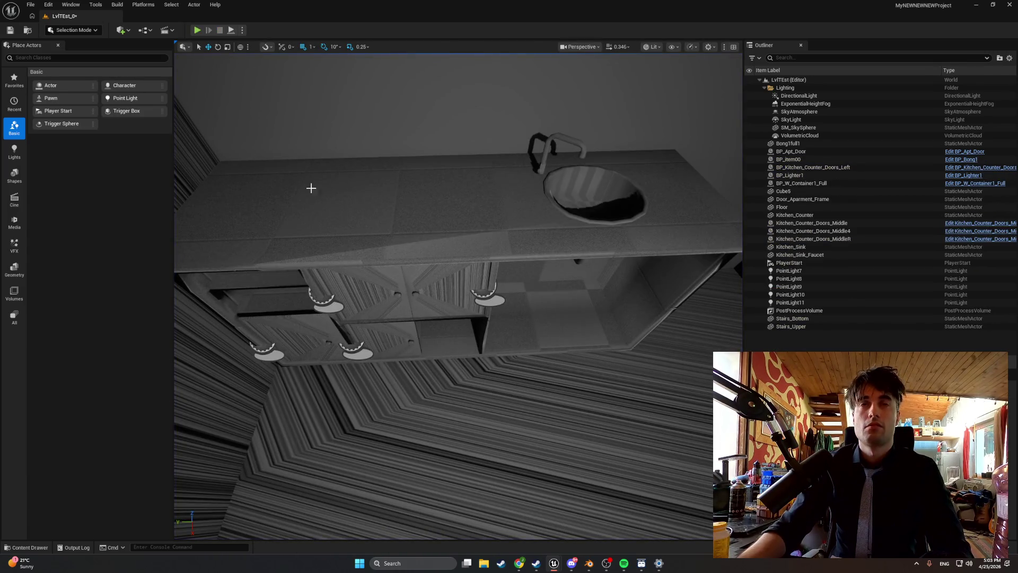
mouse_move(554, 563)
left_click(575, 527)
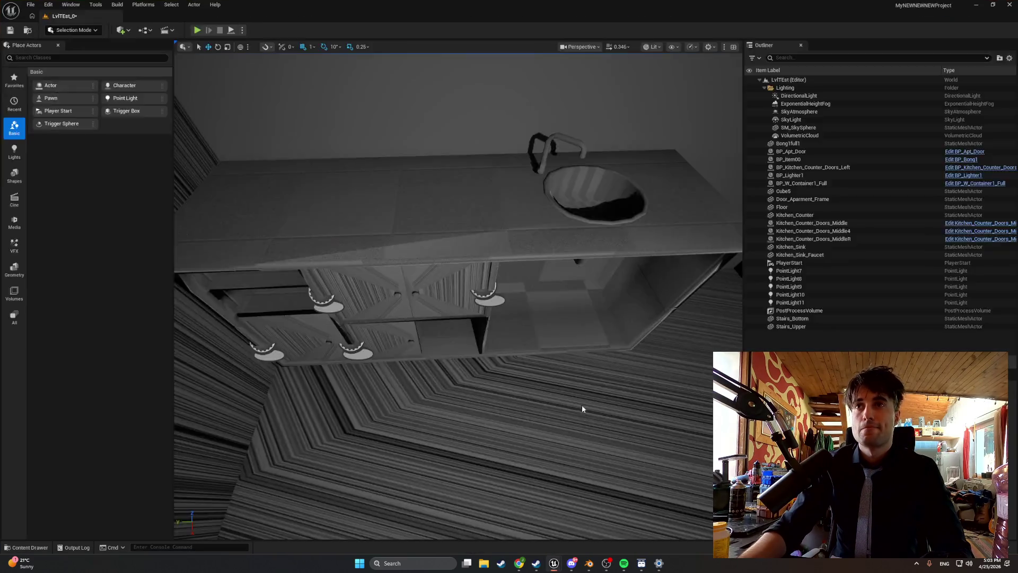
Set Mouse Sensitivity to -1.0 and Max Yaw to -100, then compile.
left_click(886, 123)
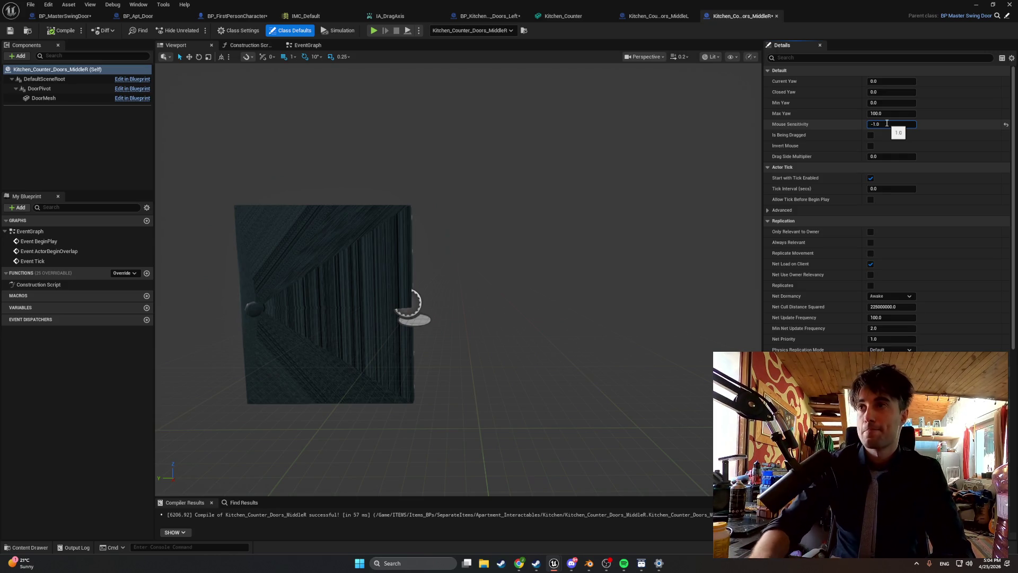
type("-")
key("Home")
type("-")
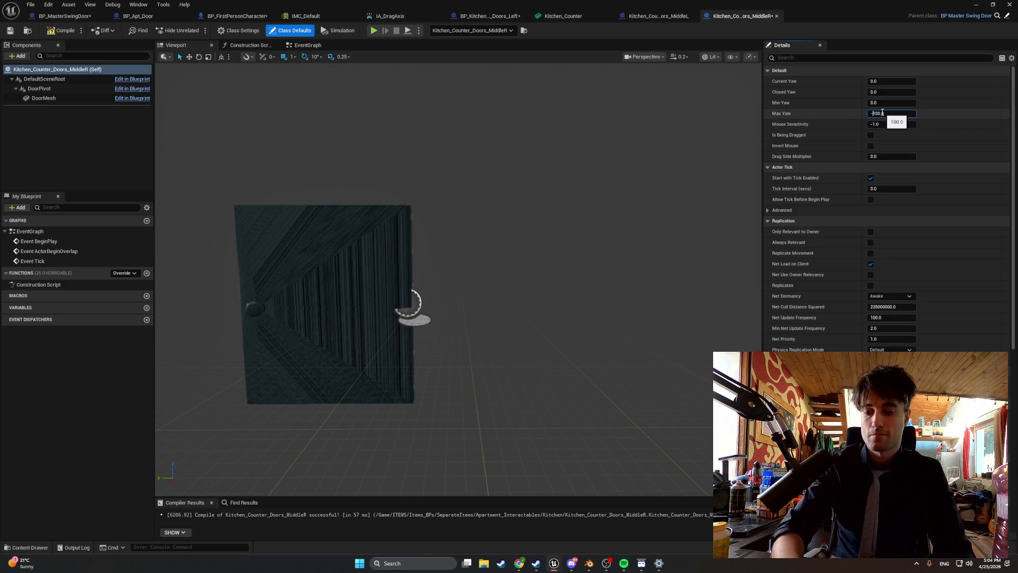
left_click(929, 137)
left_click(59, 30)
Play-test the doors, then select the right middle cabinet door and locate its blueprint asset.
left_click(974, 5)
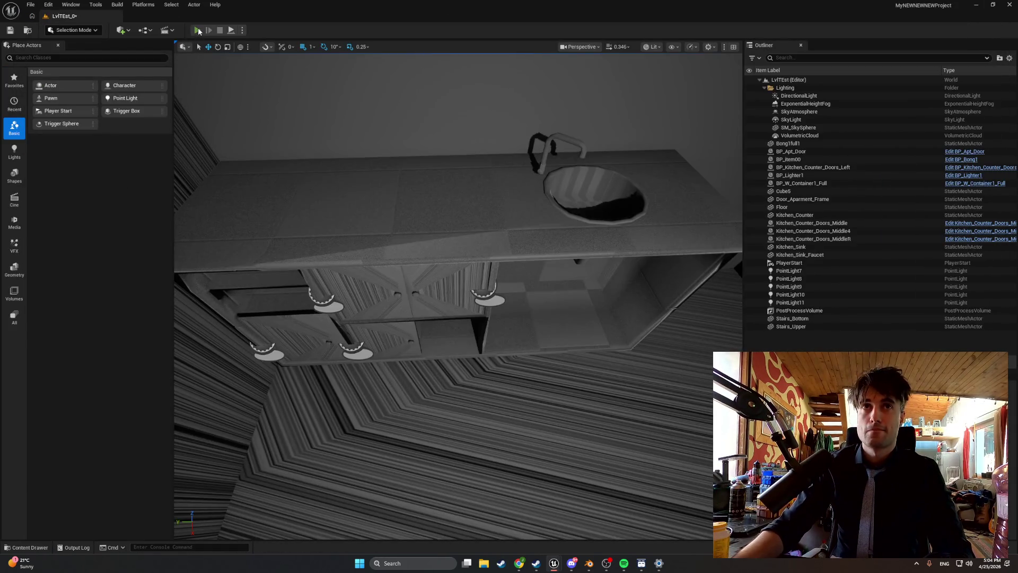
left_click(198, 28)
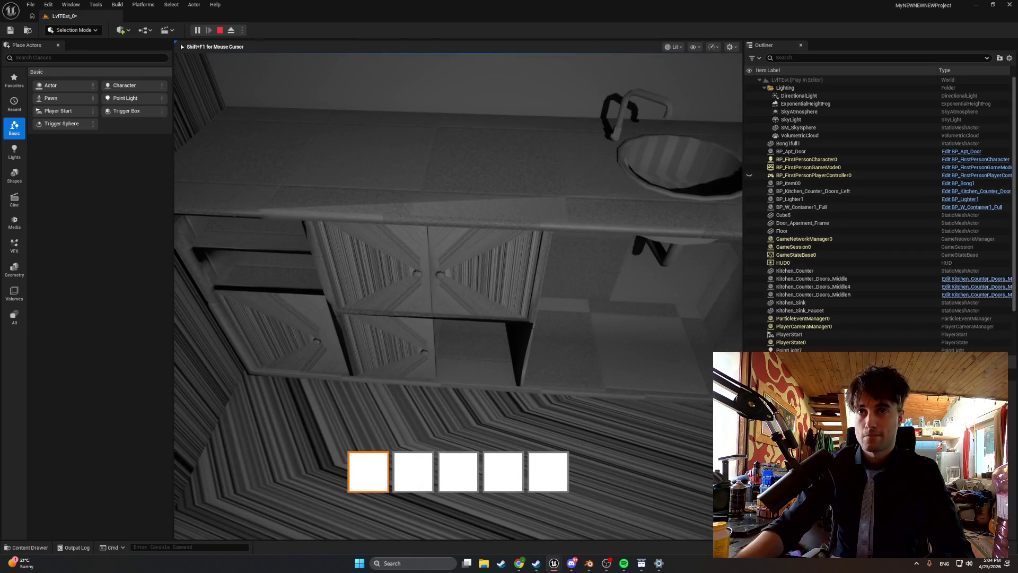
key("w")
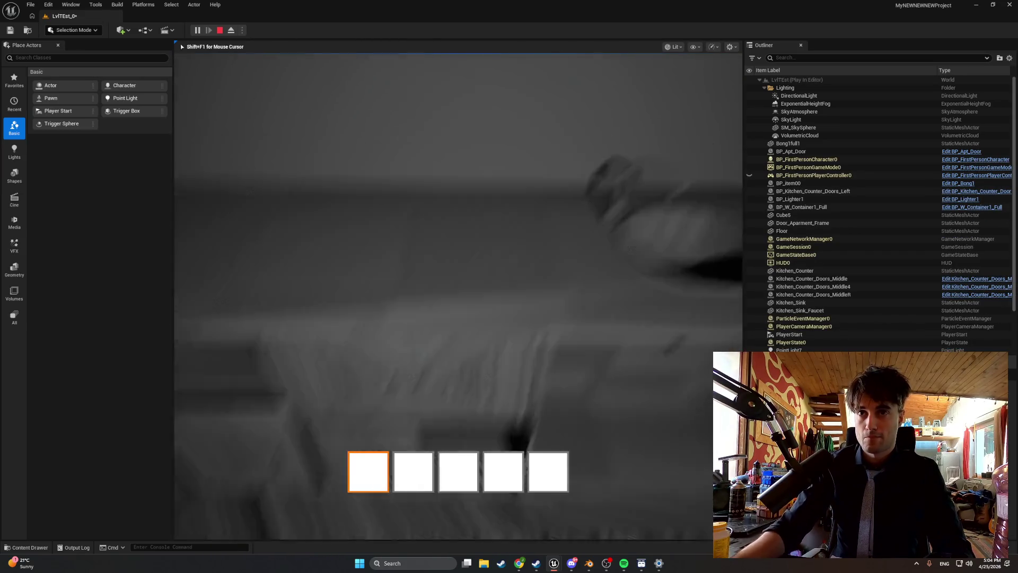
key("Escape")
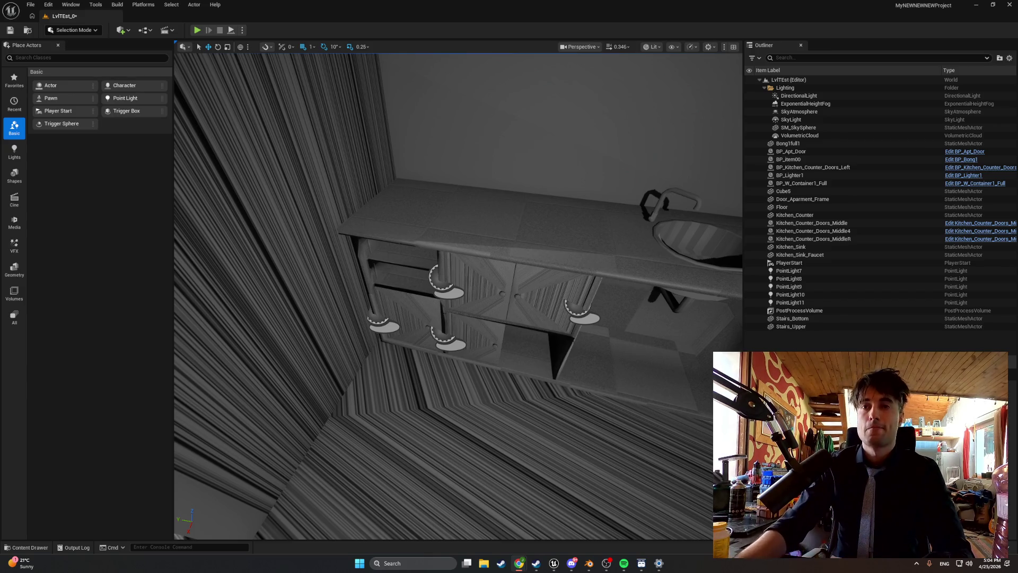
left_click_drag(548, 396, 578, 392)
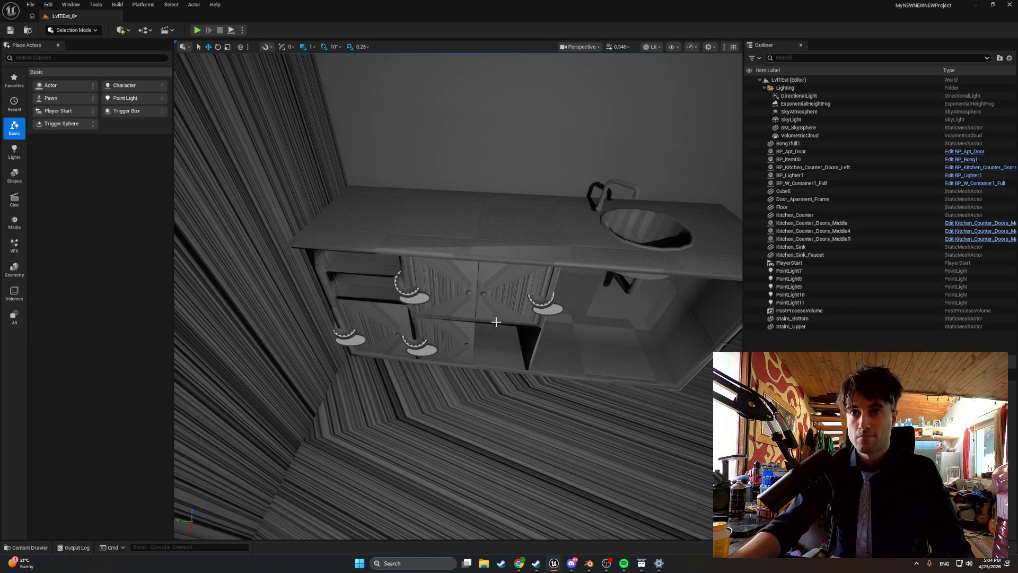
left_click(495, 310)
key("ctrl+b")
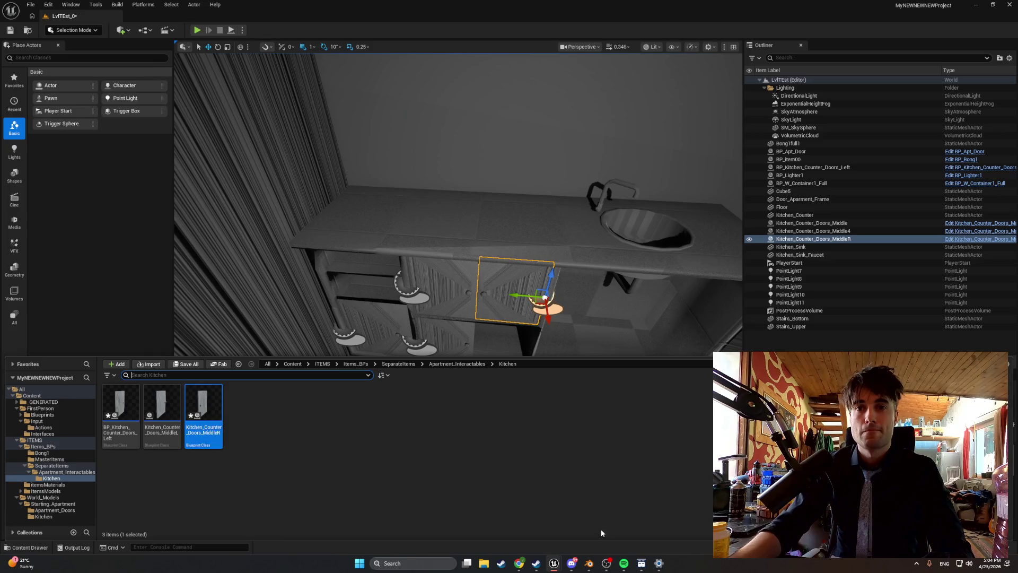
Set Max Yaw 0 and Min Yaw -100, compile, and play-test the door.
left_click(596, 509)
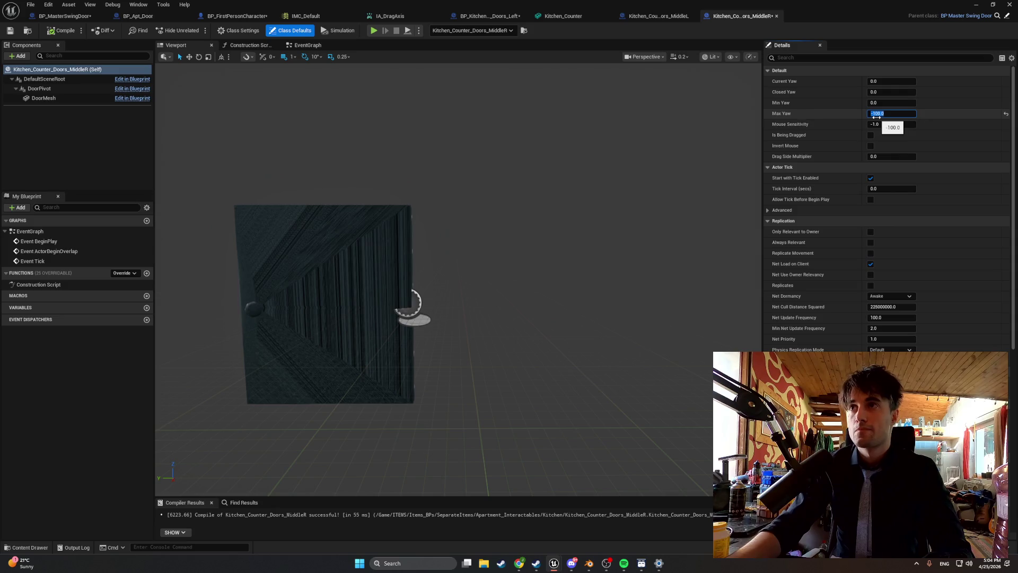
type("-")
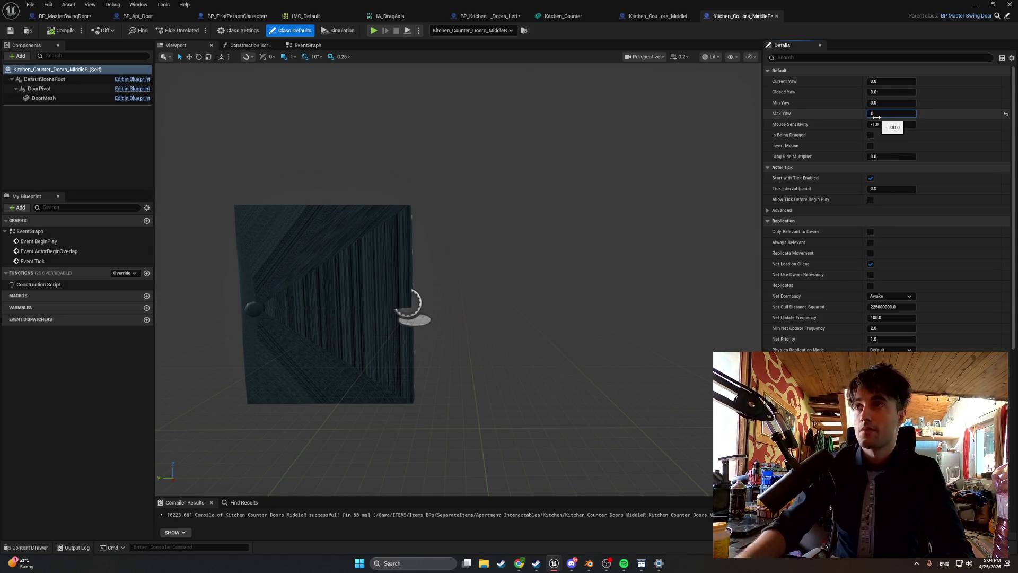
type("0")
type("-100")
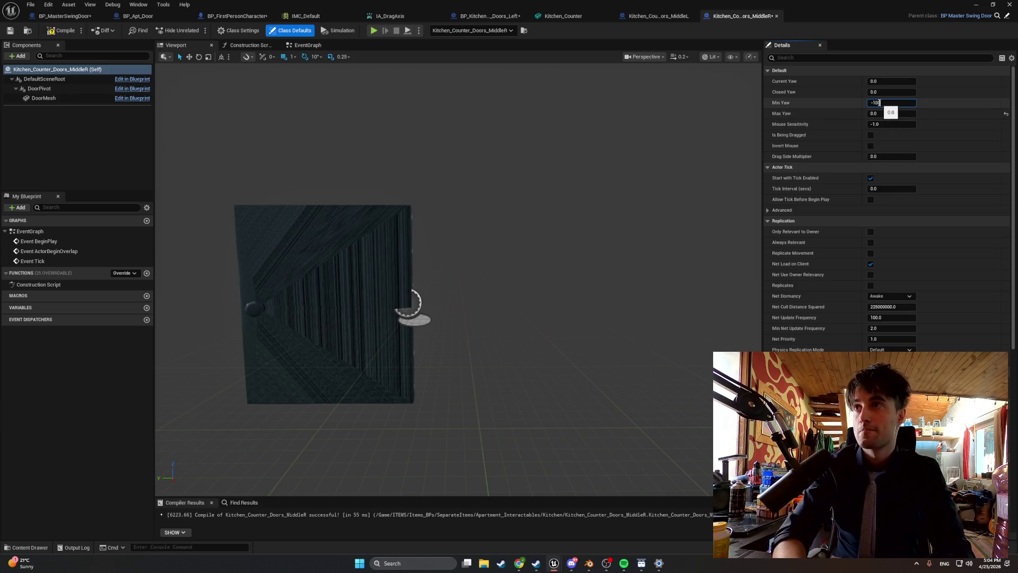
key("Return")
left_click(66, 32)
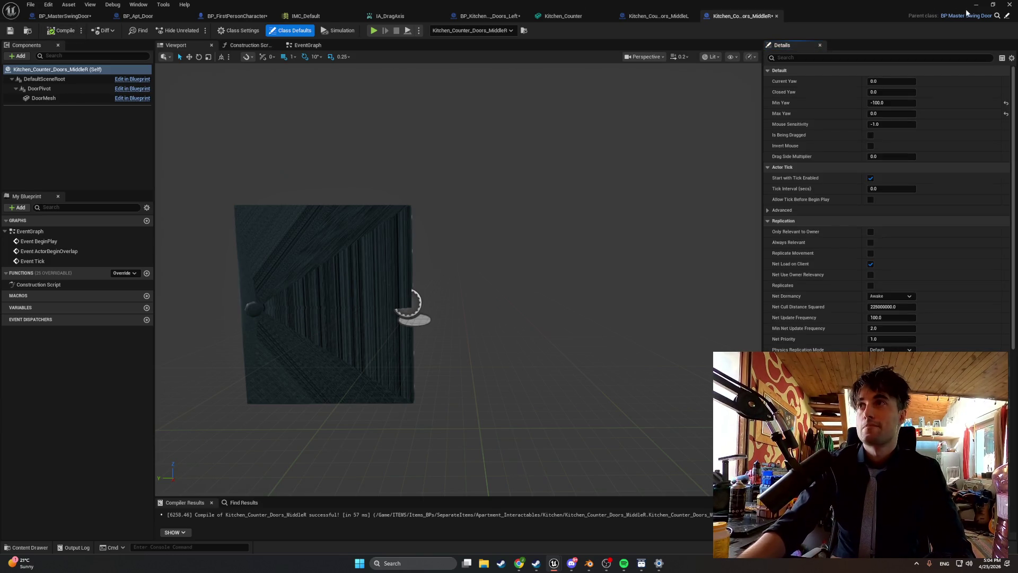
left_click(976, 5)
left_click(198, 31)
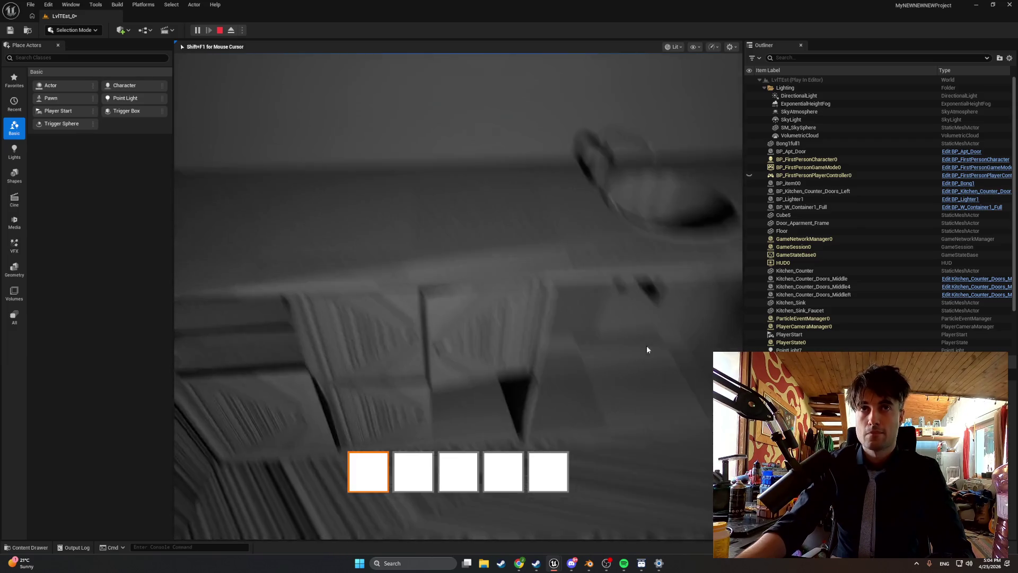
key("Escape")
Set Mouse Sensitivity back to 1.0 and recompile the door blueprint.
mouse_move(553, 563)
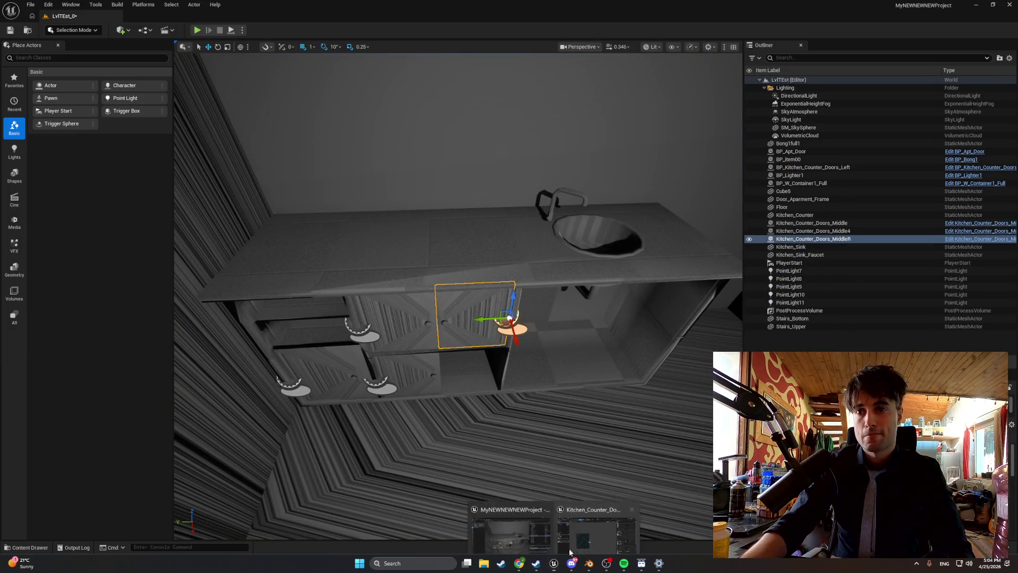
left_click(573, 528)
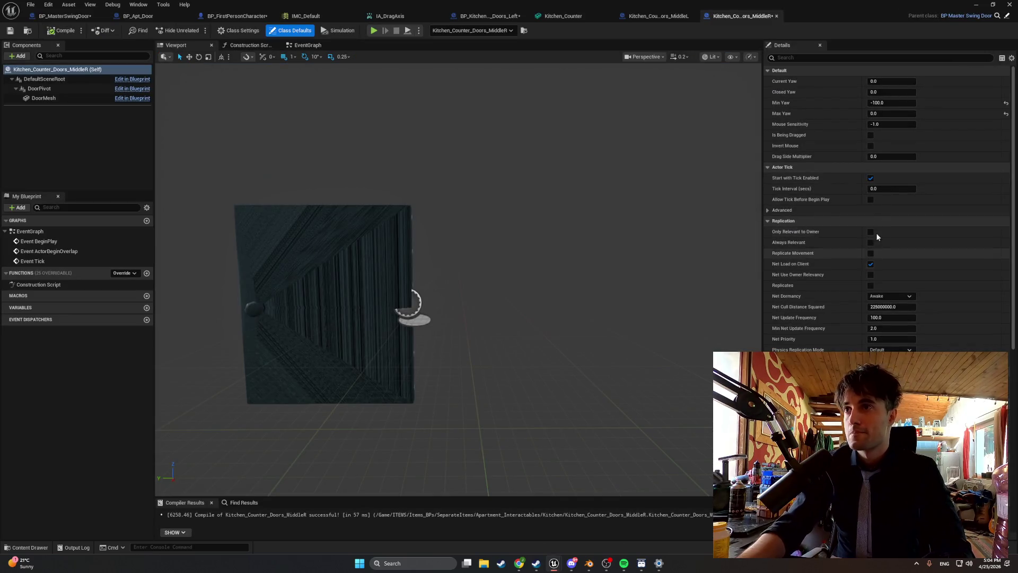
key("Home")
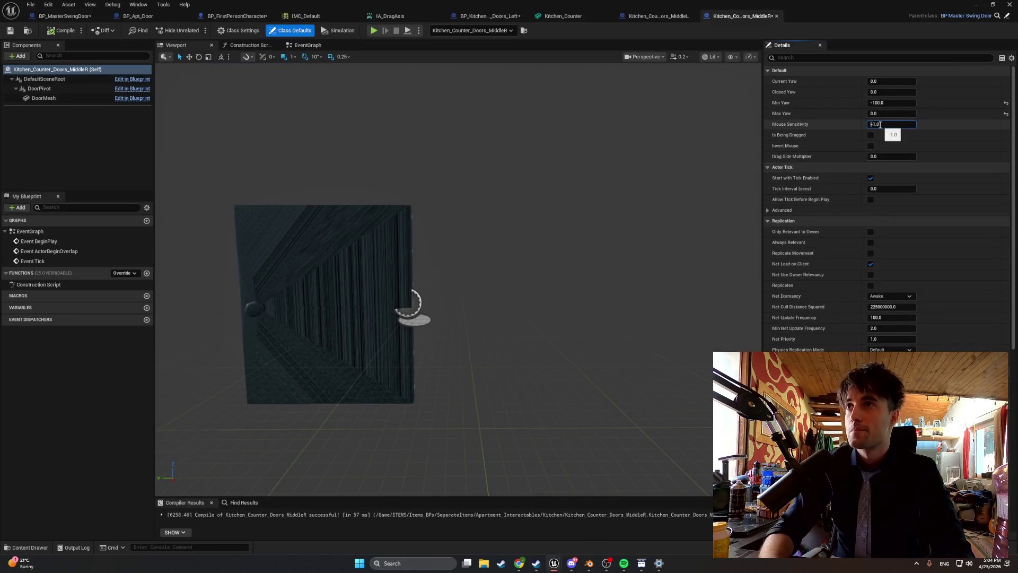
key("Return")
left_click(61, 31)
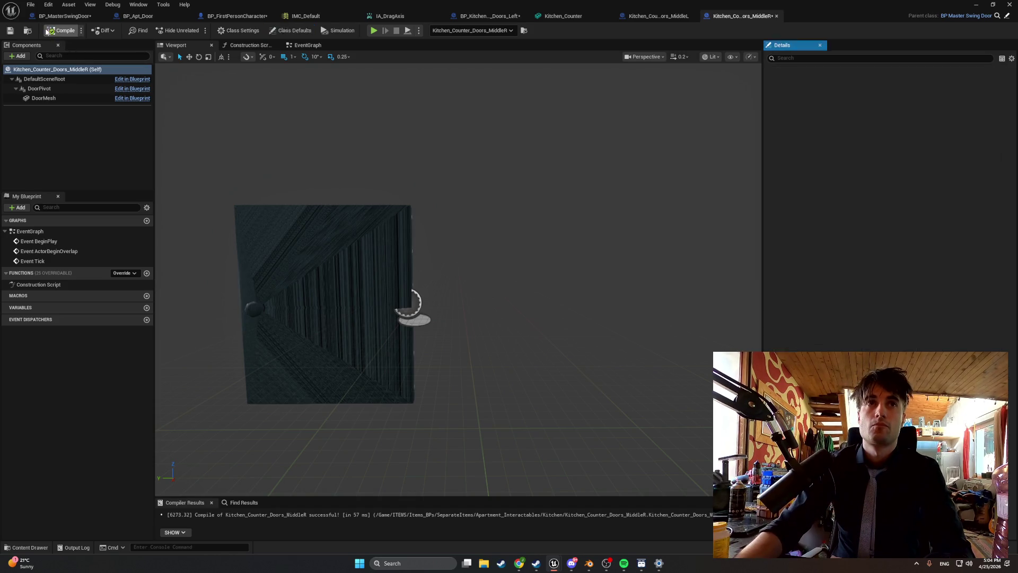
Play-test the level, swinging a cabinet door open and viewing the sink counter.
key("alt+Tab")
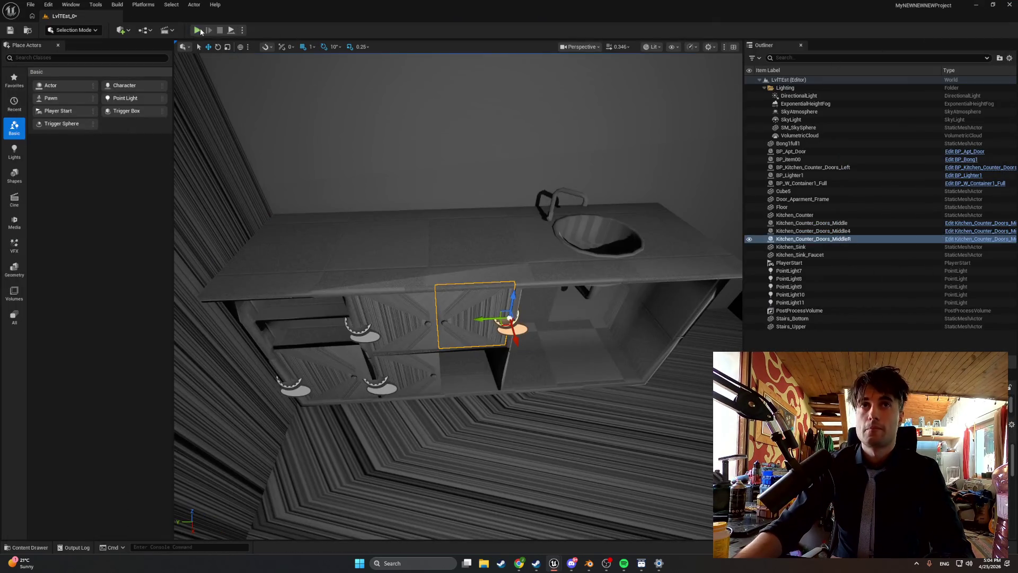
left_click(199, 31)
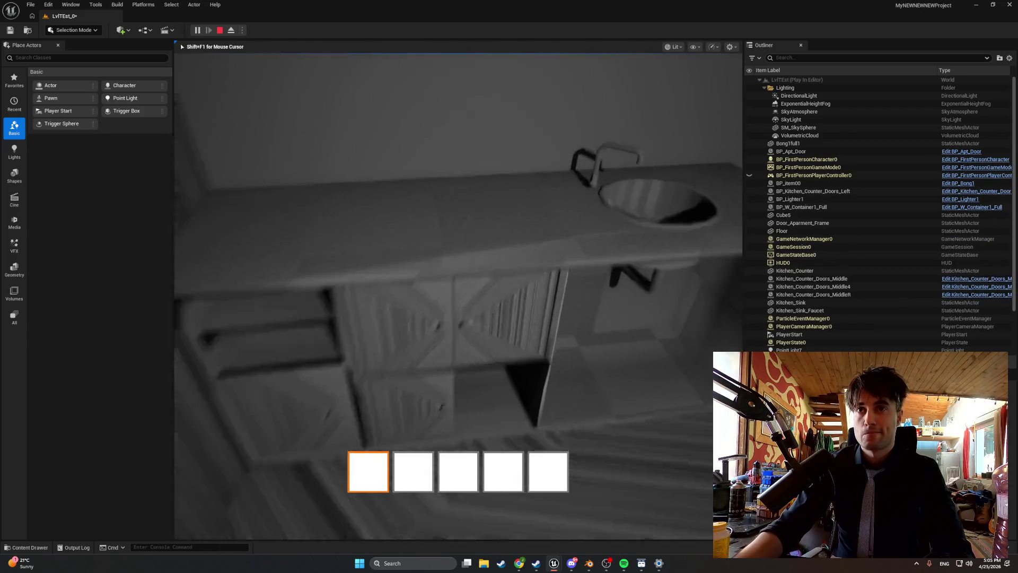
key("e")
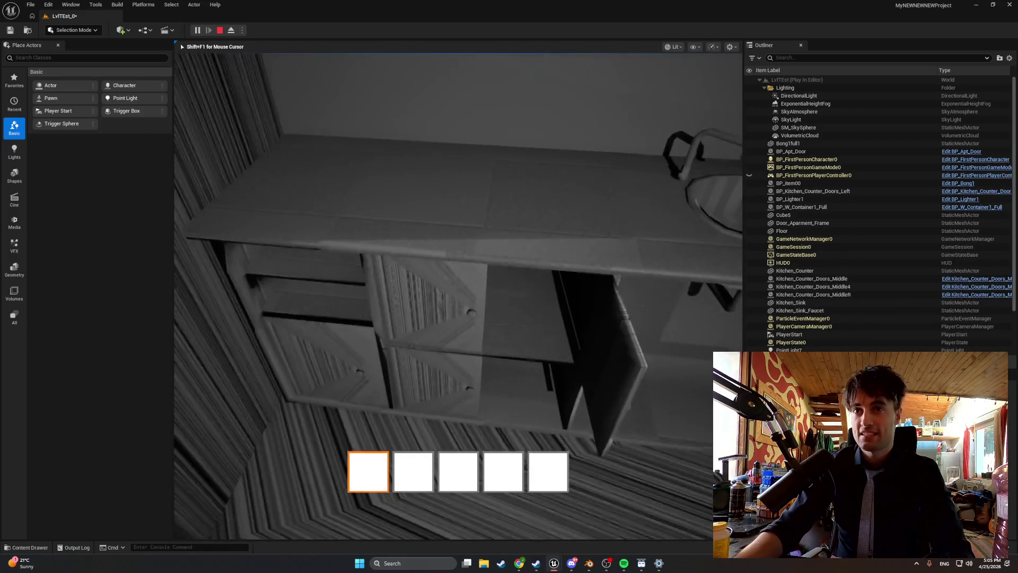
key("s")
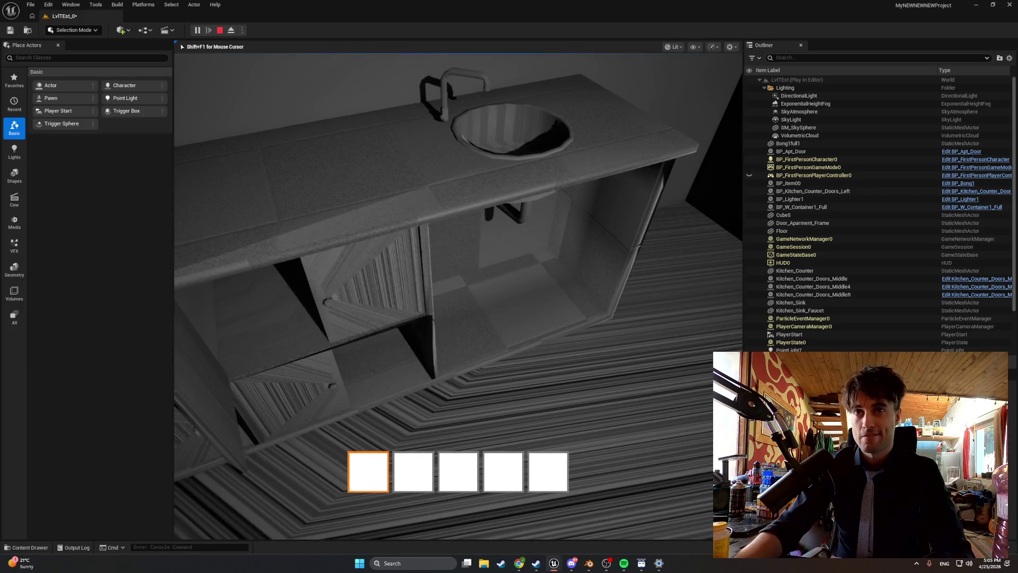
key("s")
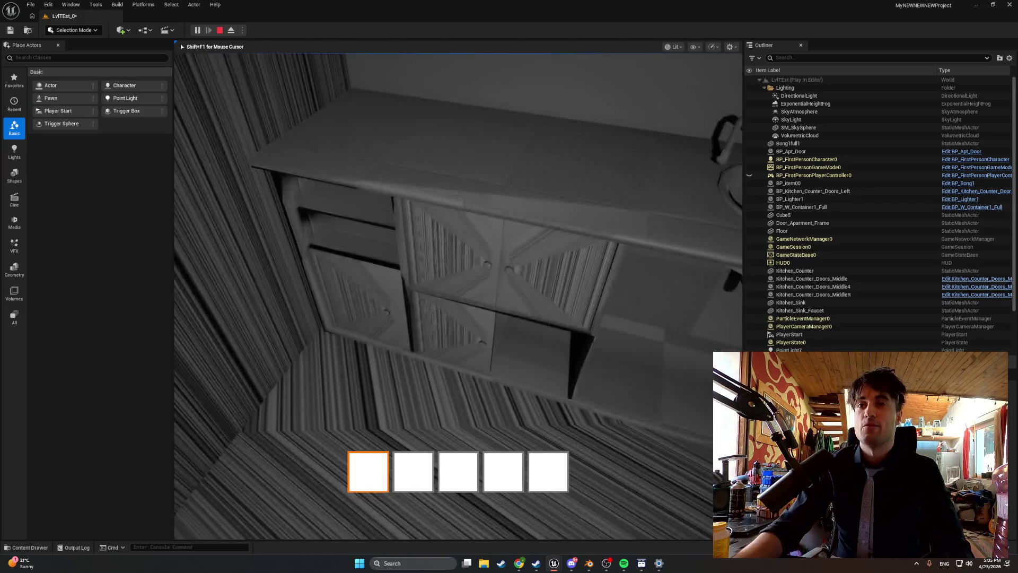
key("Escape")
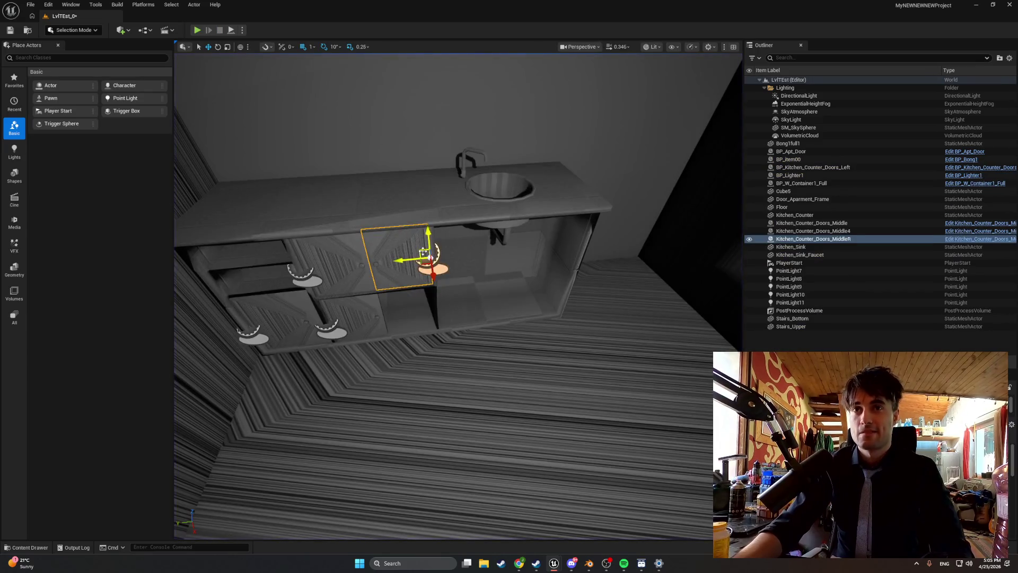
Duplicate the Kitchen_Counter_Doors_MiddleR door and move the copy down into the counter's lower opening.
left_click(808, 231)
left_click(812, 239)
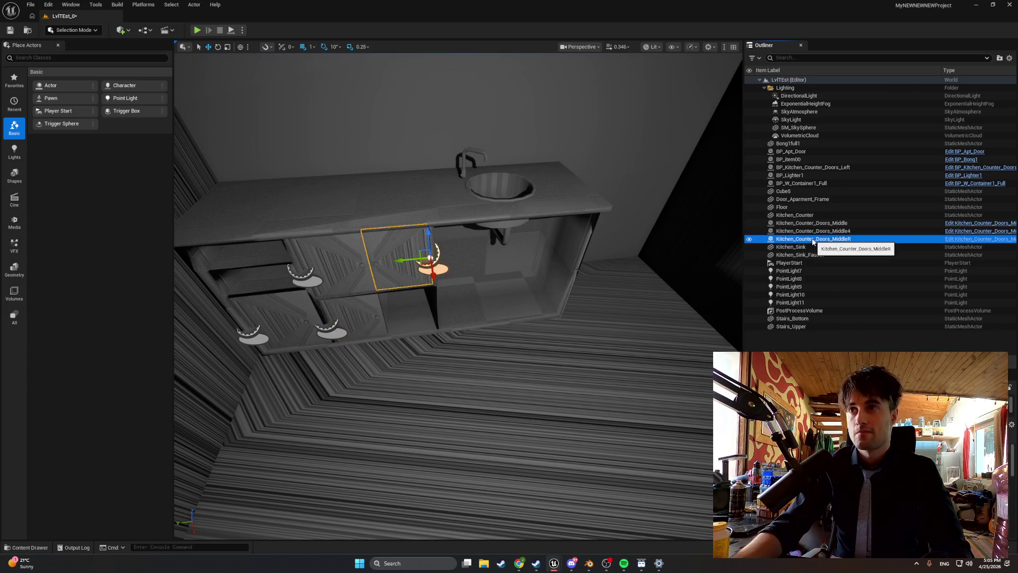
key("ctrl+d")
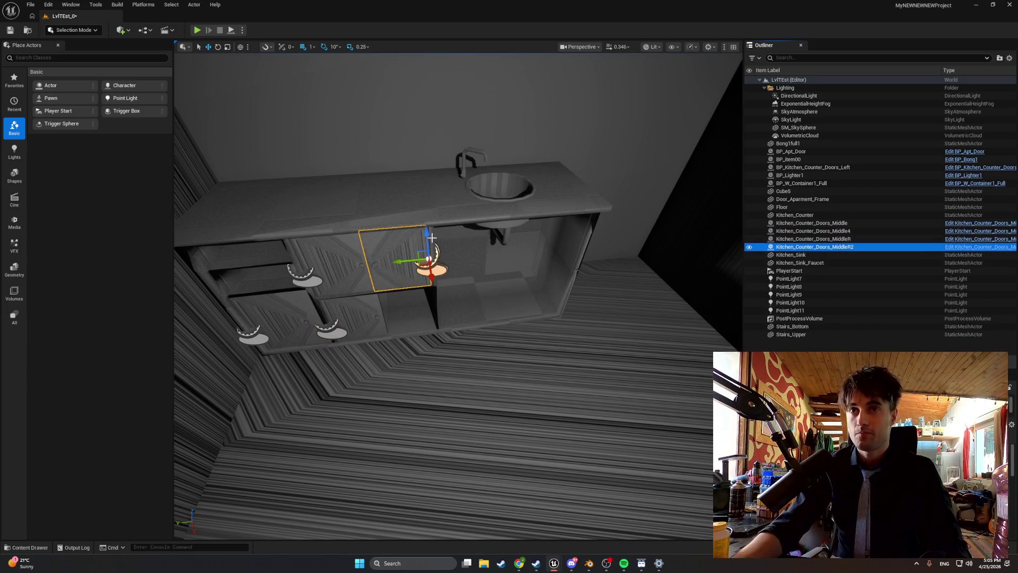
left_click_drag(427, 242, 430, 250)
key("f")
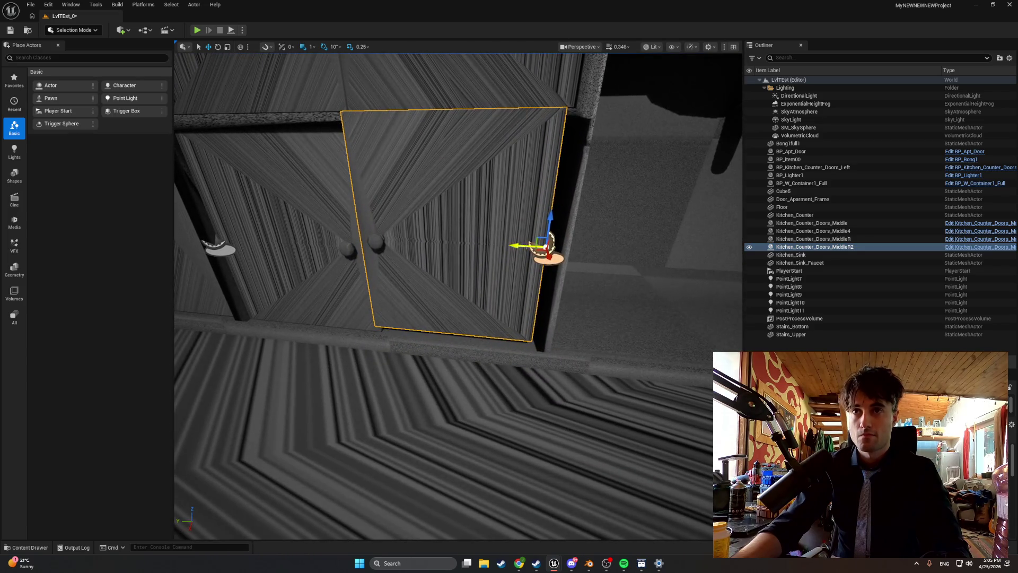
mouse_move(560, 218)
left_mouse_down()
mouse_move(478, 214)
mouse_move(495, 268)
mouse_move(545, 295)
mouse_move(477, 307)
mouse_move(520, 297)
mouse_move(498, 366)
mouse_move(475, 216)
left_mouse_up()
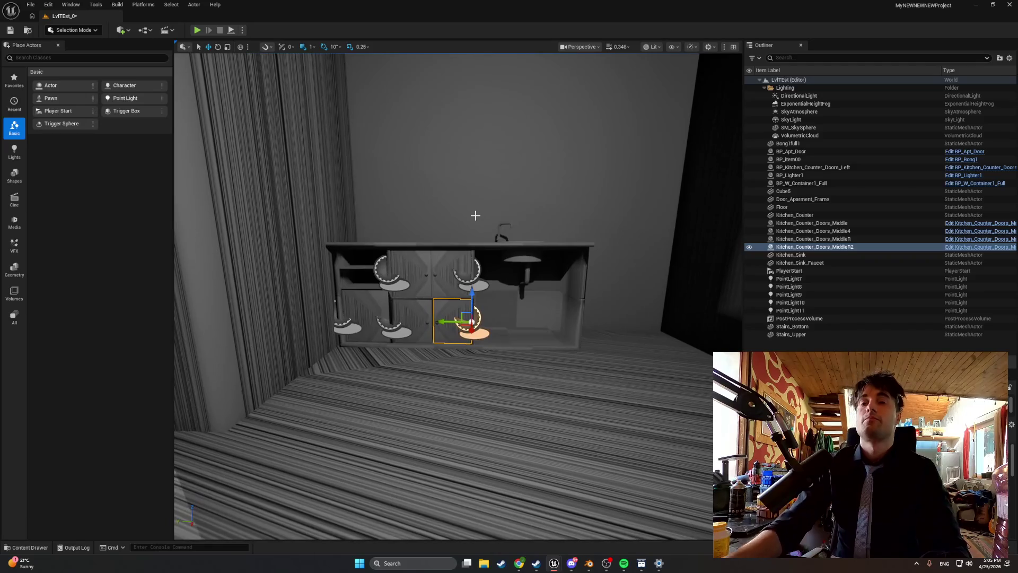
key("ctrl+space")
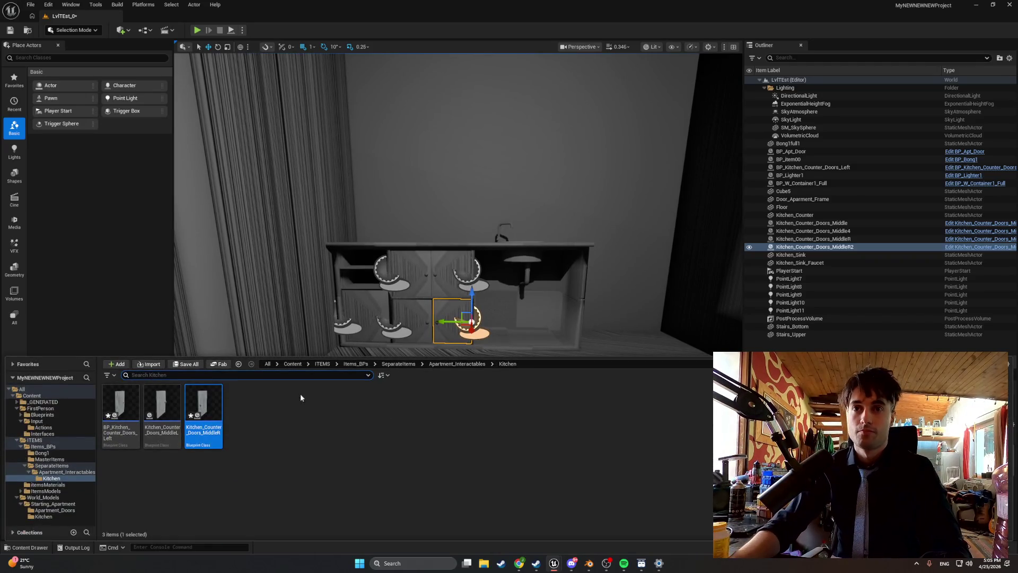
Duplicate the MiddleR blueprint asset, rename the copy Kitchen_Counter_Doors_Sink after the sink mesh, and open it.
left_click(208, 415)
key("ctrl+d")
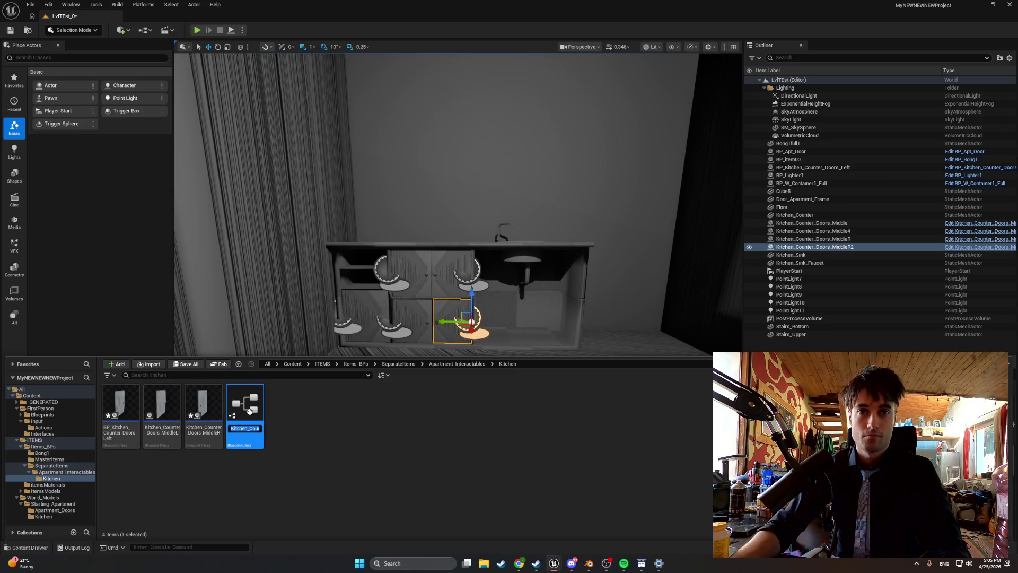
key("Return")
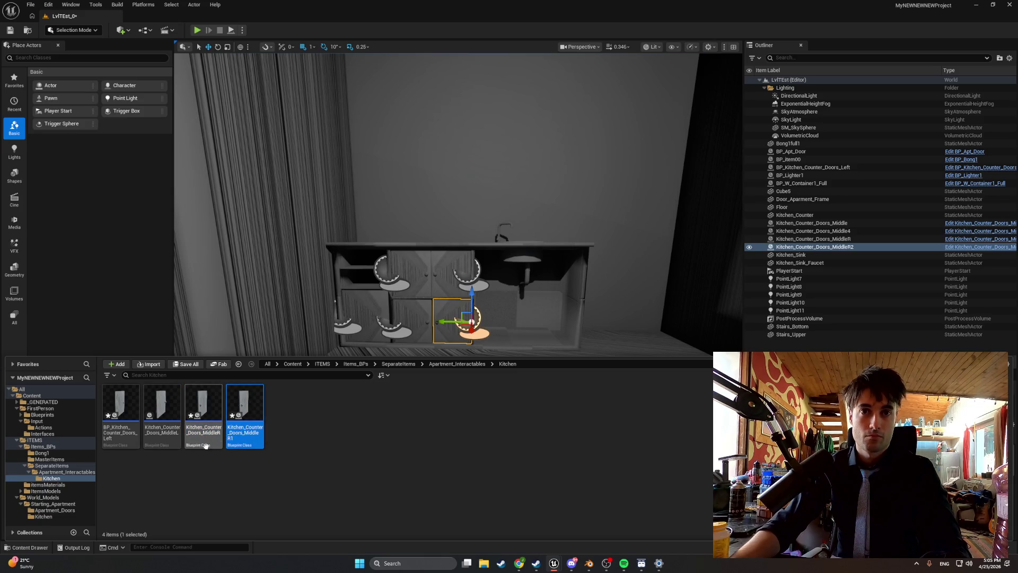
left_click(61, 514)
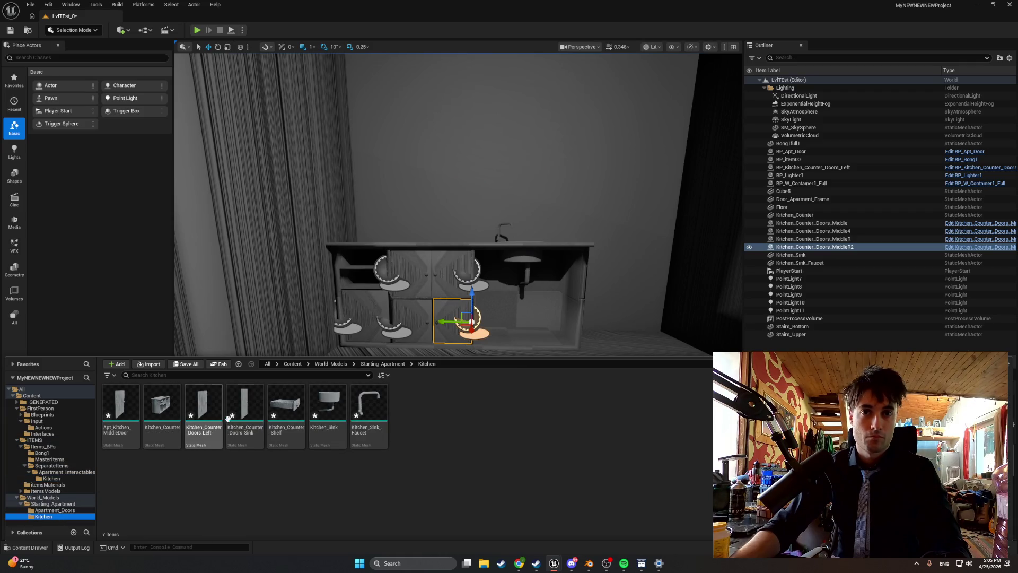
left_click(245, 406)
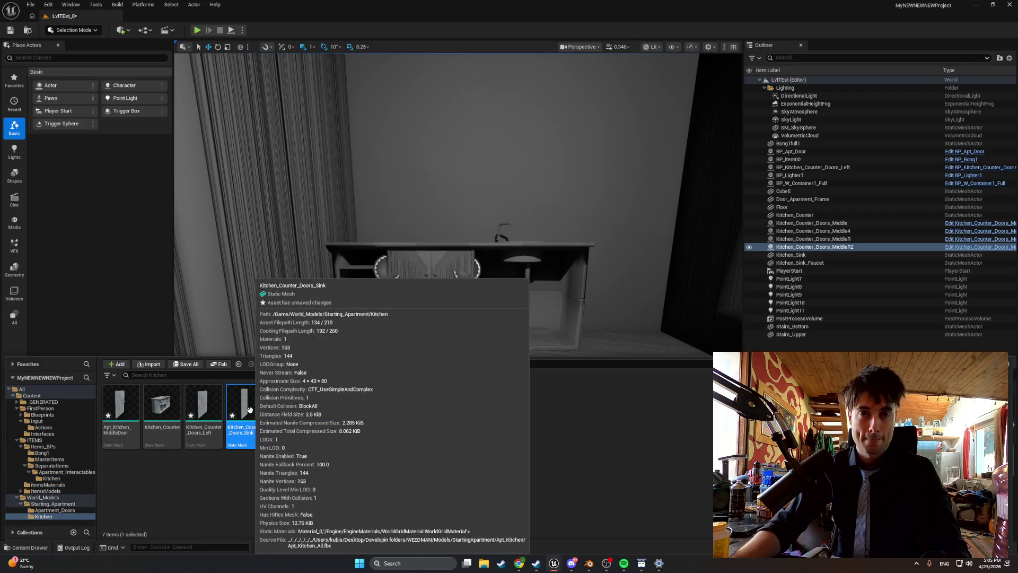
key("F2")
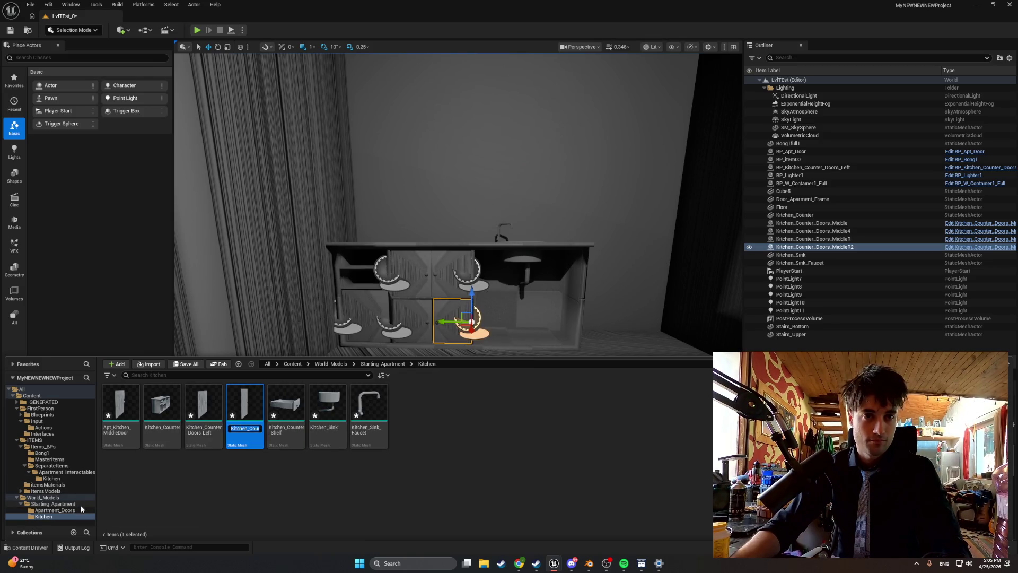
left_click(72, 478)
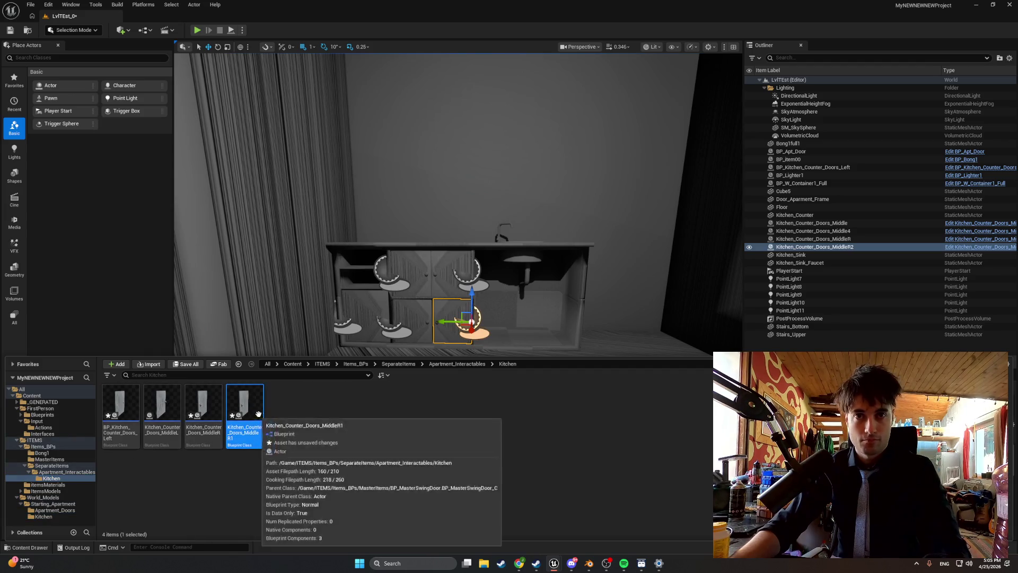
type("Sink")
key("Return")
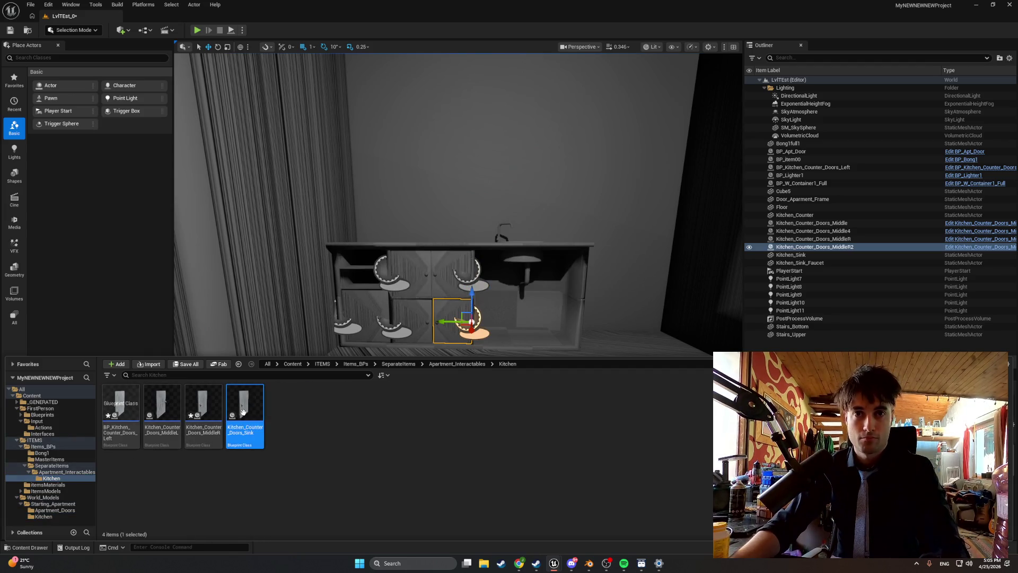
double_click(245, 416)
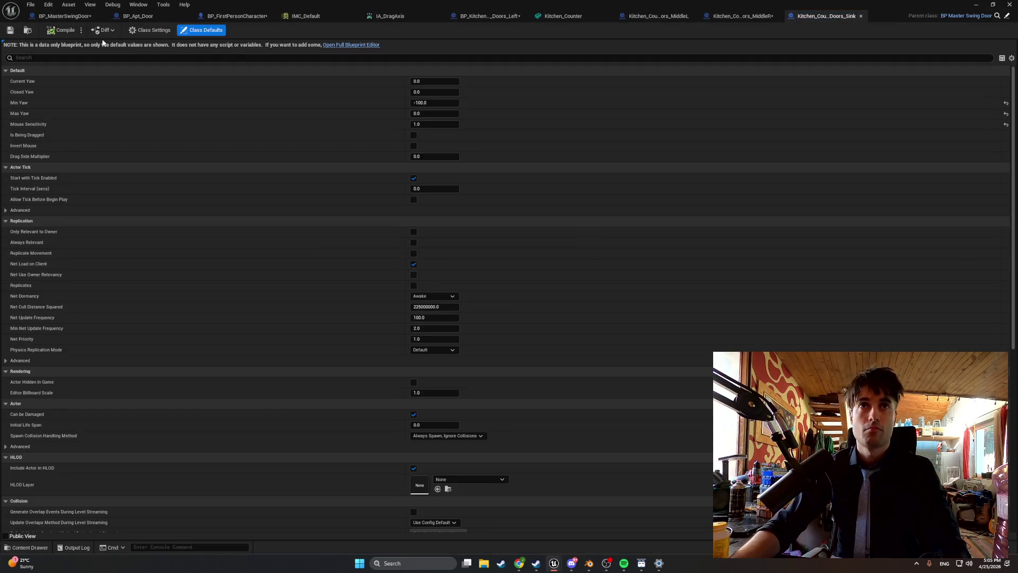
Set the DoorMesh component's static mesh to Kitchen_Counter_Doors_Sink and compile.
left_click(344, 45)
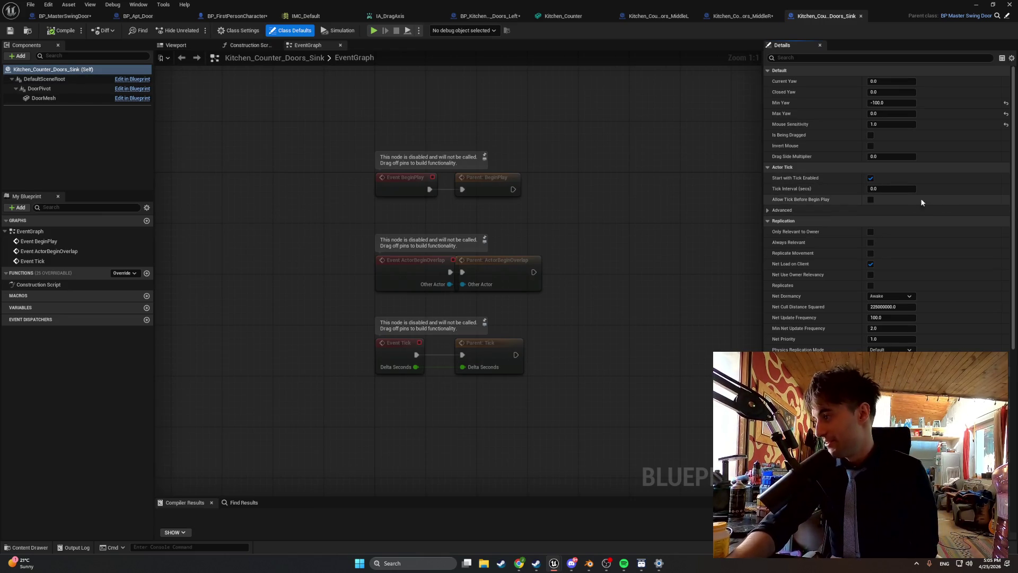
left_click(198, 47)
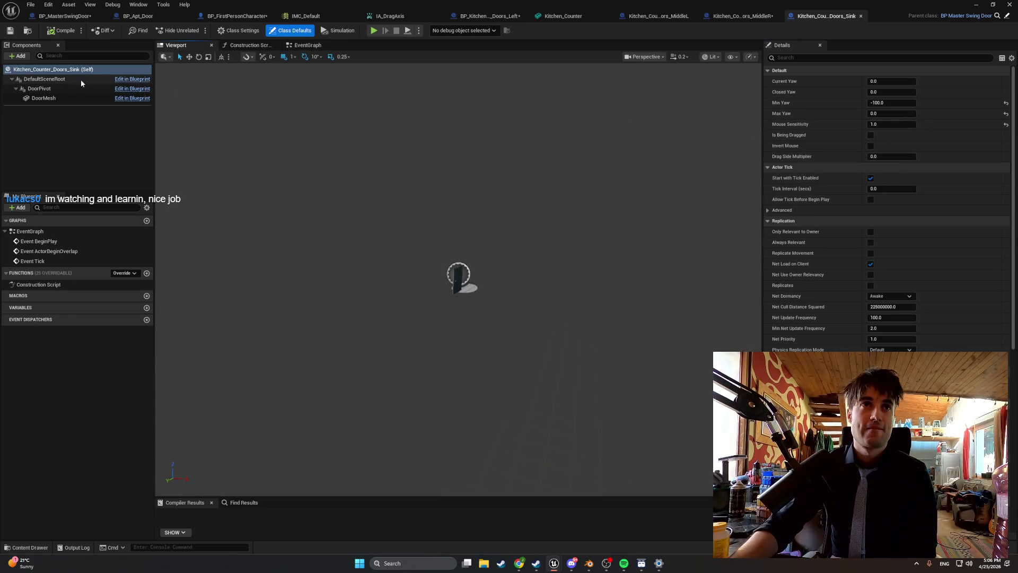
left_click(43, 98)
left_click(927, 211)
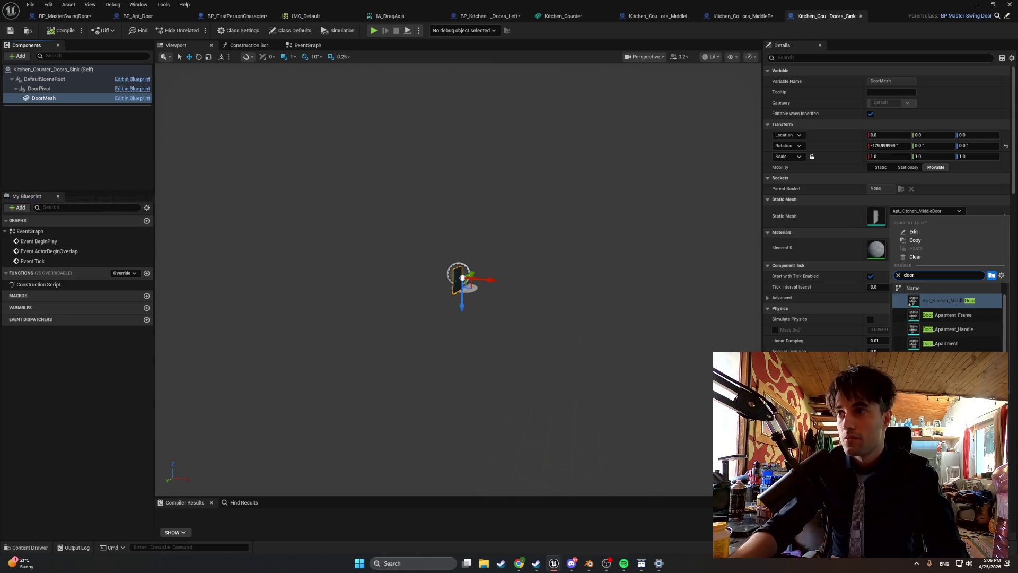
left_click(944, 358)
left_click(58, 30)
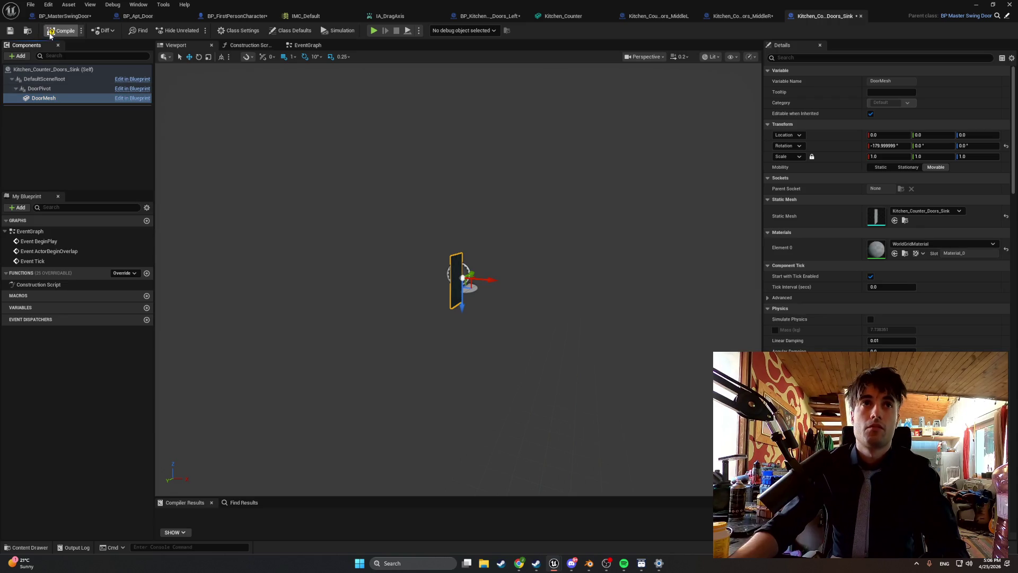
left_click(976, 5)
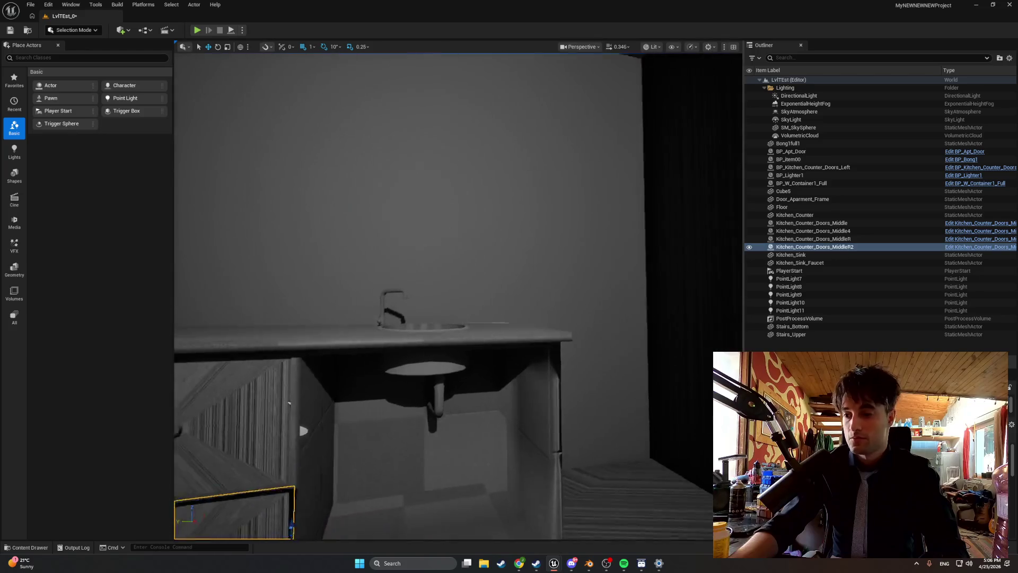
Drop a test Kitchen_Counter_Doors_Sink door into the level, then undo it away.
scroll(542, 253, "down", 5)
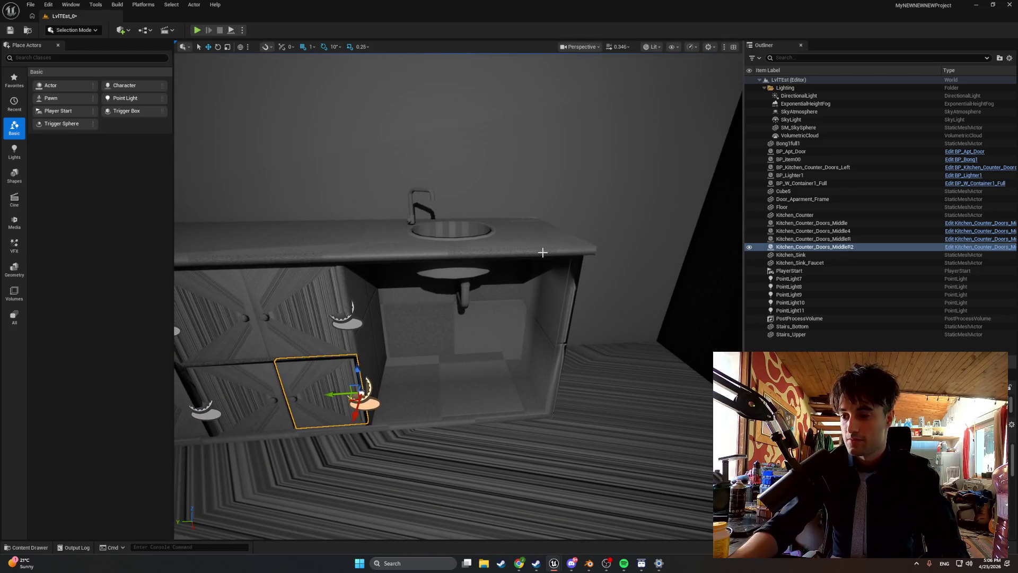
key("ctrl+space")
mouse_move(245, 408)
left_mouse_down()
mouse_move(374, 374)
mouse_move(419, 341)
mouse_move(456, 416)
mouse_move(474, 327)
left_mouse_up()
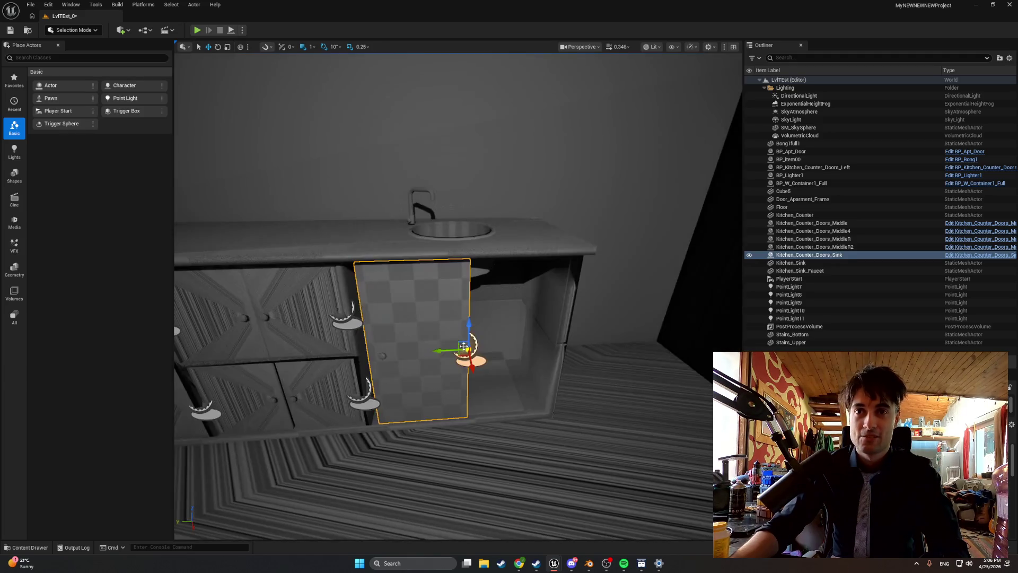
key("ctrl+z")
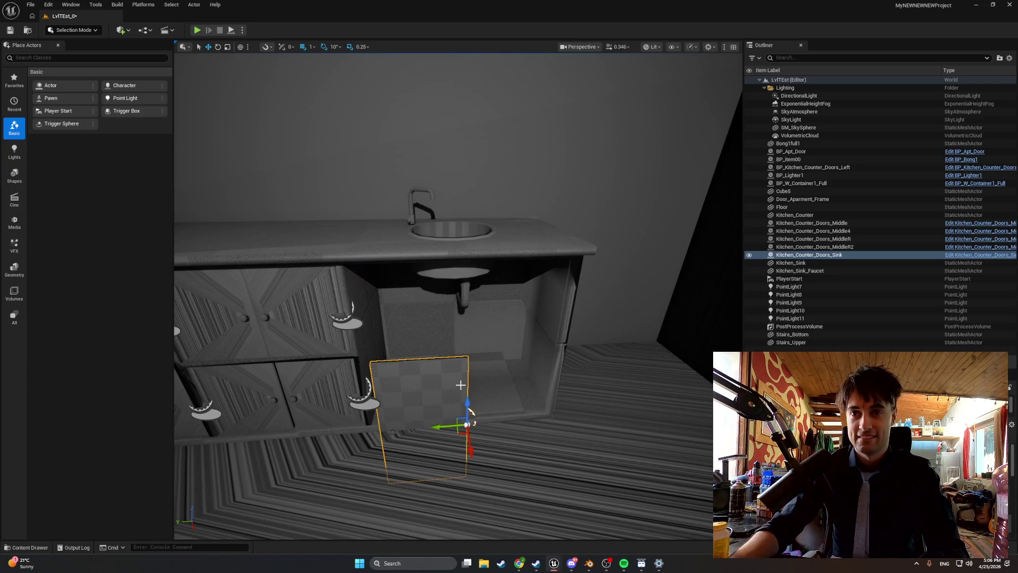
key("ctrl+z")
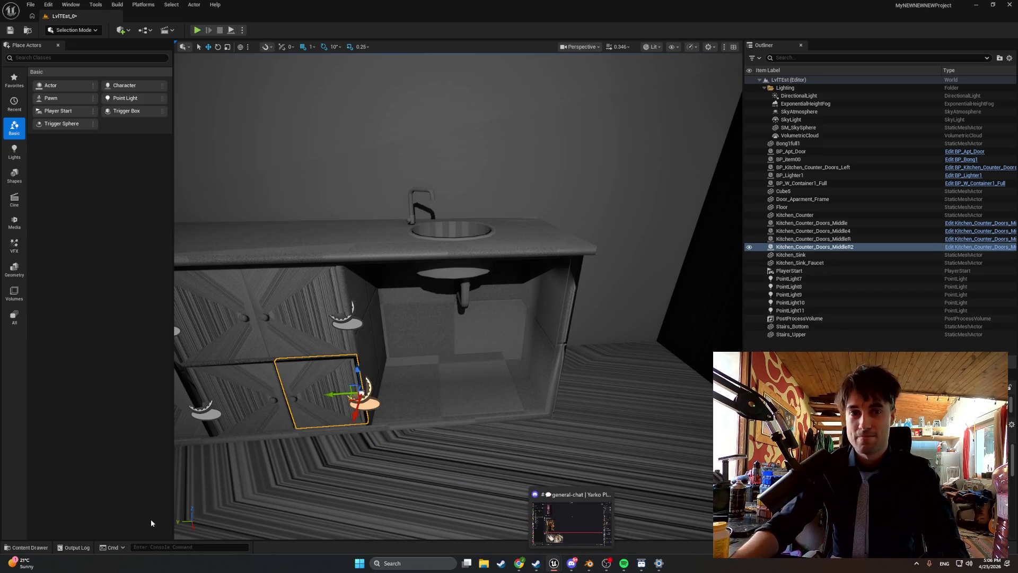
Back in the sink door blueprint, rotate the DoorMesh from about -180° toward 0°.
mouse_move(554, 563)
left_click(594, 522)
scroll(466, 313, "up", 2)
mouse_move(516, 302)
left_mouse_down()
mouse_move(453, 308)
mouse_move(480, 302)
mouse_move(496, 334)
mouse_move(473, 287)
left_mouse_up()
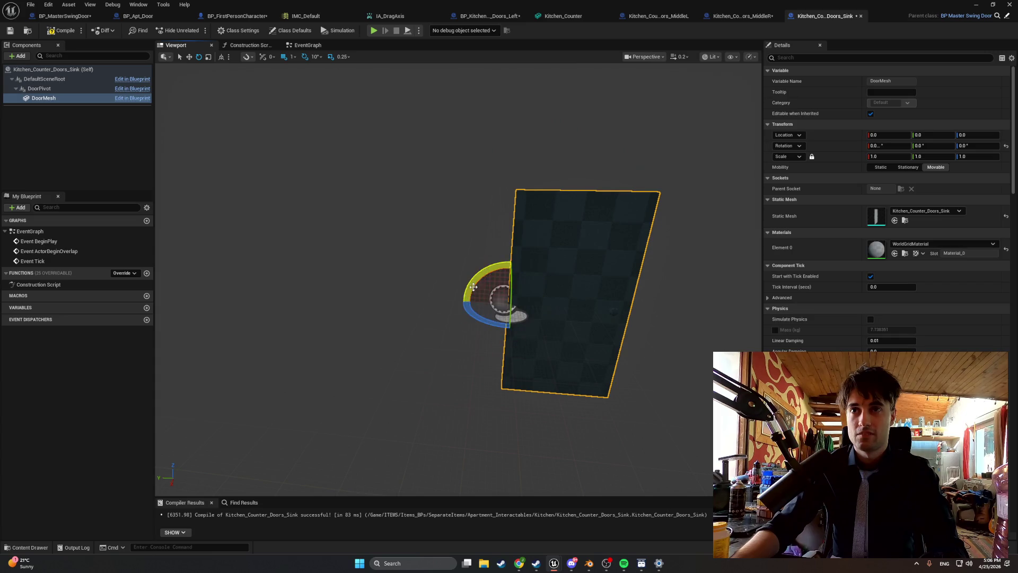
Recompile the sink door blueprint and place a Kitchen_Counter_Doors_Sink door on the sink cabinet.
left_click(50, 31)
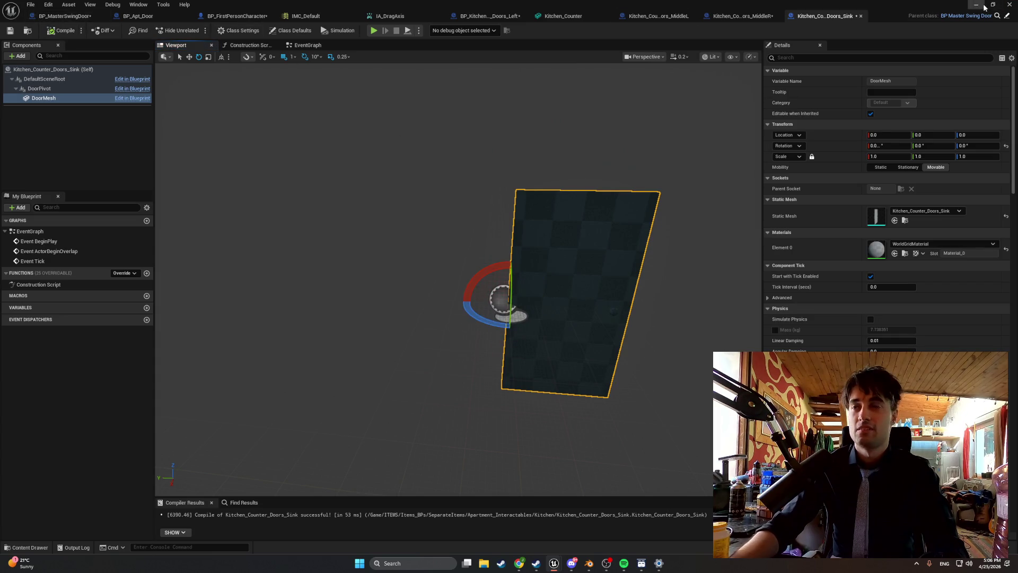
left_click(976, 5)
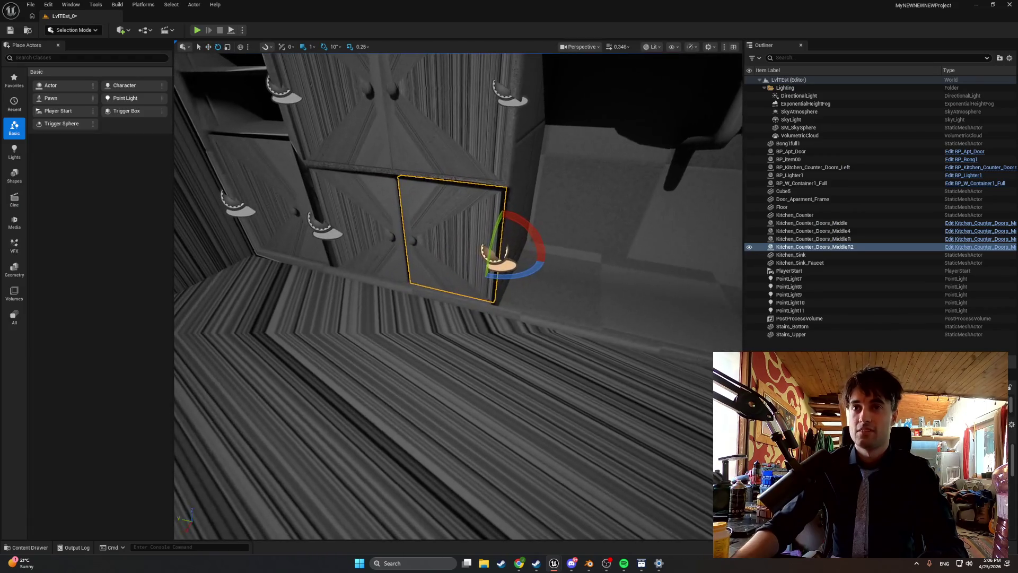
key("ctrl+space")
left_click_drag(239, 449, 467, 314)
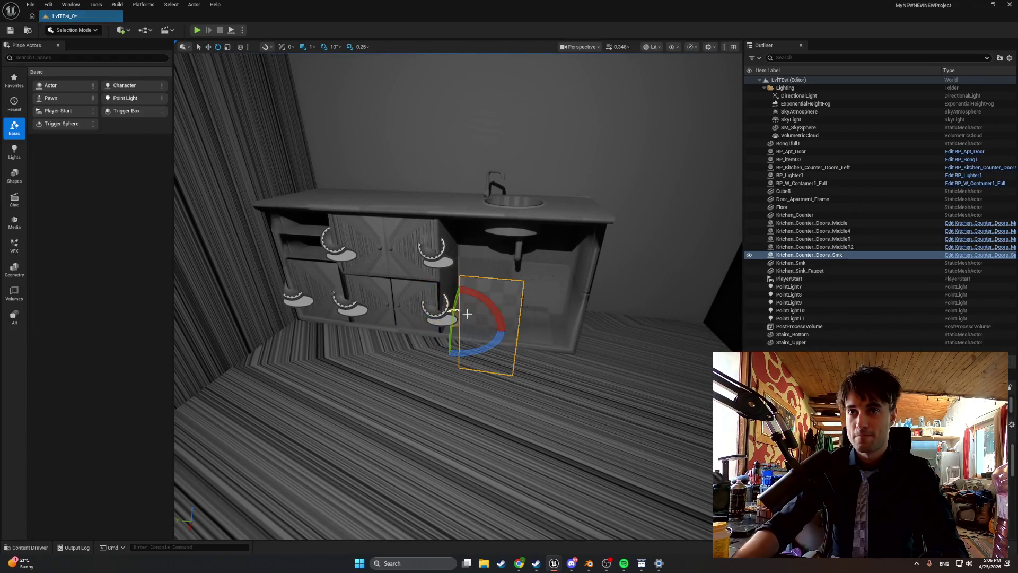
key("f")
key("w")
Lower the sink door slightly along Z into the sink opening.
mouse_move(433, 283)
left_mouse_down()
mouse_move(353, 382)
mouse_move(394, 356)
mouse_move(387, 308)
mouse_move(351, 344)
mouse_move(312, 340)
left_mouse_up()
key("f")
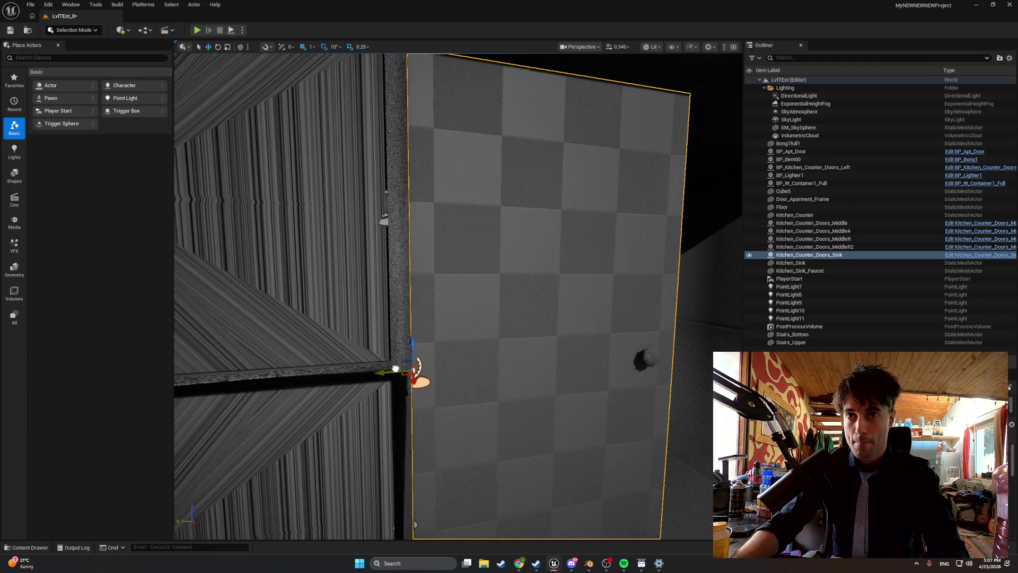
scroll(377, 373, "down", 2)
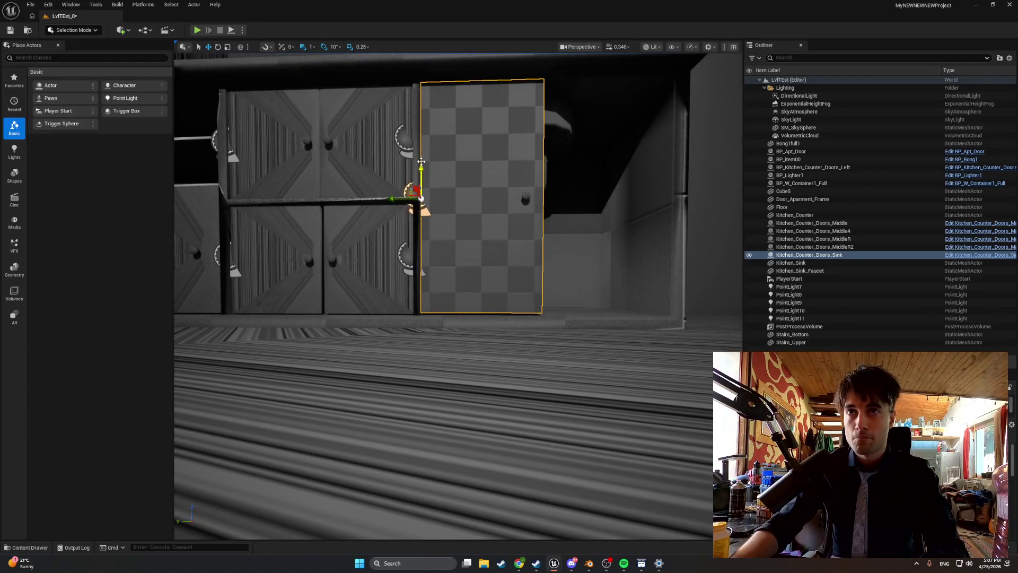
left_click_drag(421, 160, 422, 170)
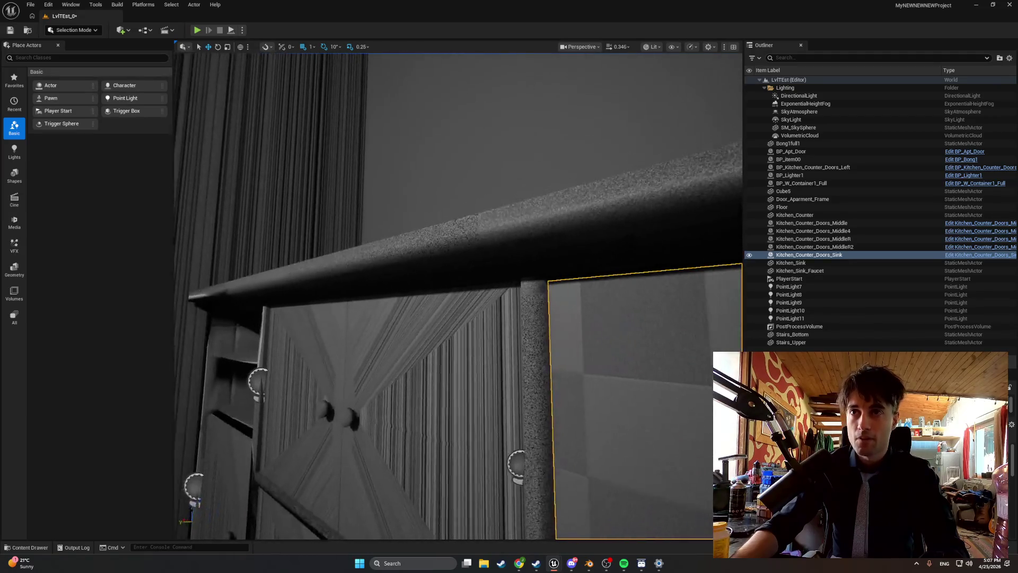
left_click(656, 48)
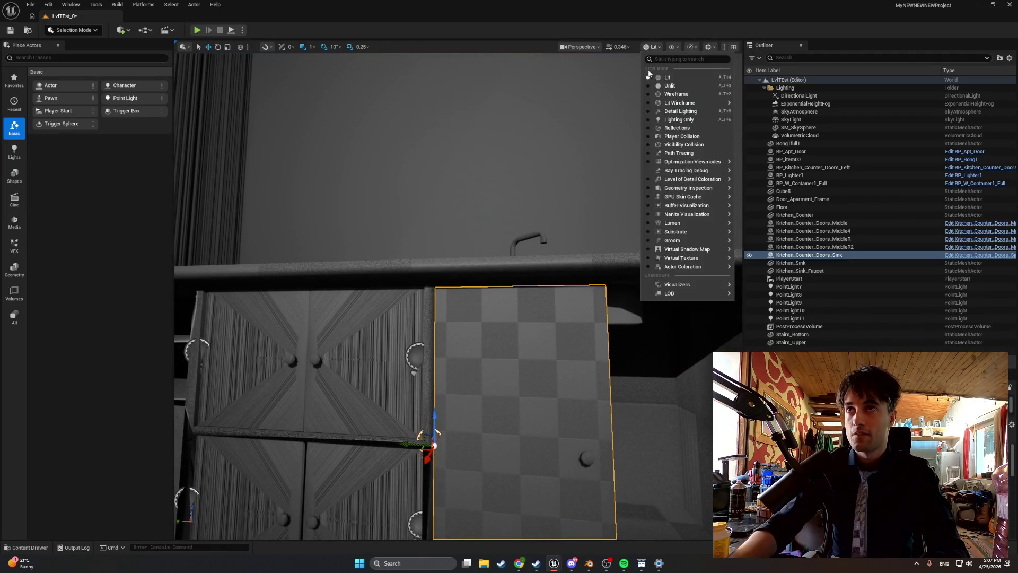
Switch the viewport to Unlit and set the camera speed to 0.2.
left_click(655, 85)
left_click(625, 48)
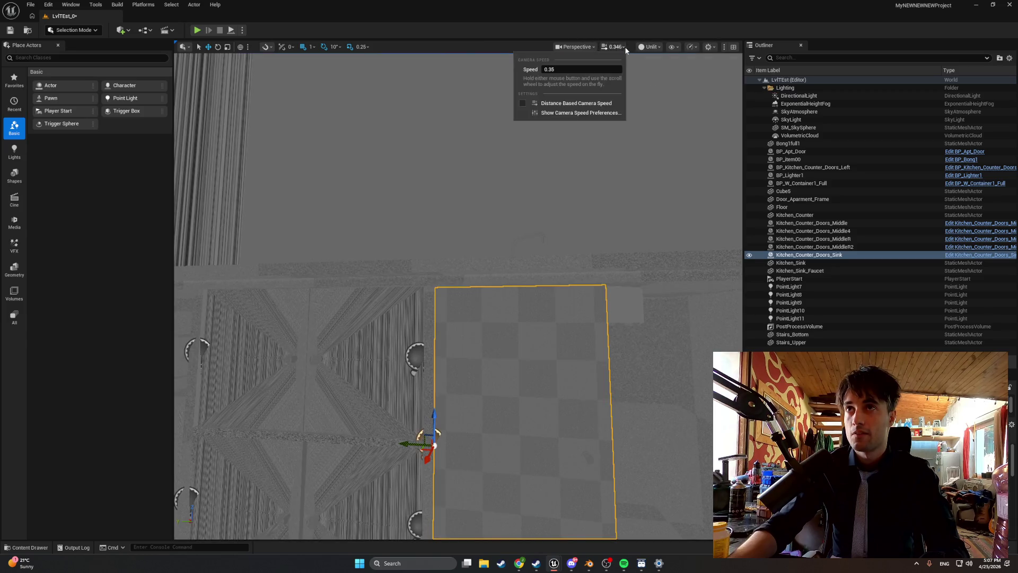
left_click(557, 69)
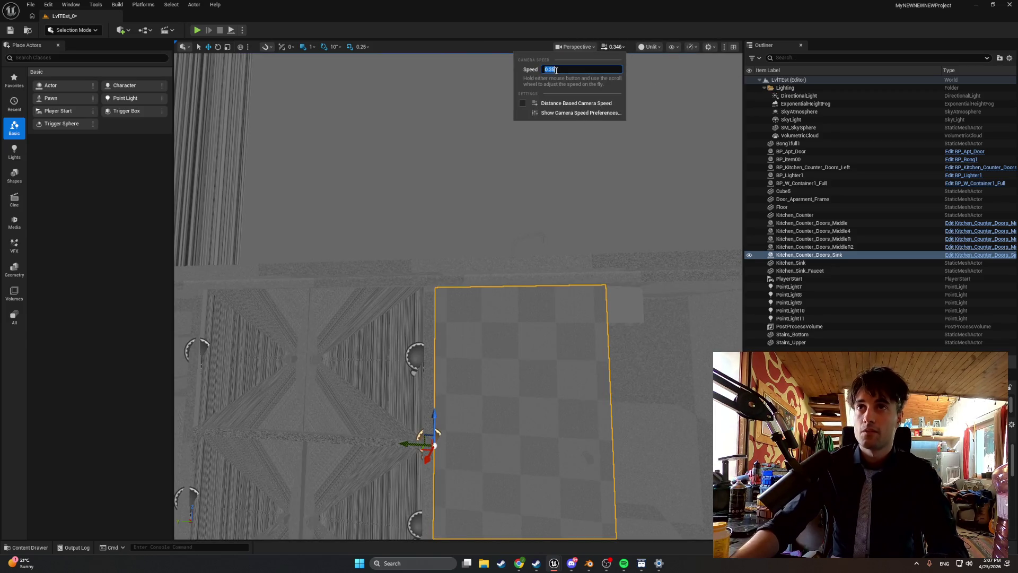
type("0.3")
type("2")
left_click(386, 141)
Inspect the placed sink door, return the viewport to Lit, and show the Kitchen blueprints.
mouse_move(456, 297)
left_mouse_down()
mouse_move(432, 217)
mouse_move(424, 254)
mouse_move(408, 228)
mouse_move(436, 168)
mouse_move(477, 180)
mouse_move(440, 196)
left_mouse_up()
left_click(477, 189)
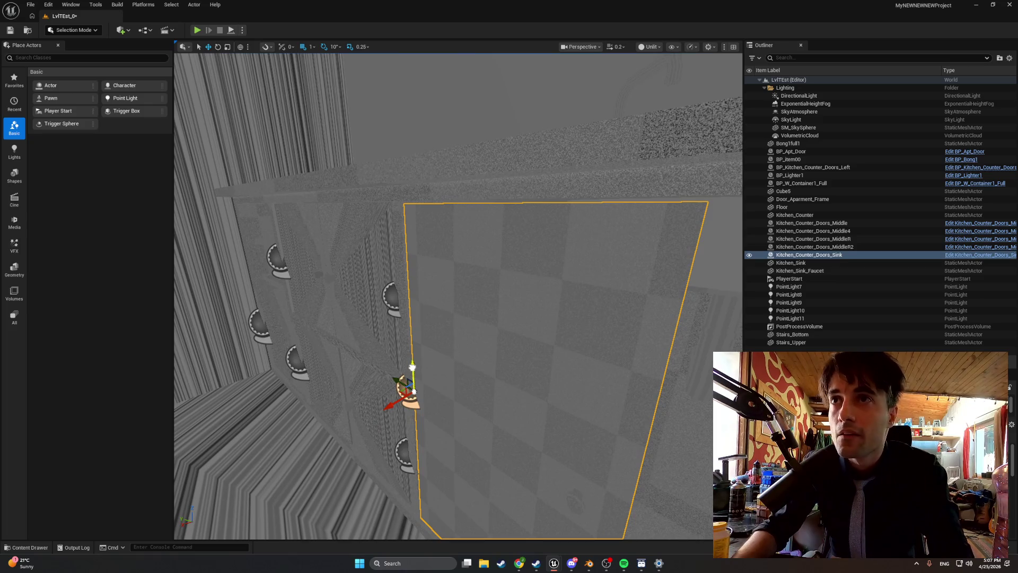
mouse_move(412, 371)
left_mouse_down()
mouse_move(412, 409)
mouse_move(545, 306)
left_mouse_up()
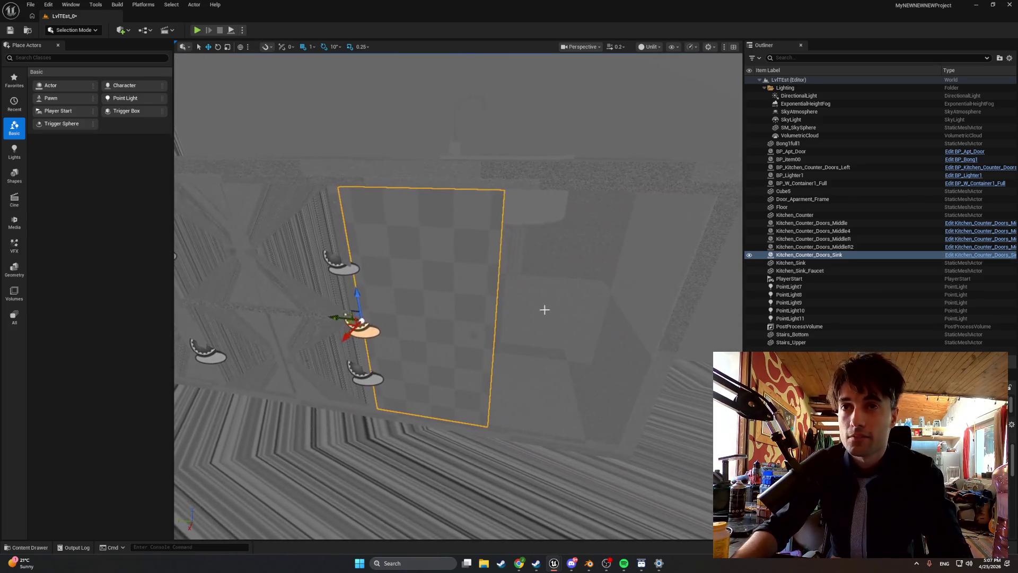
left_click(643, 48)
left_click(662, 78)
left_click_drag(653, 80, 637, 122)
left_click(30, 547)
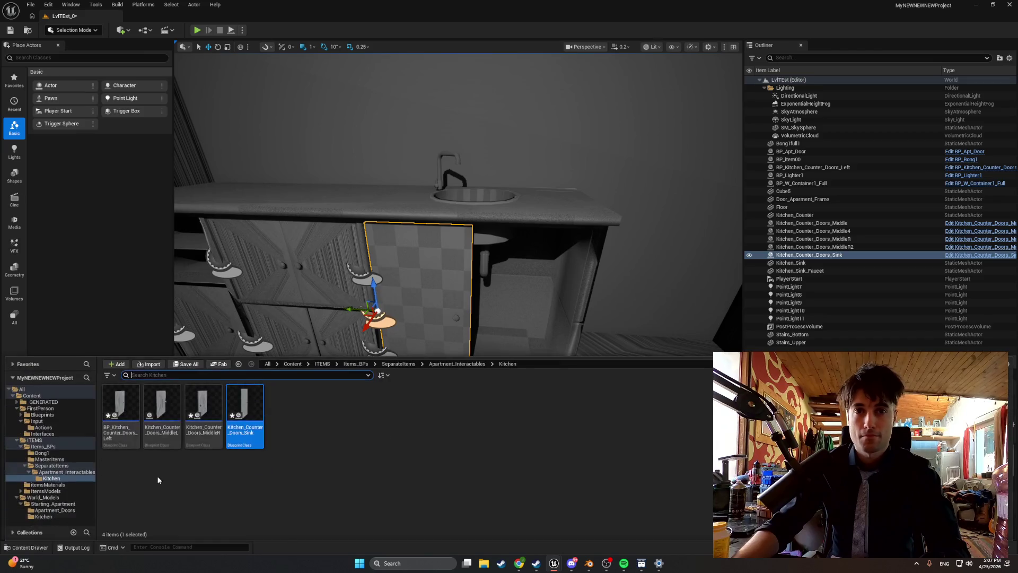
Duplicate Kitchen_Counter_Doors_Sink as Kitchen_Counter_Doors_SinkR and open the new blueprint.
key("ctrl+d")
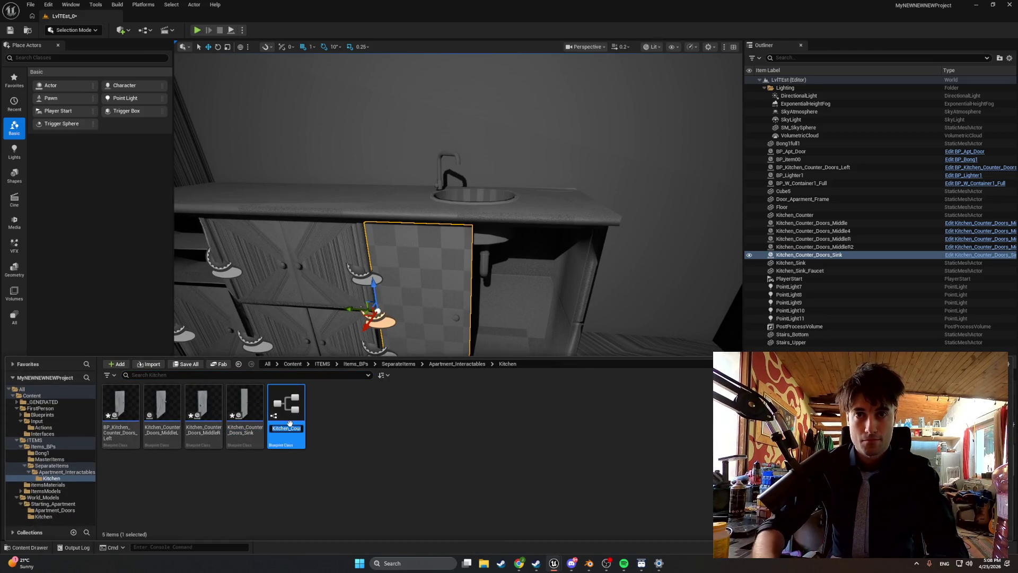
key("BackSpace")
key("BackSpace")
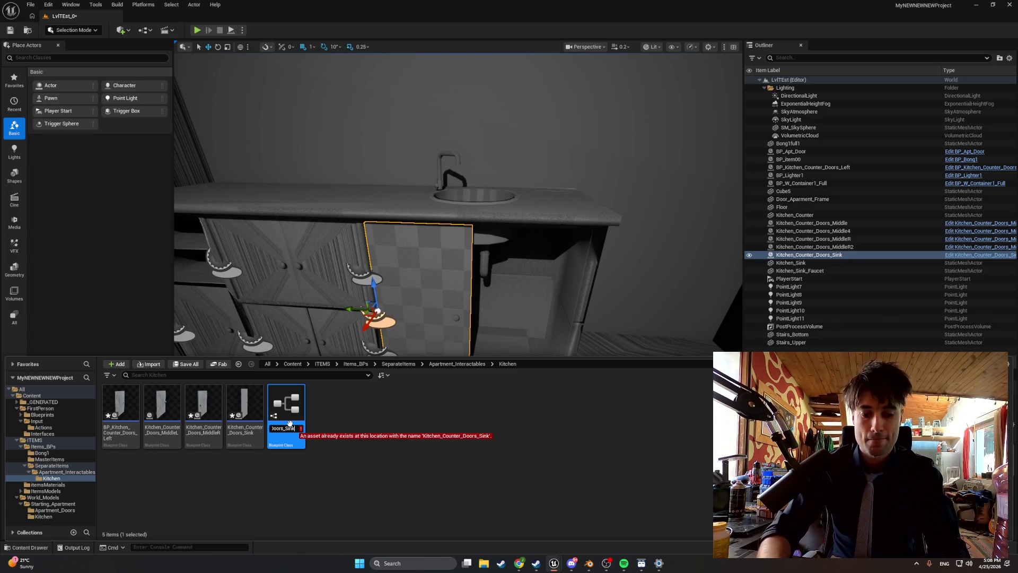
key("Return")
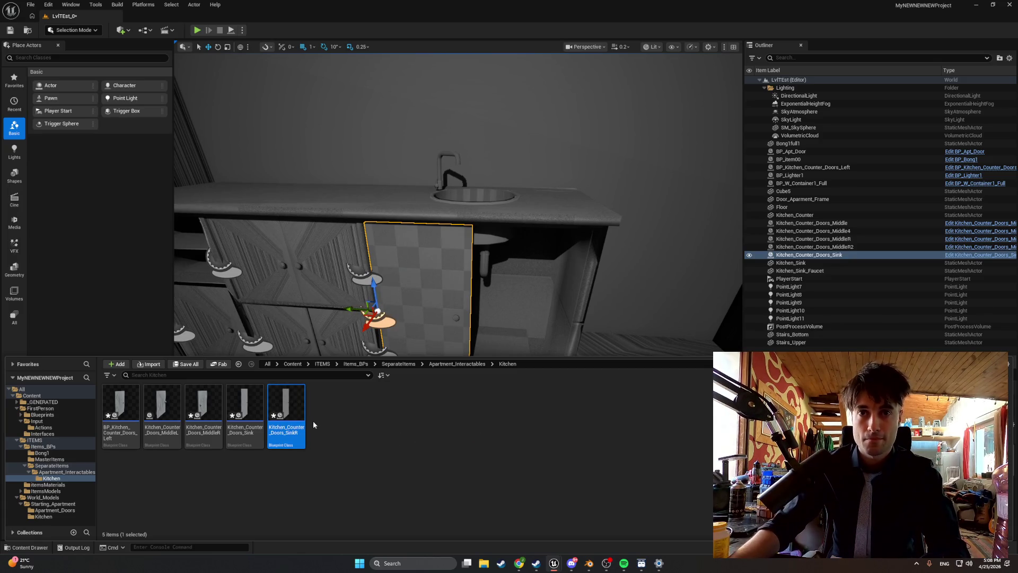
double_click(301, 403)
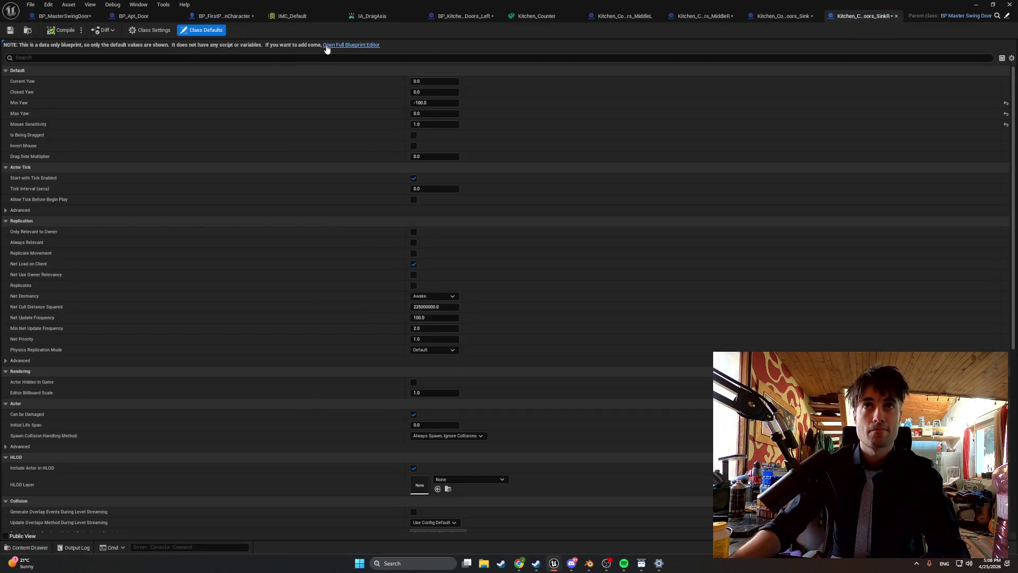
Rotate the SinkR DoorMesh 180 degrees in the blueprint viewport.
left_click(325, 46)
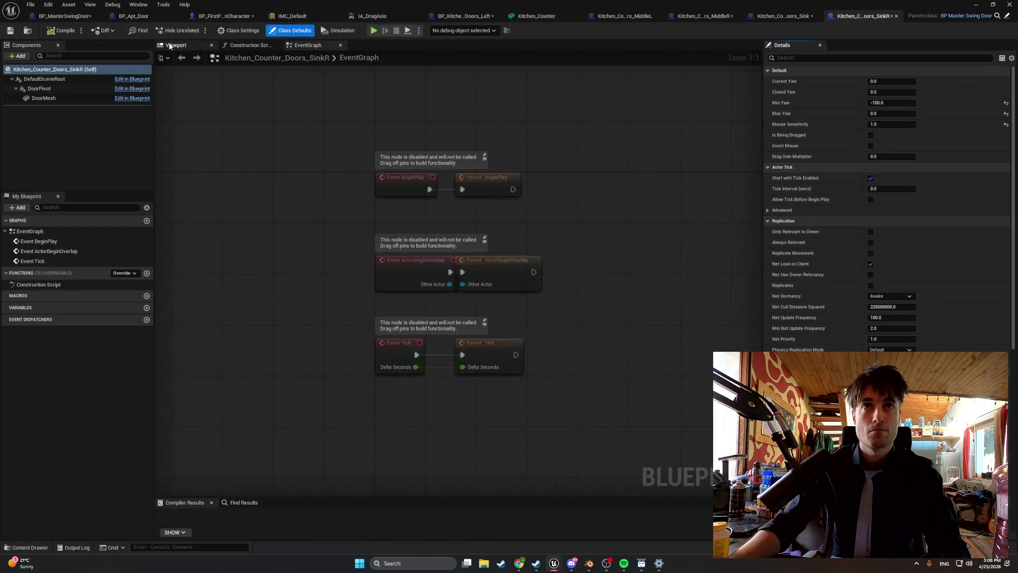
left_click(170, 46)
left_click(460, 247)
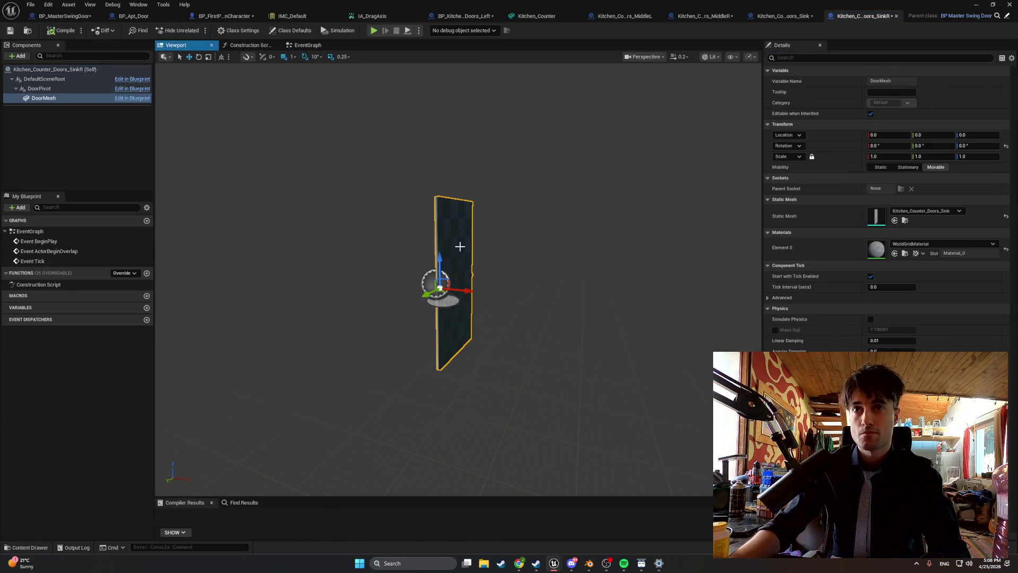
left_click_drag(422, 260, 451, 295)
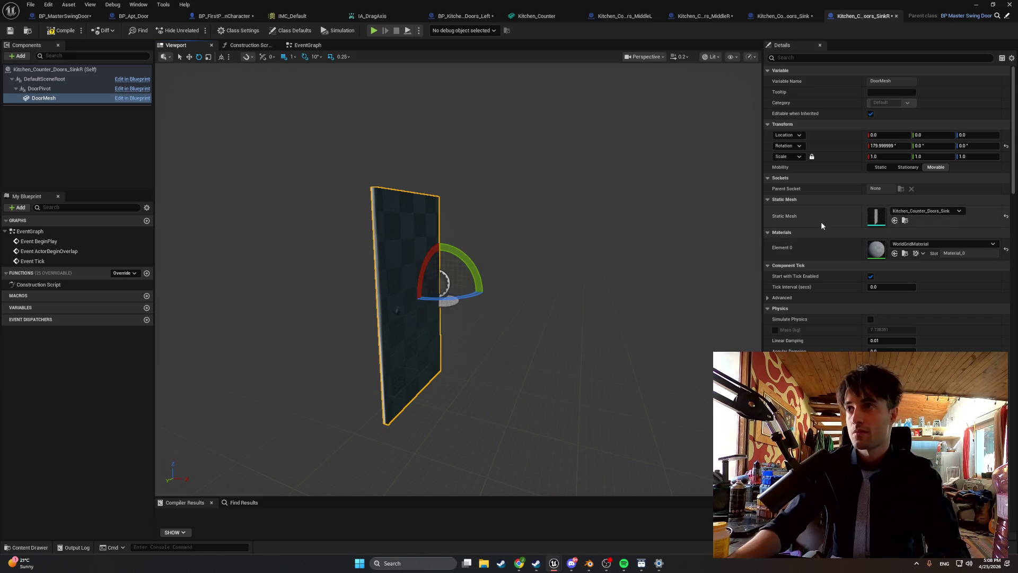
Set the SinkR class default Mouse Sensitivity to -1.0 and return to the level editor.
left_click(294, 33)
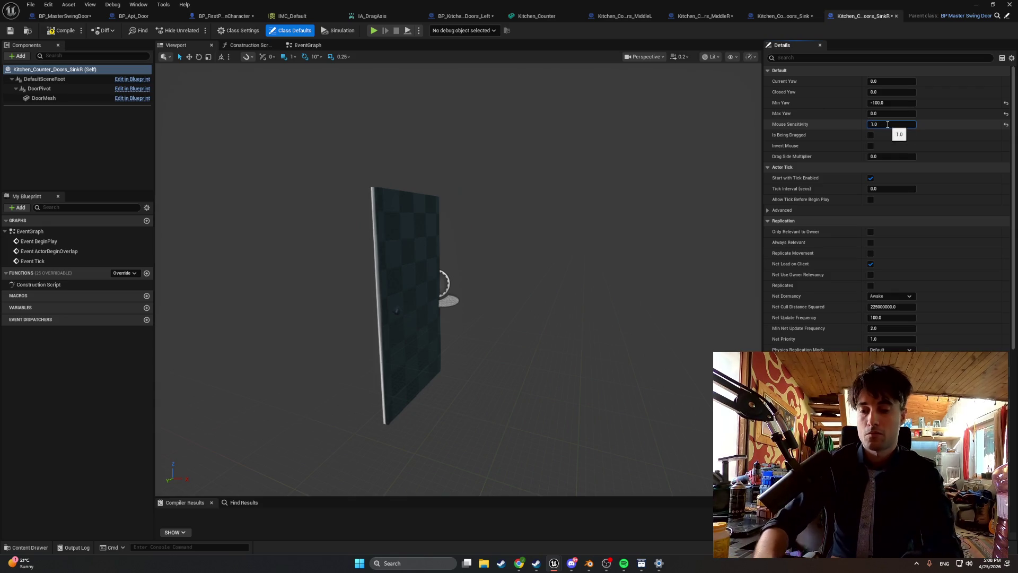
key("Home")
type("-")
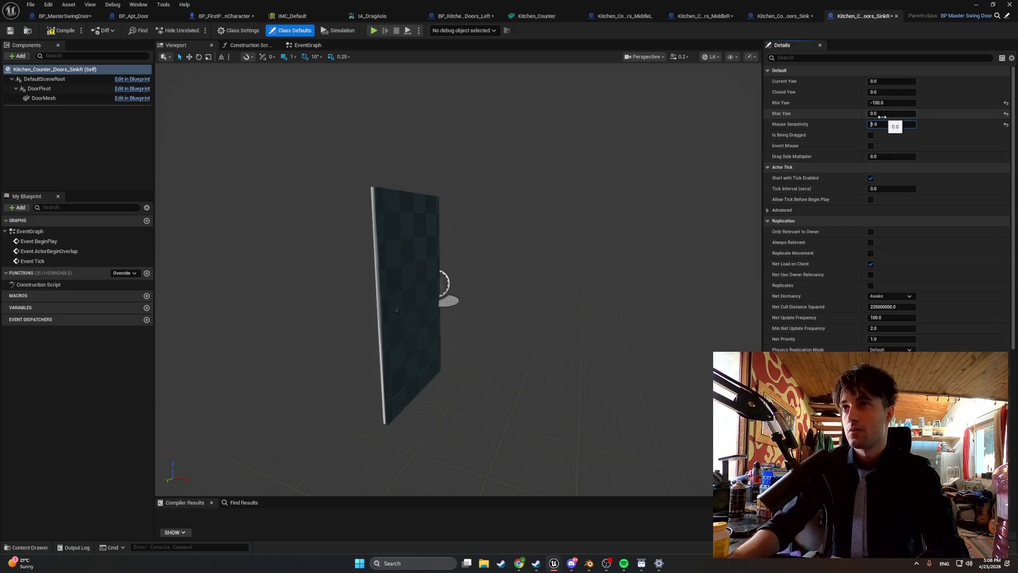
key("alt+Tab")
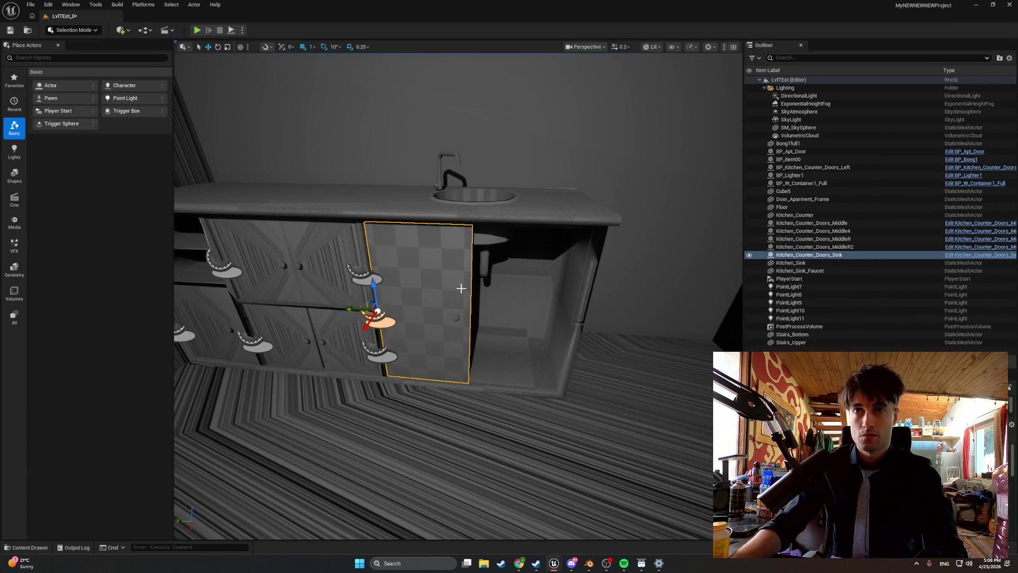
Place Kitchen_Counter_Doors_SinkR in the sink cabinet, nudging it left and up to fit.
left_click(26, 548)
mouse_move(287, 417)
left_mouse_down()
mouse_move(539, 341)
mouse_move(550, 309)
mouse_move(560, 312)
left_mouse_up()
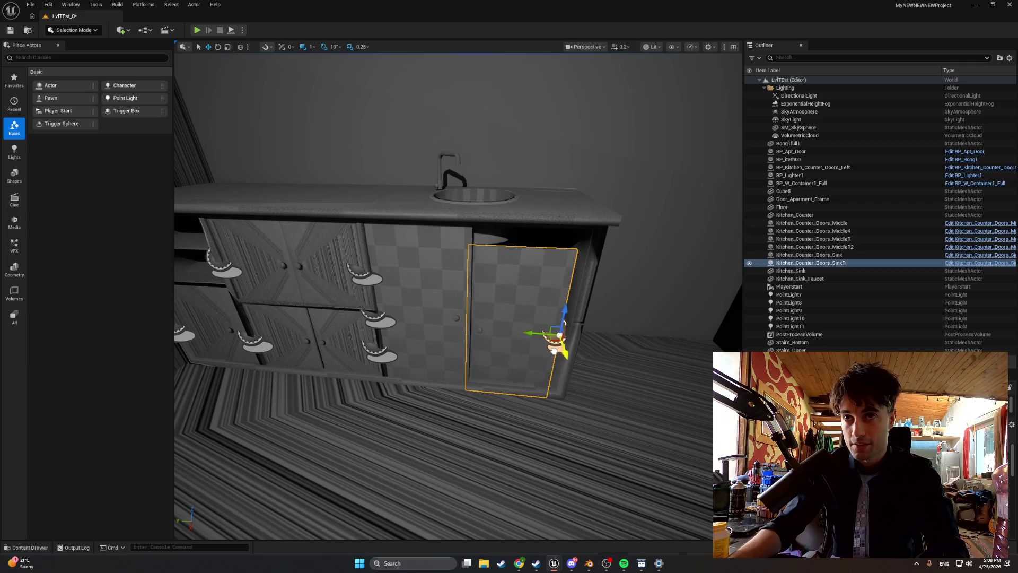
scroll(550, 353, "down", 2)
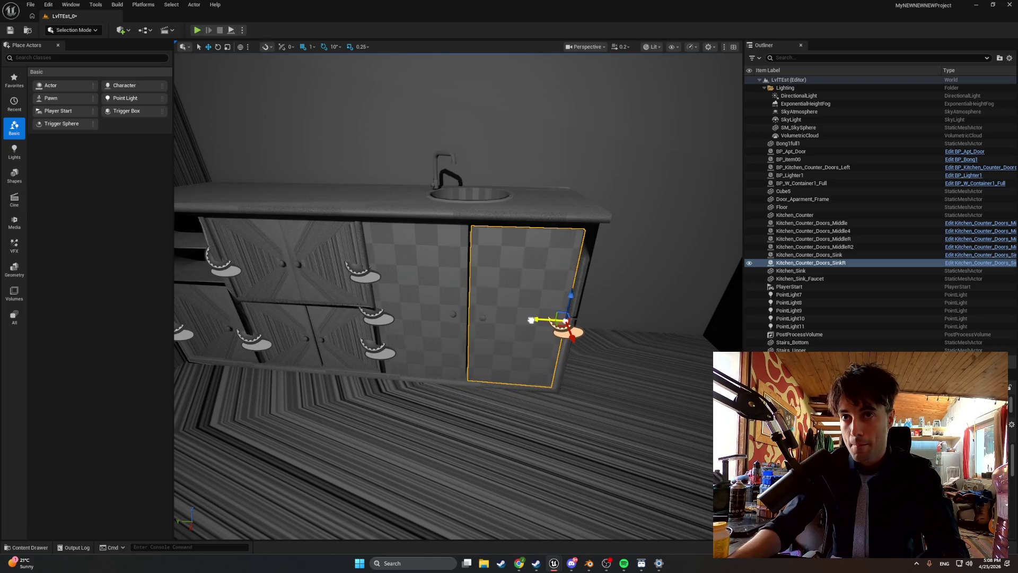
scroll(529, 319, "up", 5)
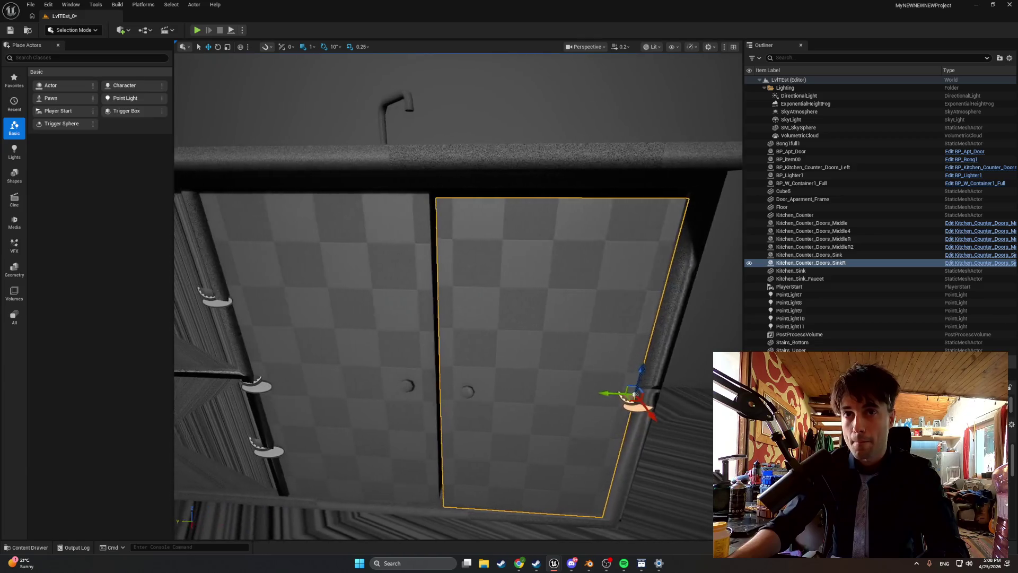
left_click_drag(621, 392, 616, 392)
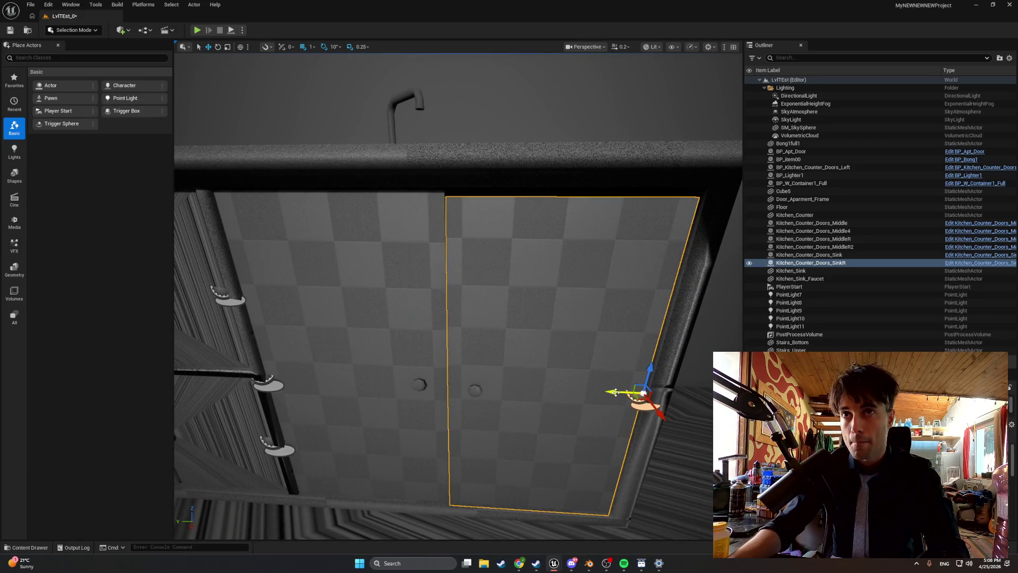
scroll(458, 296, "up", 4)
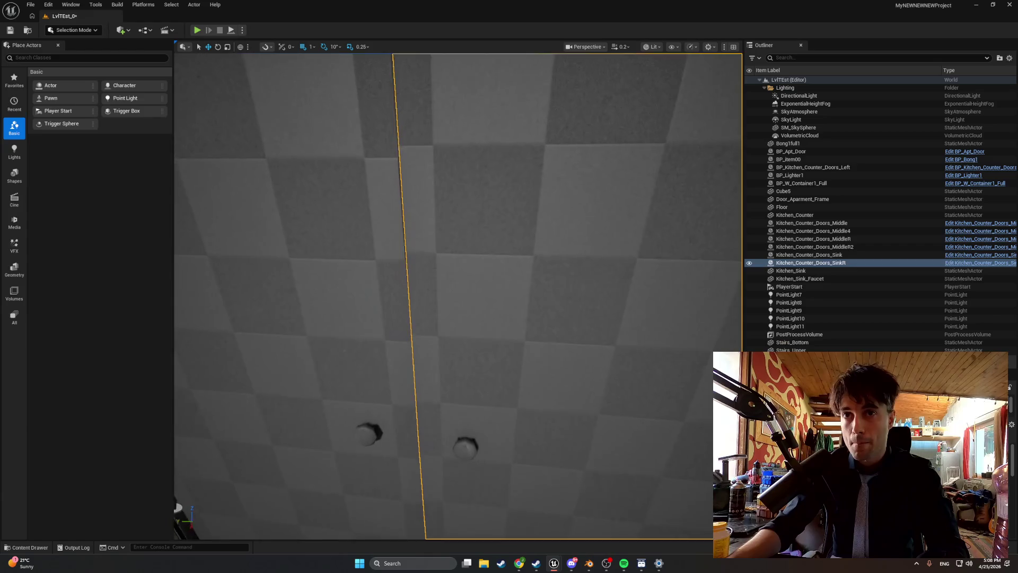
scroll(580, 422, "down", 5)
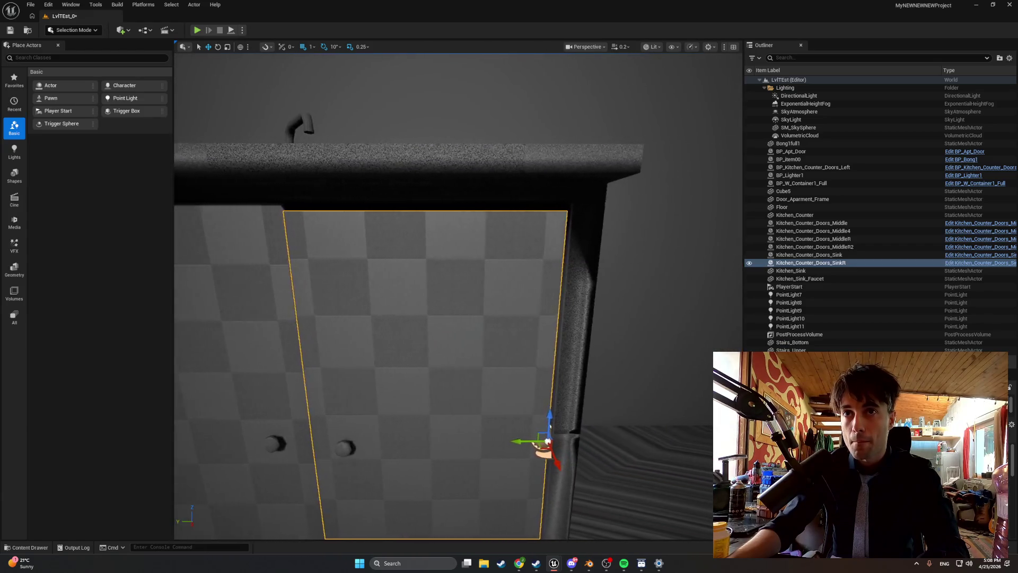
mouse_move(547, 418)
left_mouse_down()
mouse_move(504, 409)
mouse_move(493, 393)
mouse_move(487, 403)
left_mouse_up()
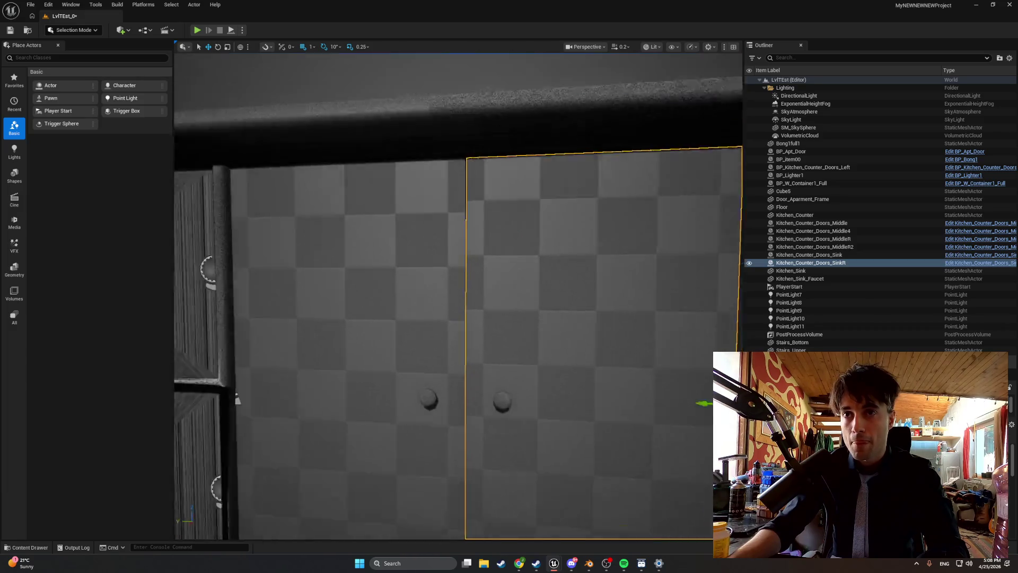
Compare the new door against the left sink door and frame it from an angle.
scroll(226, 404, "down", 3)
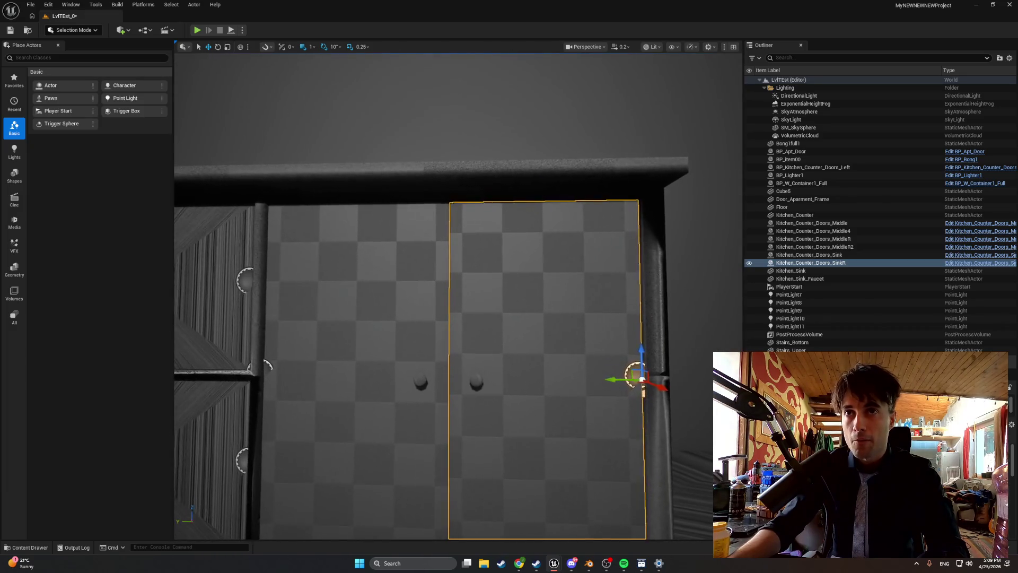
left_click(403, 360)
left_click(567, 343)
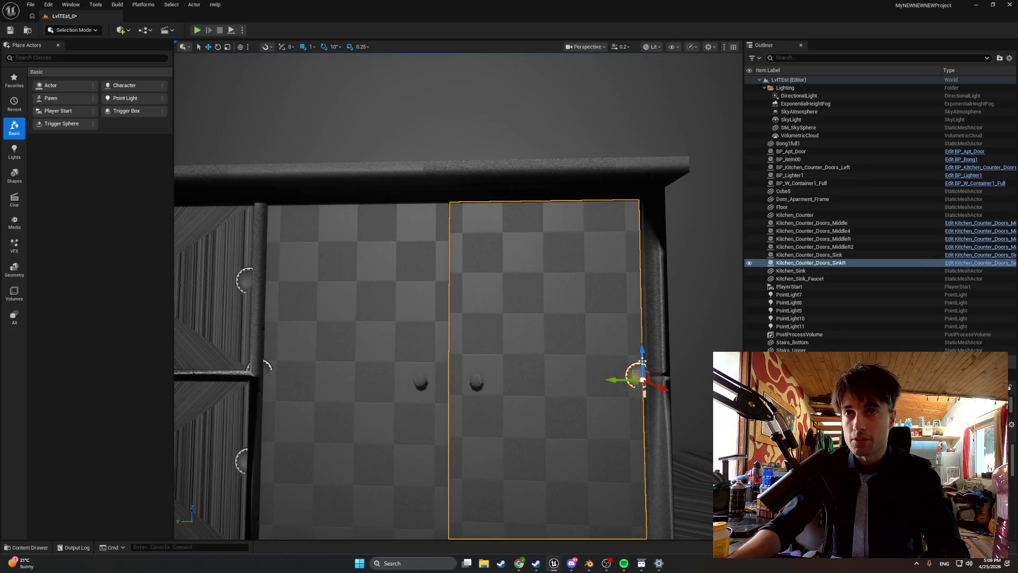
scroll(625, 363, "up", 5)
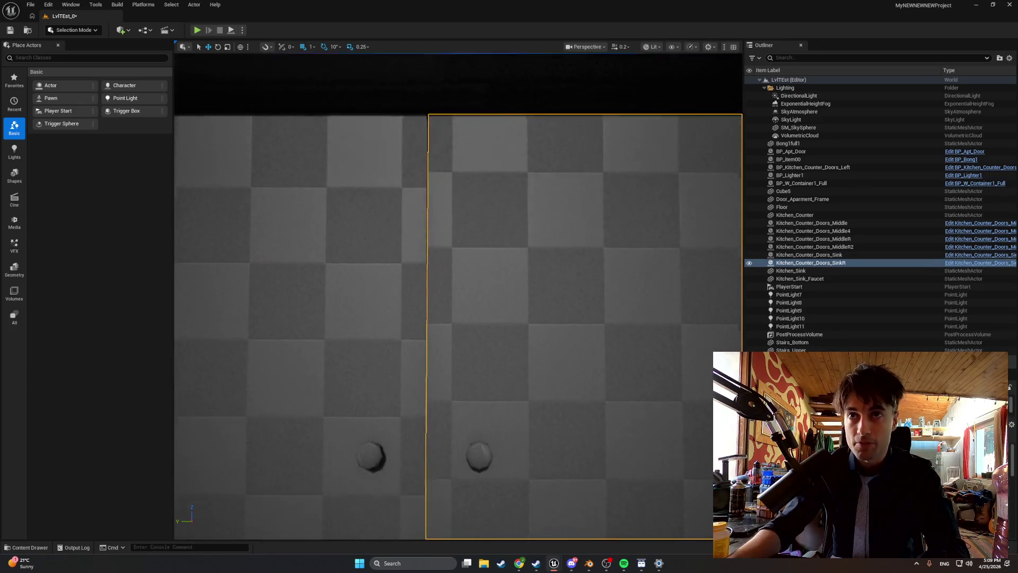
scroll(624, 363, "down", 5)
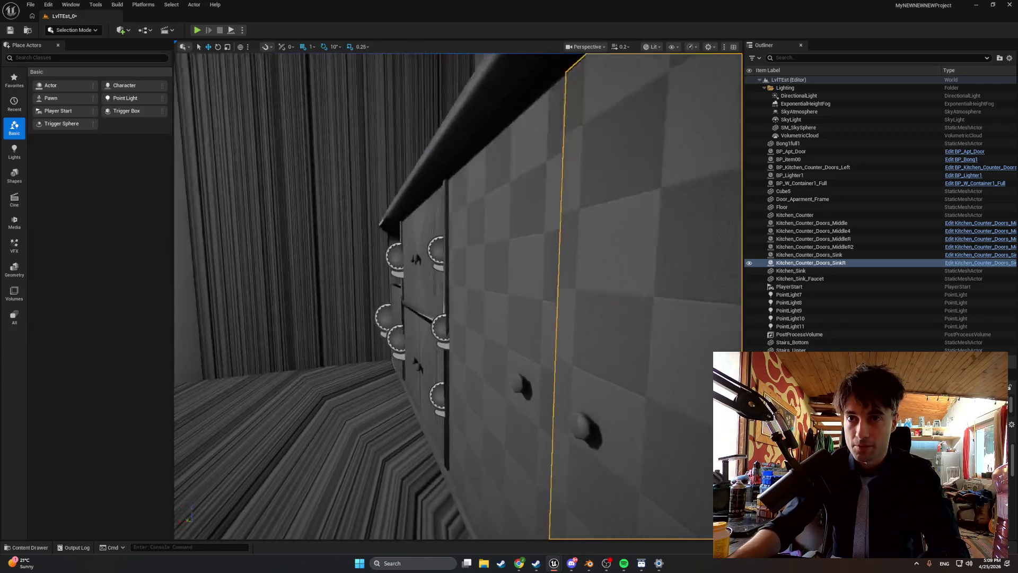
key("f")
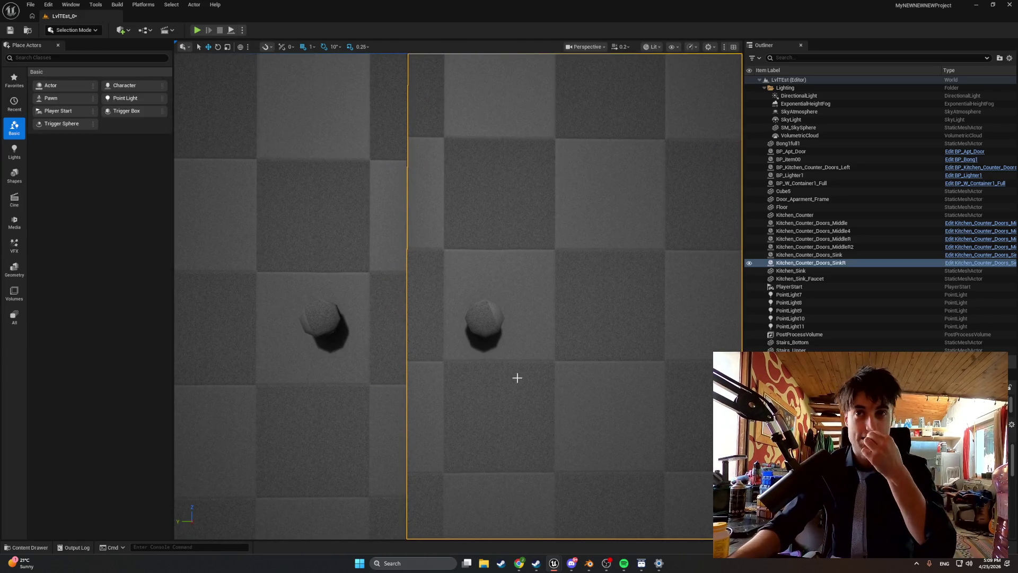
mouse_move(516, 374)
left_mouse_down()
mouse_move(498, 374)
mouse_move(509, 425)
mouse_move(487, 392)
mouse_move(526, 364)
mouse_move(522, 377)
mouse_move(509, 371)
mouse_move(253, 132)
left_mouse_up()
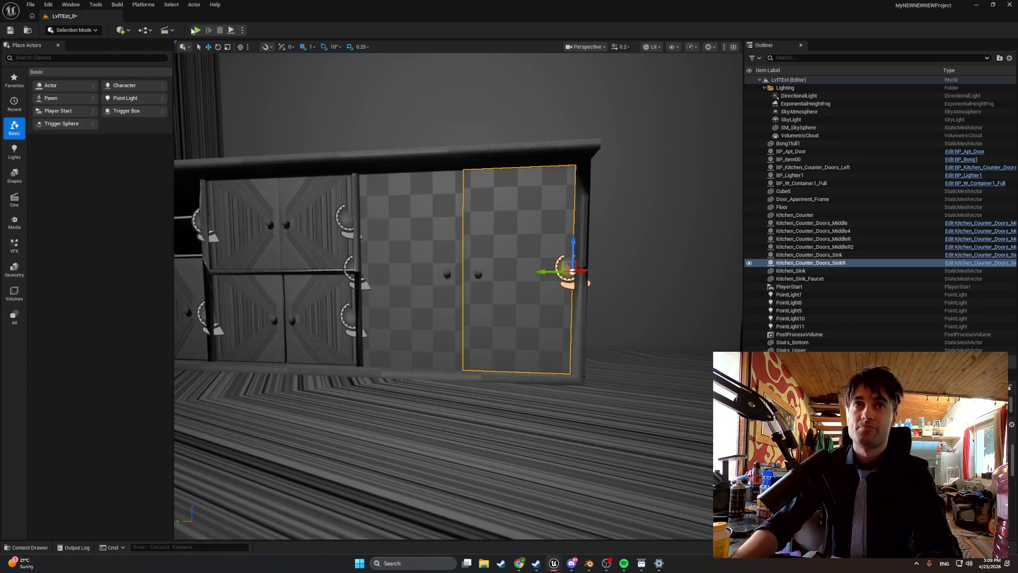
Play-test the level, swinging the right cabinet door open with E, then open Kitchen_Counter_Doors_Sink.
left_click(197, 29)
key("e")
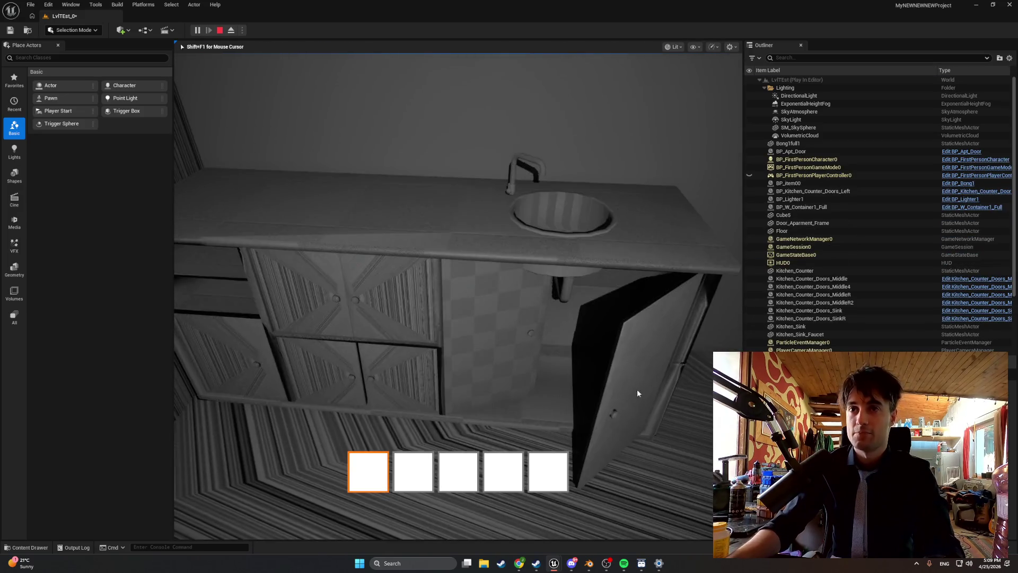
key("Escape")
key("ctrl+space")
double_click(245, 411)
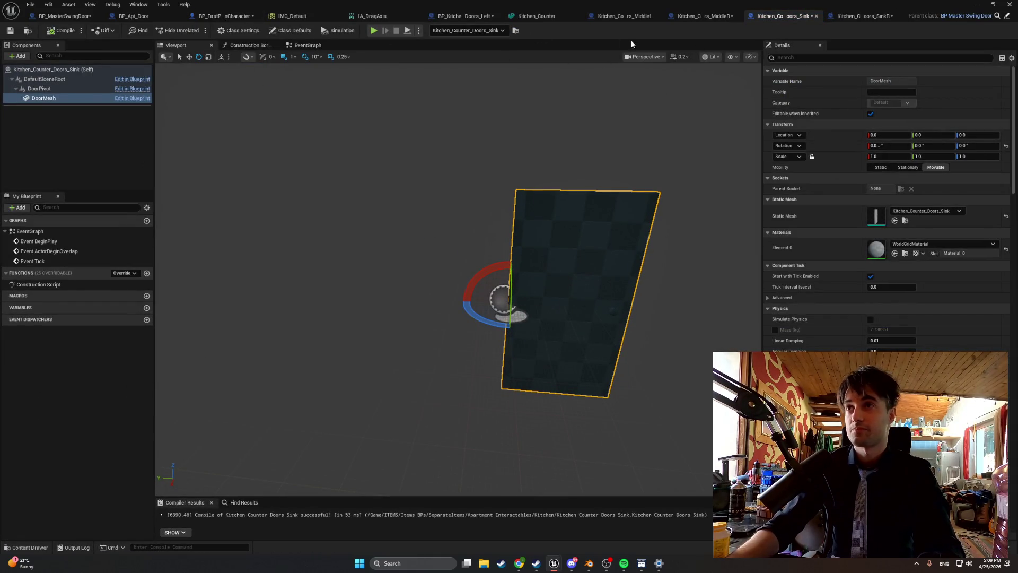
Set the sink door's Min Yaw 0, Max Yaw 100 and Mouse Sensitivity -1.0, then compile.
left_click(294, 30)
left_click(895, 103)
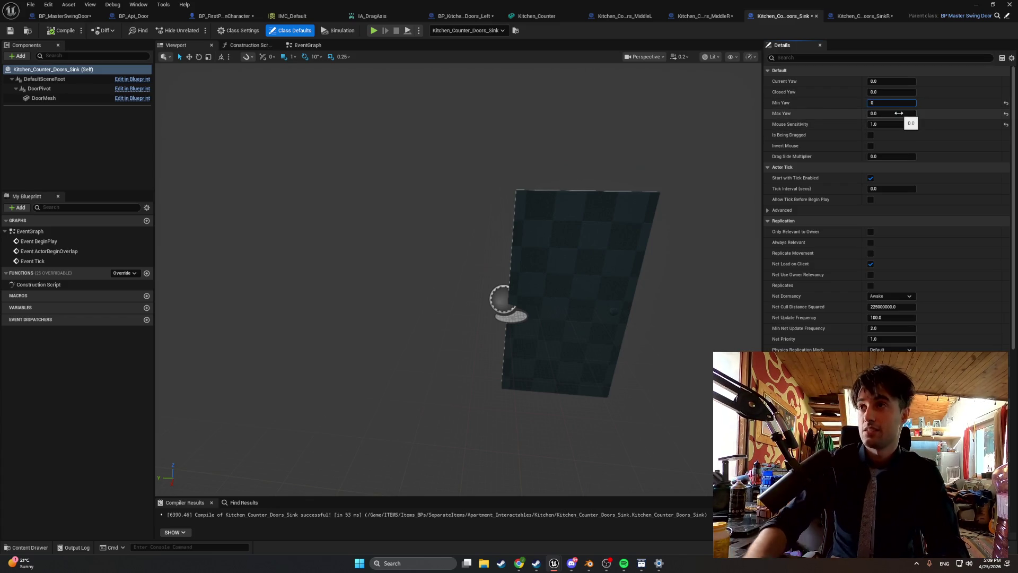
left_click(877, 125)
type("-1")
key("Return")
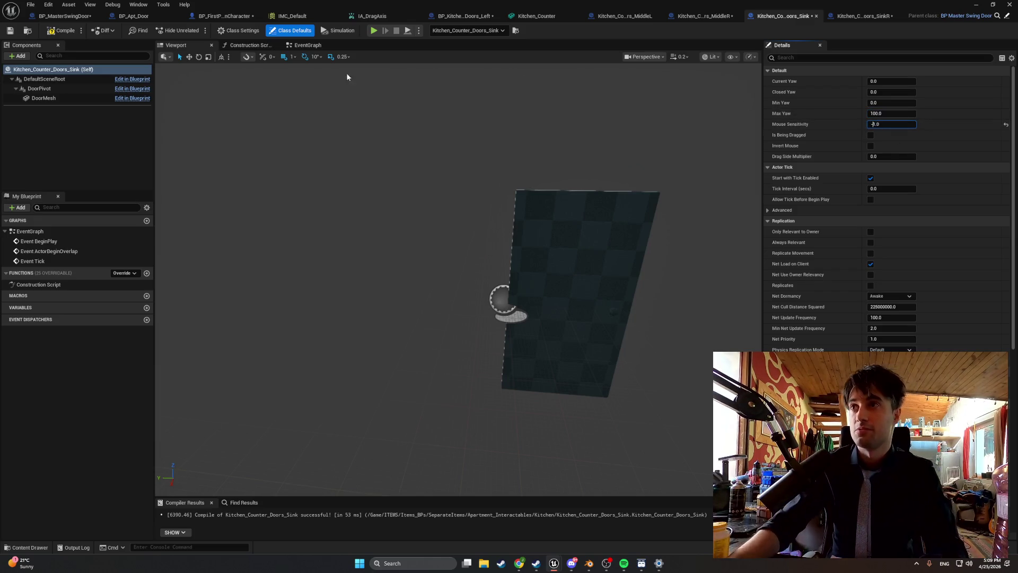
left_click(62, 30)
left_click(978, 6)
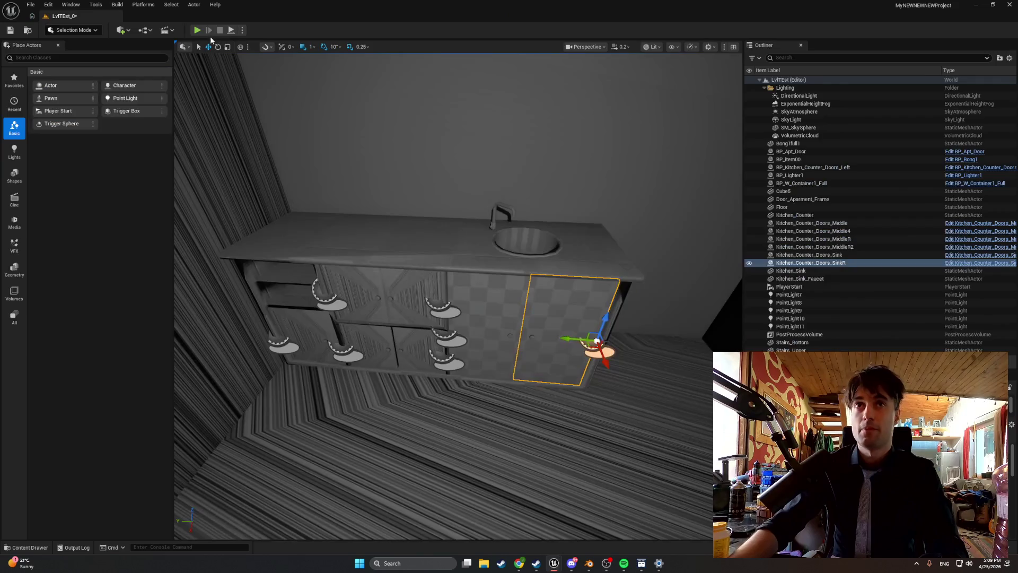
key("alt+p")
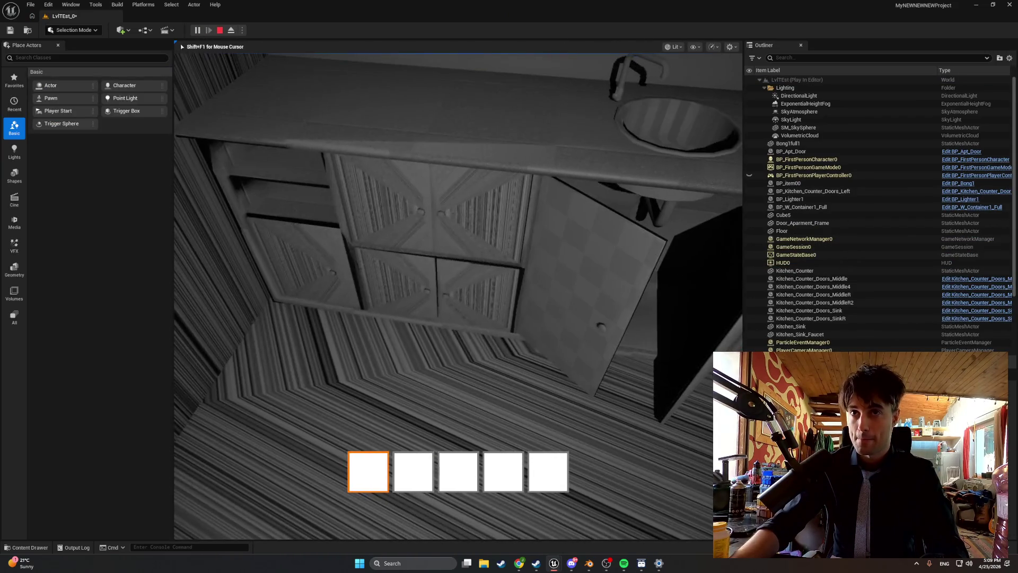
key("e")
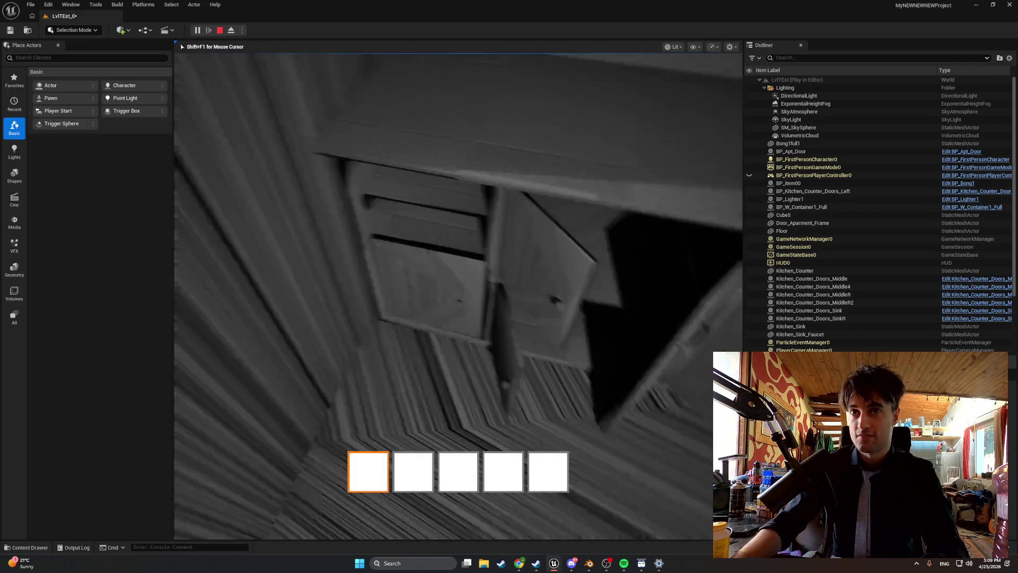
key("s")
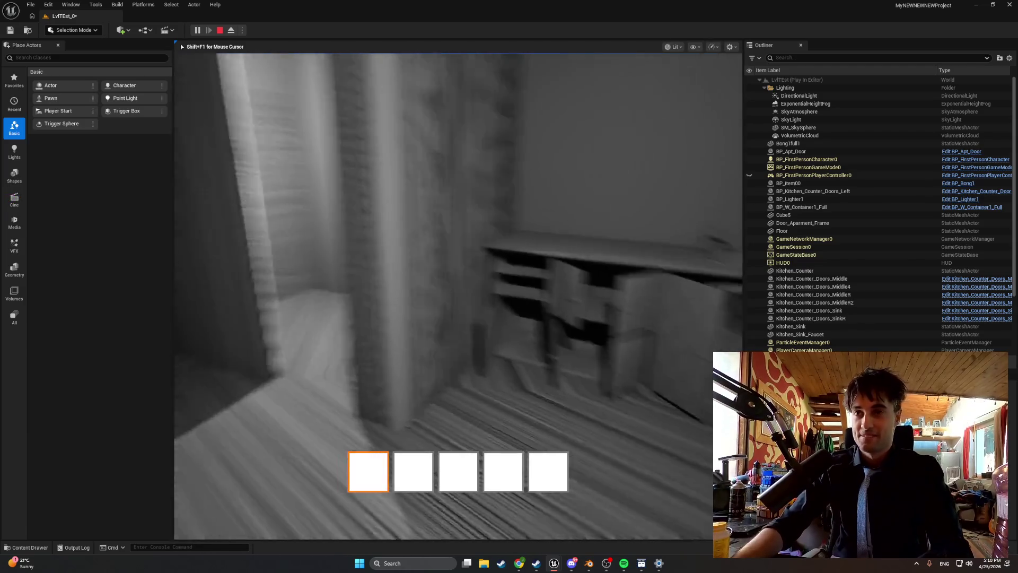
key("Escape")
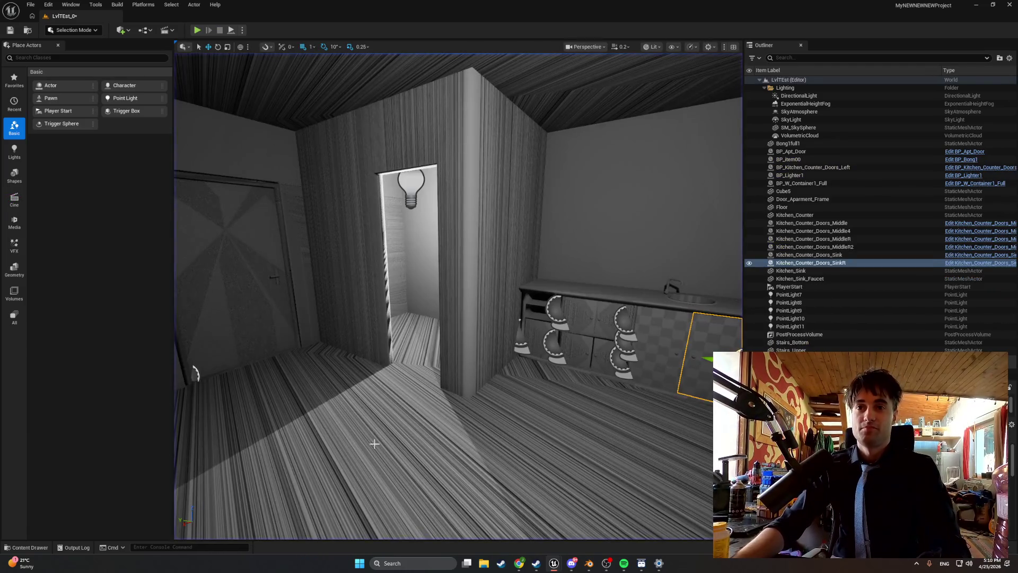
Create a new Apt_entrance folder inside Apartment_Doors.
key("ctrl+space")
left_click(64, 510)
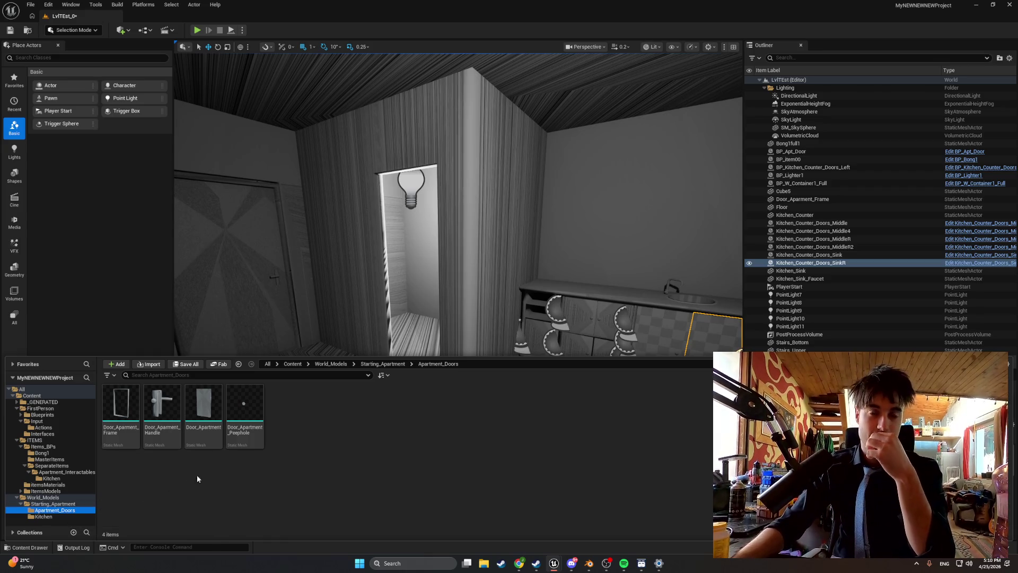
right_click(308, 438)
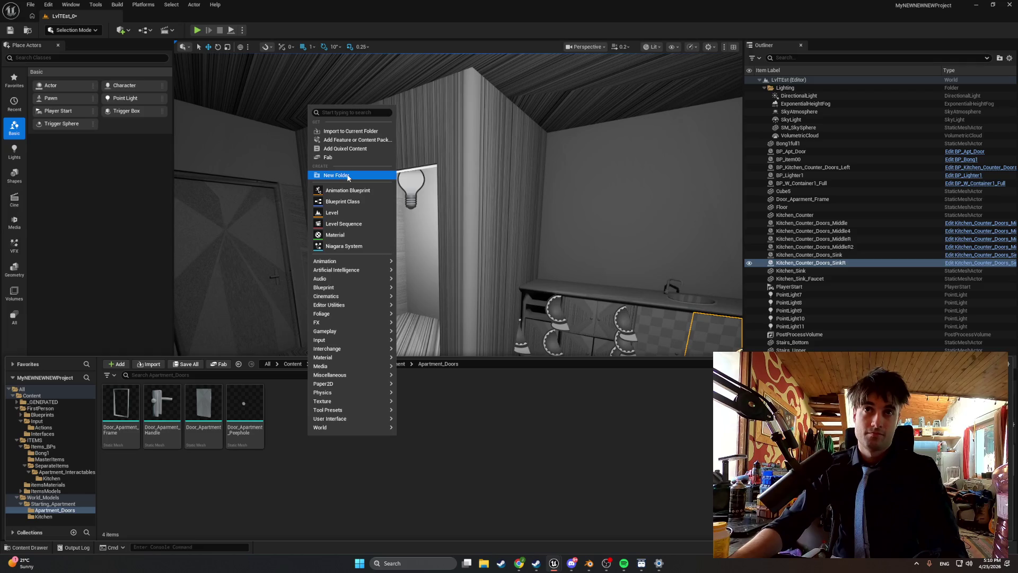
left_click(347, 175)
type("p")
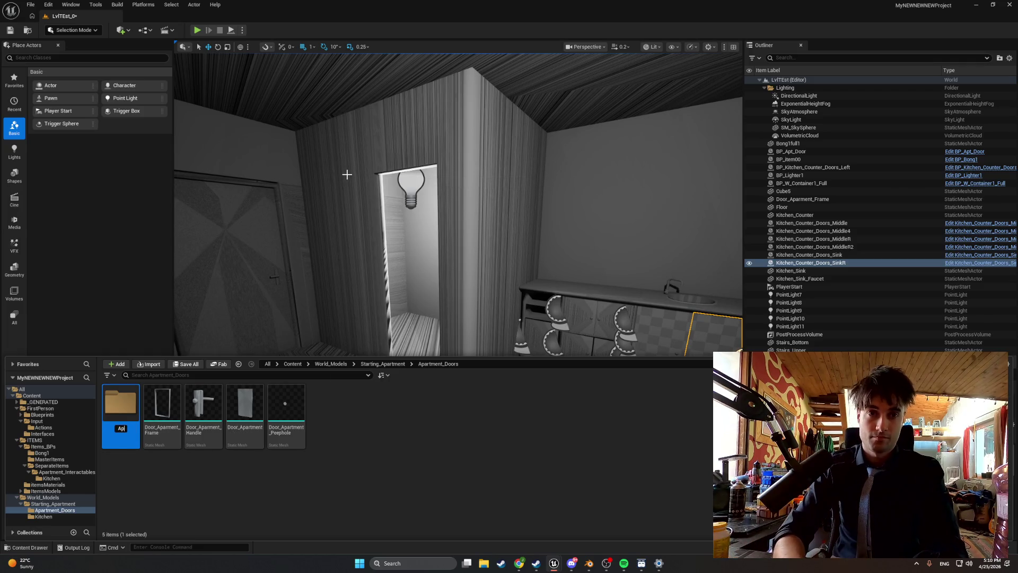
type("t_entrance")
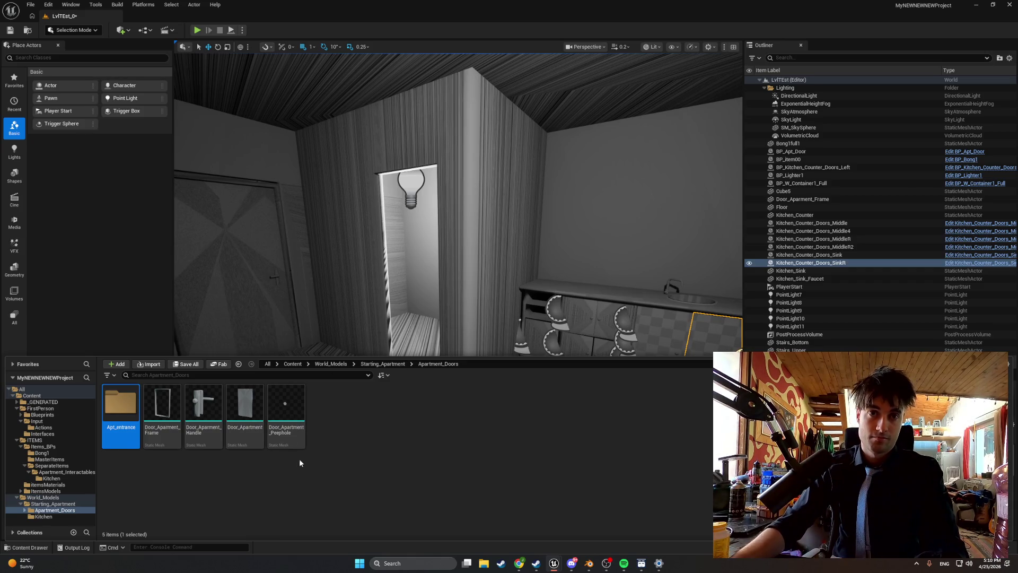
left_click(297, 457)
Move the door, frame, handle and peephole meshes into Apt_entrance.
left_click(271, 411)
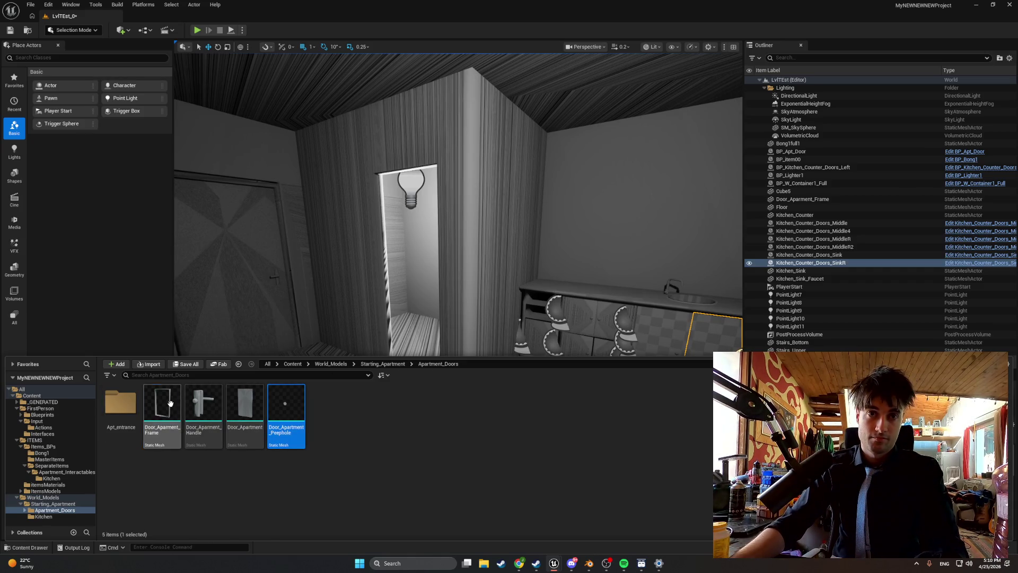
left_click(162, 411, "shift")
left_click_drag(129, 417, 131, 419)
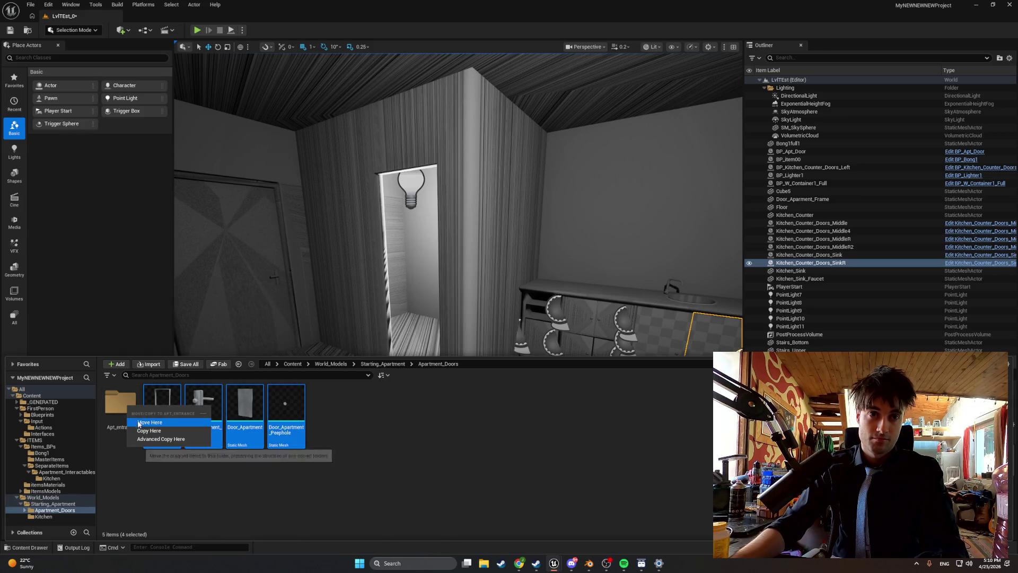
left_click(151, 423)
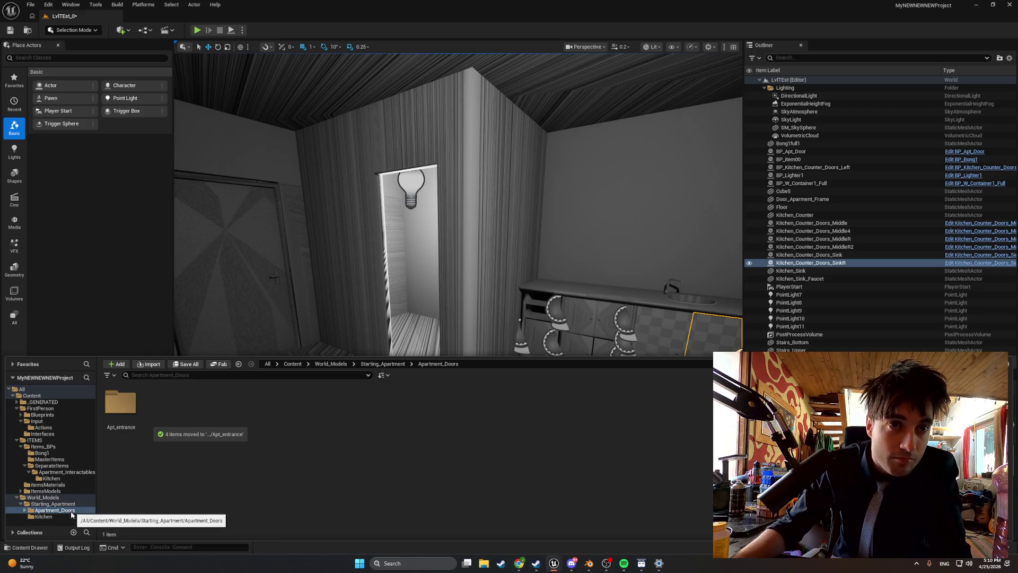
Navigate the folder tree back to the Apartment_Doors folder.
left_click(68, 517)
left_click(66, 510)
left_click(64, 499)
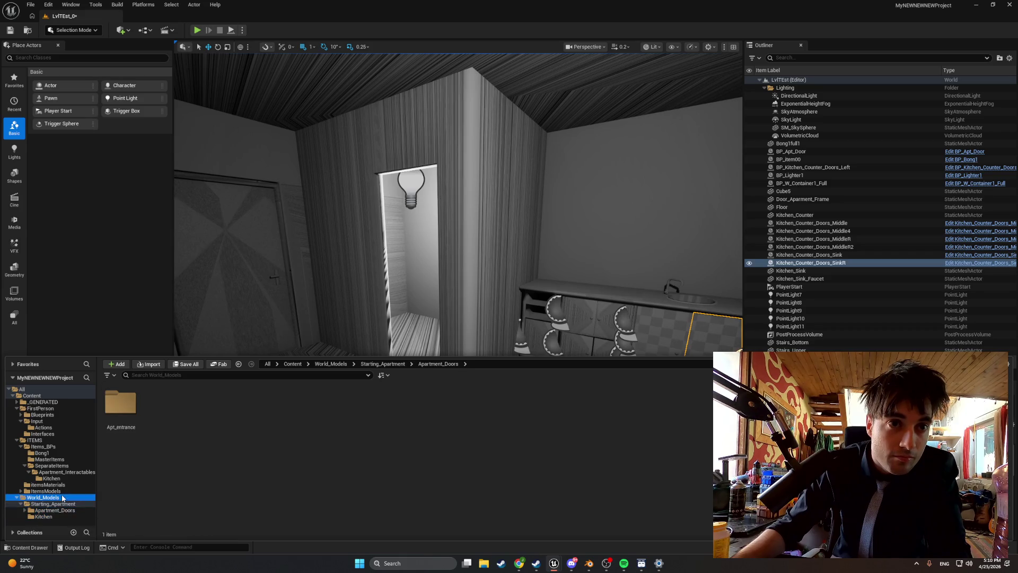
left_click(65, 504)
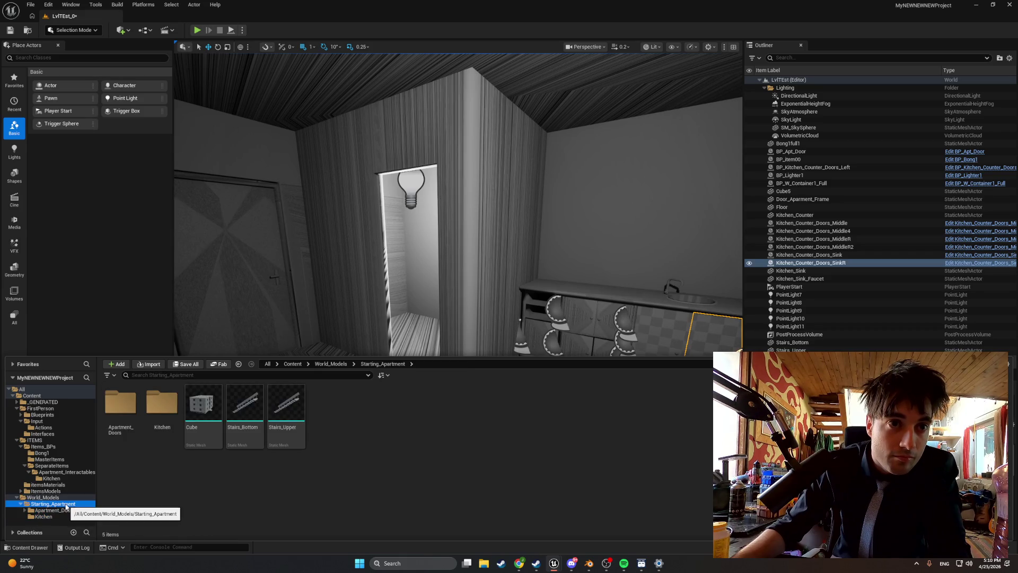
double_click(126, 407)
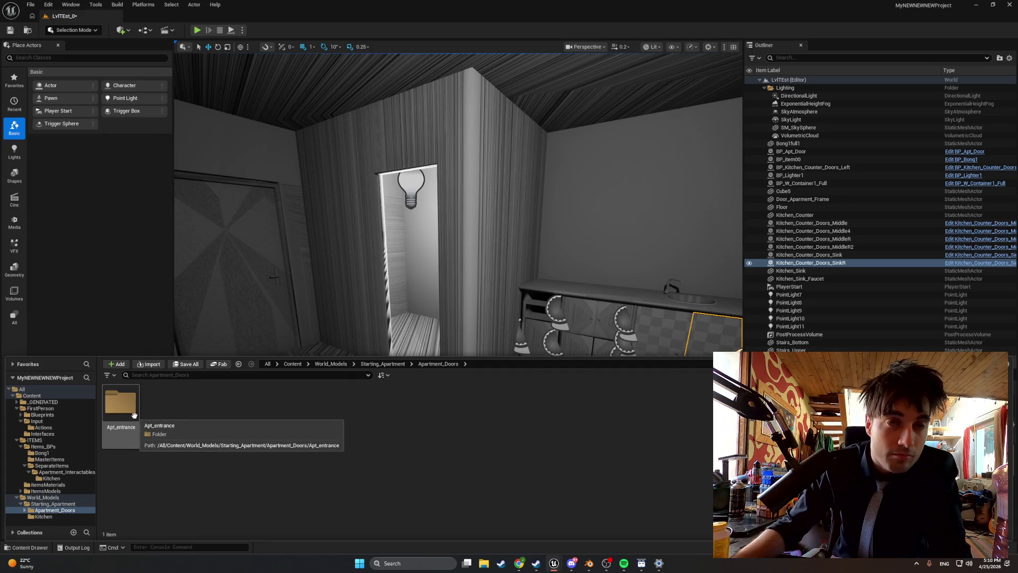
Create a new Apt_Shower folder in Apartment_Doors.
right_click(171, 405)
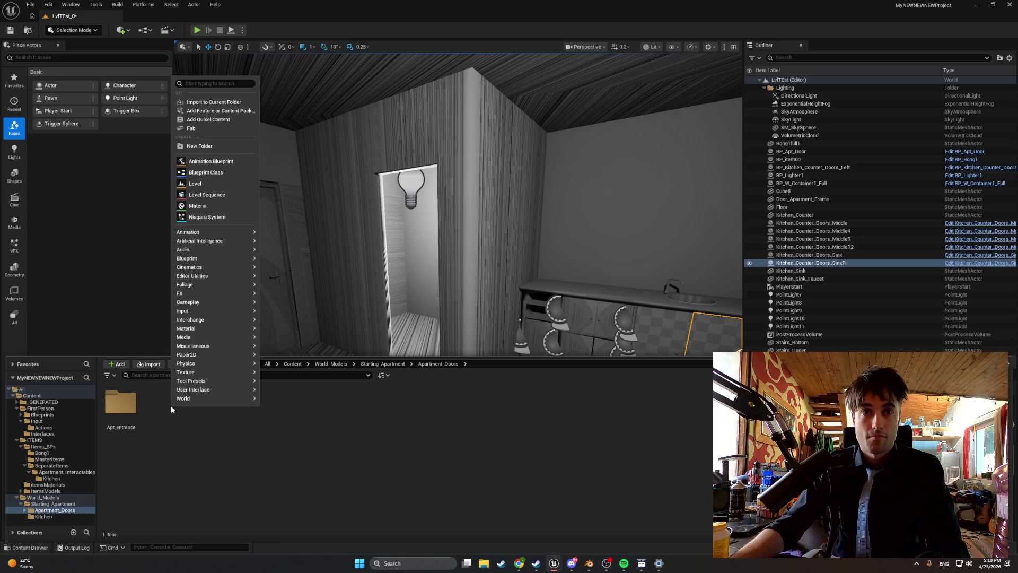
left_click(214, 145)
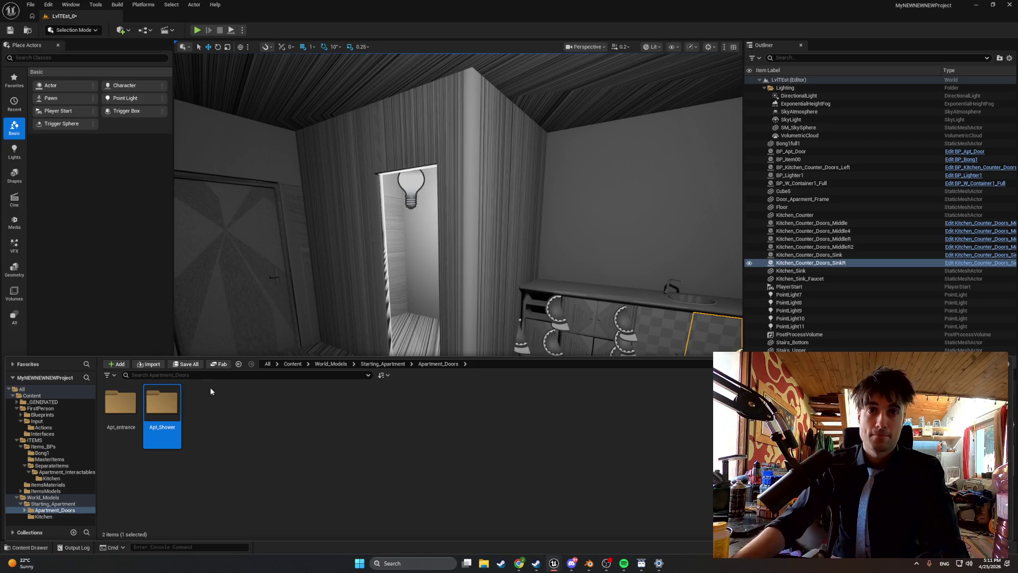
left_click(205, 419)
Rename the Apt_entrance folder to Apt_Entrance.
left_click(121, 403)
left_click(127, 427)
type("E")
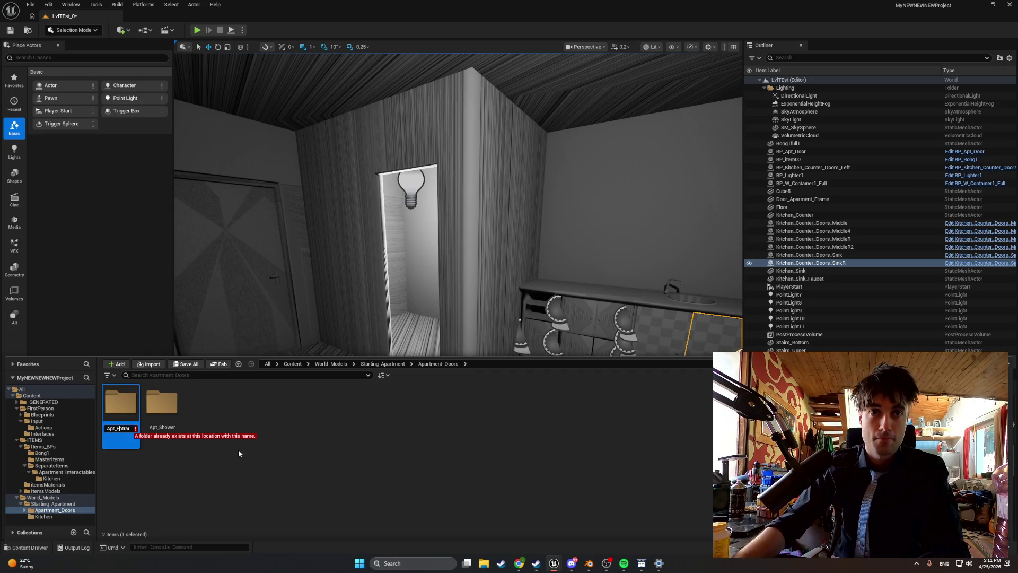
key("Return")
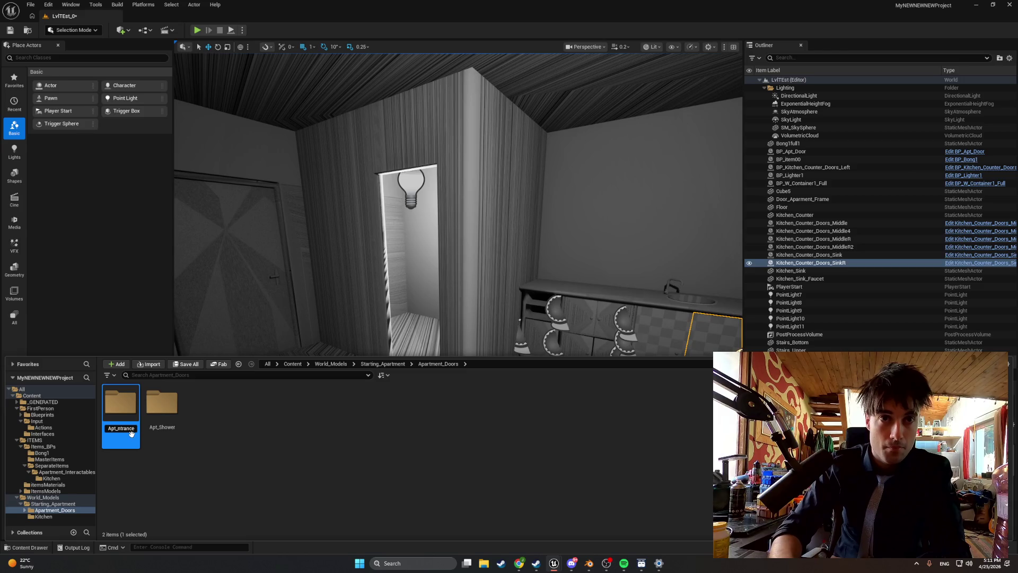
type("E")
left_click(132, 427)
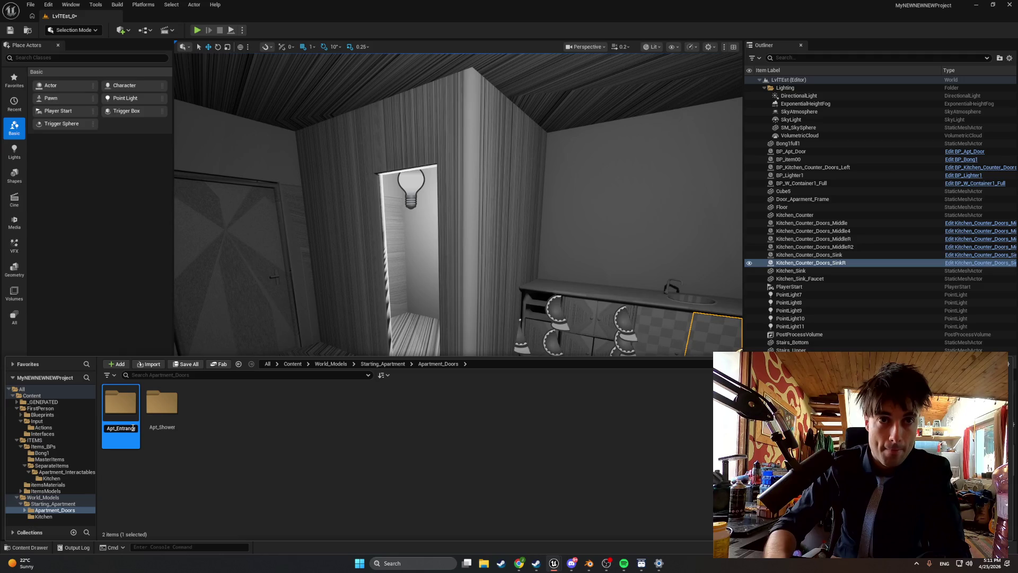
key("Return")
Open the empty Apt_Shower folder and switch over to Blender.
left_click(166, 407)
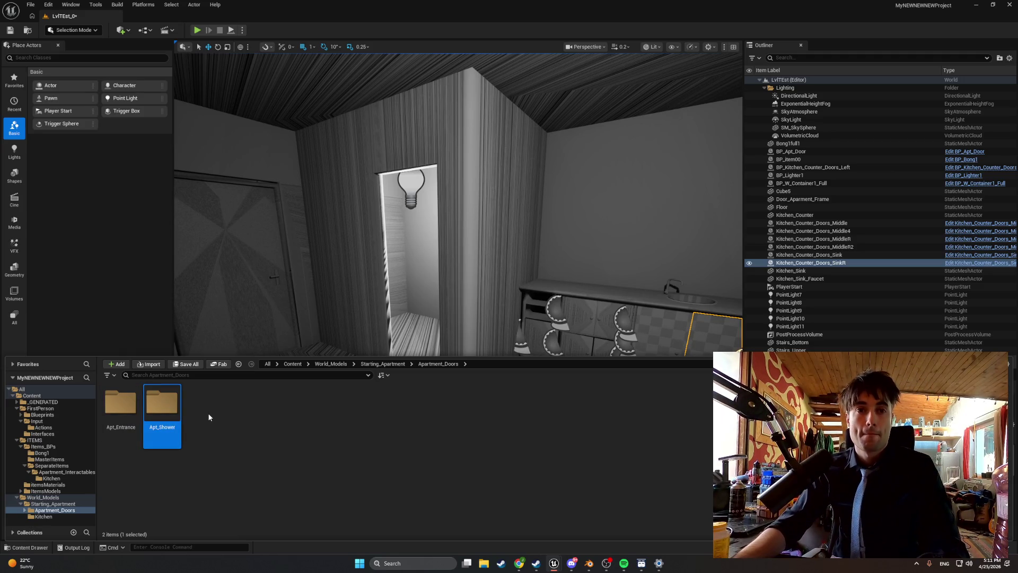
double_click(170, 411)
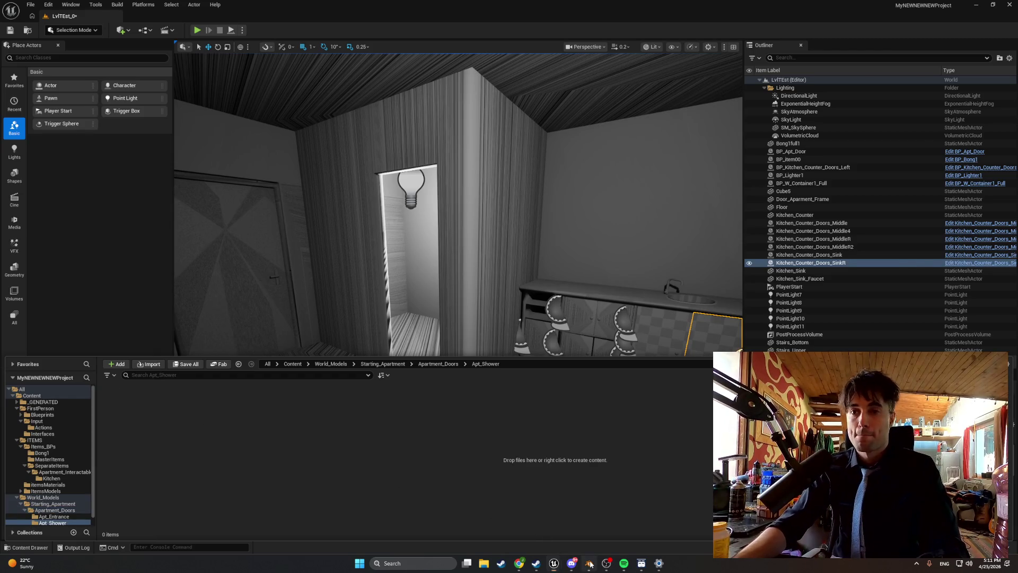
left_click(589, 564)
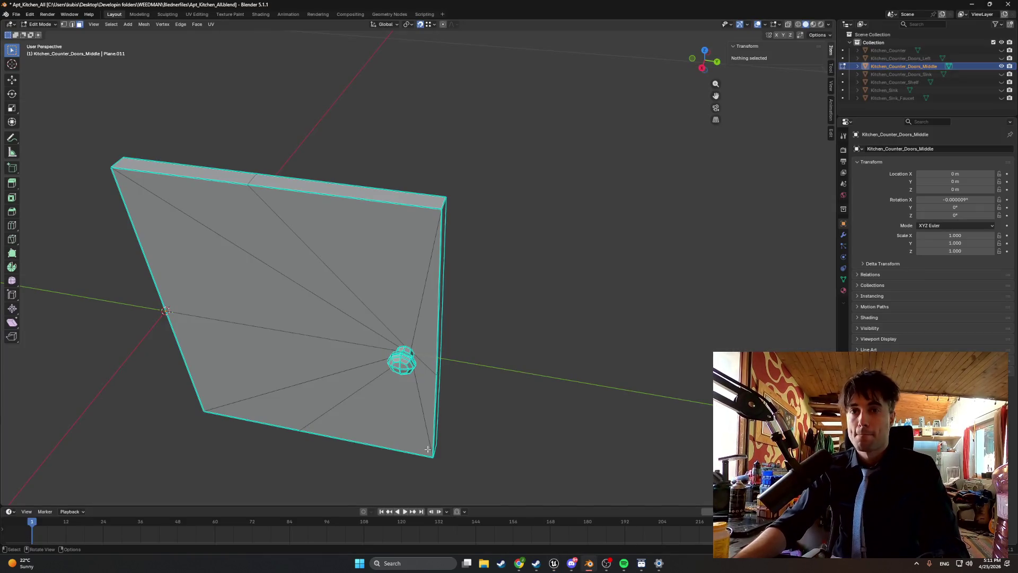
Save the changes to Apt_Kitchen_All.blend.
left_click(15, 15)
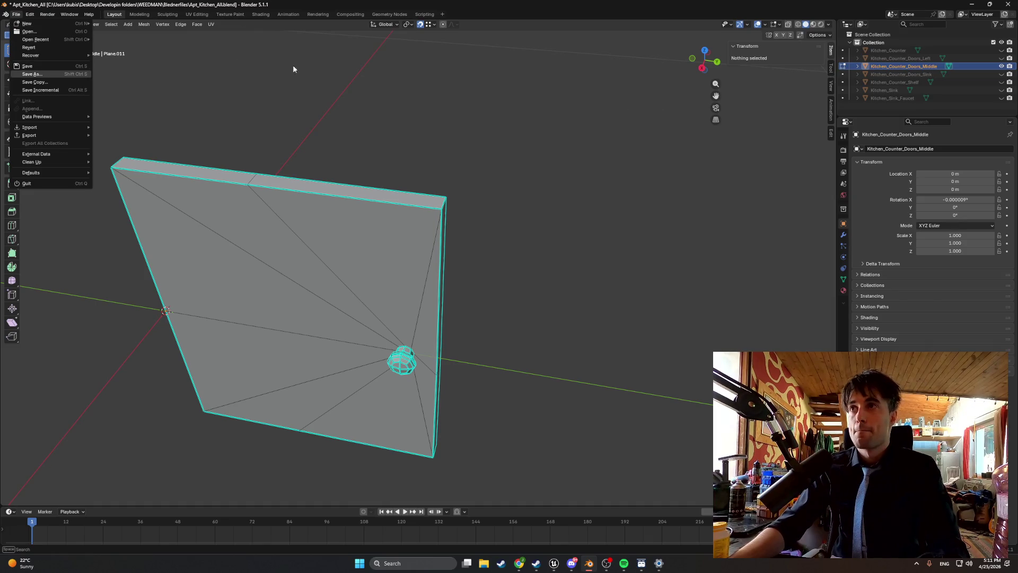
left_click(45, 32)
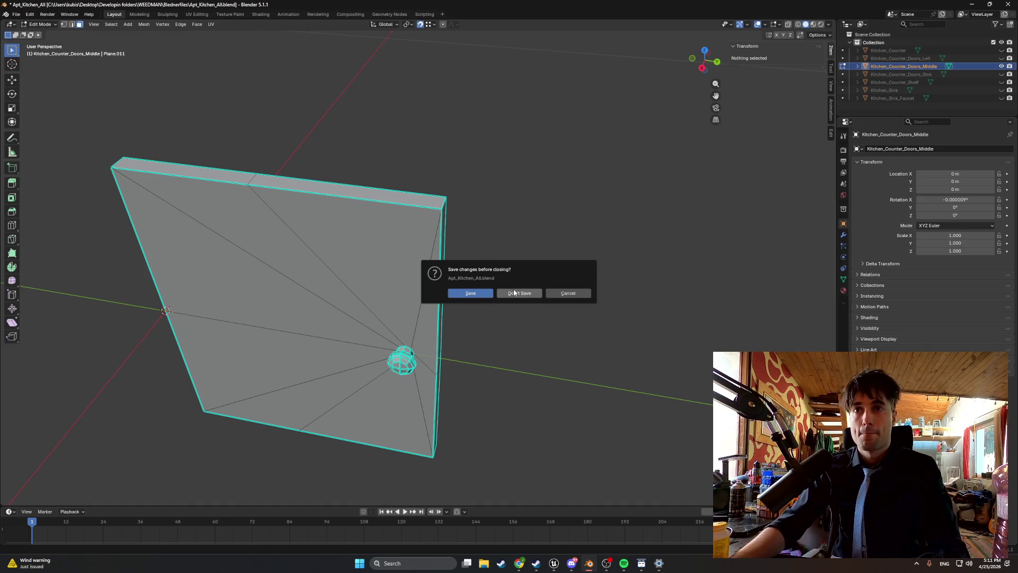
left_click(470, 293)
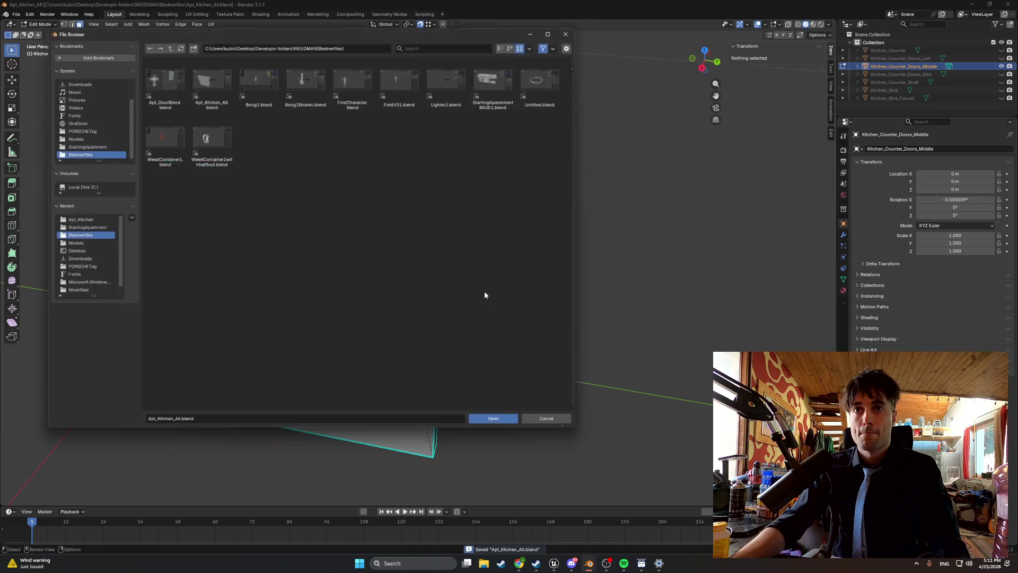
left_click(482, 422)
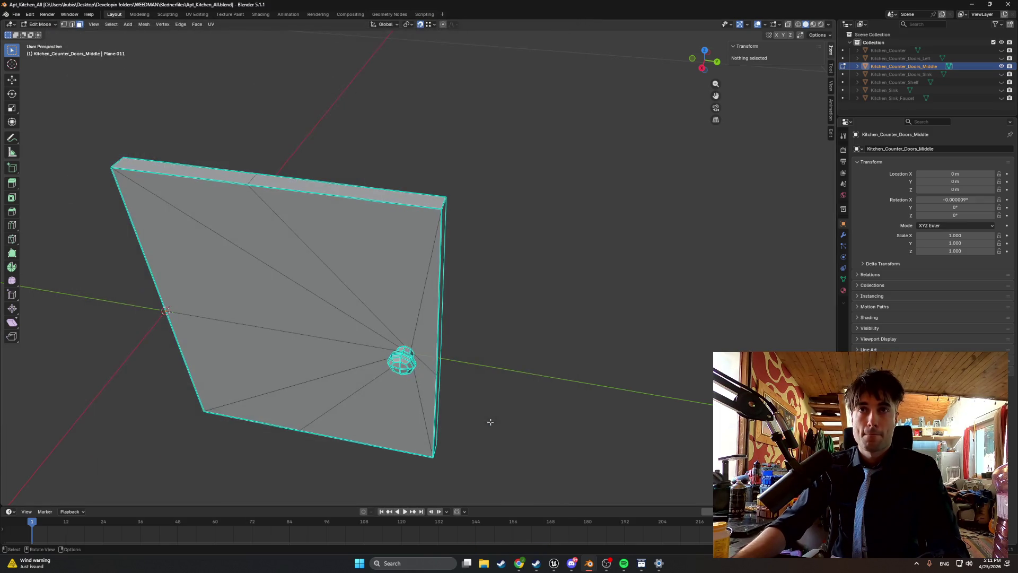
Open the StartingAparatmentBASE1.blend scene.
left_click(16, 16)
left_click(32, 31)
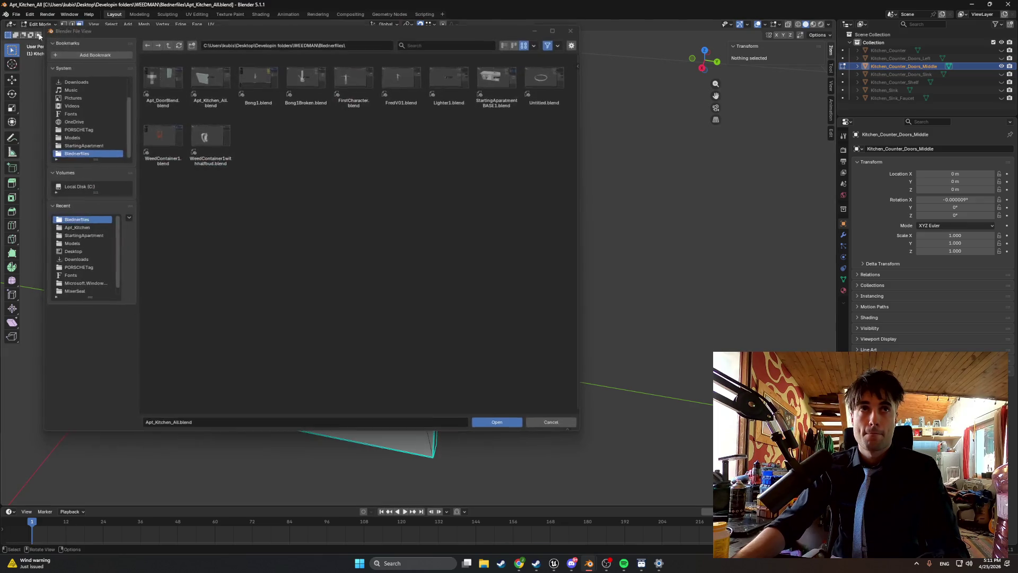
double_click(496, 80)
scroll(275, 202, "down", 3)
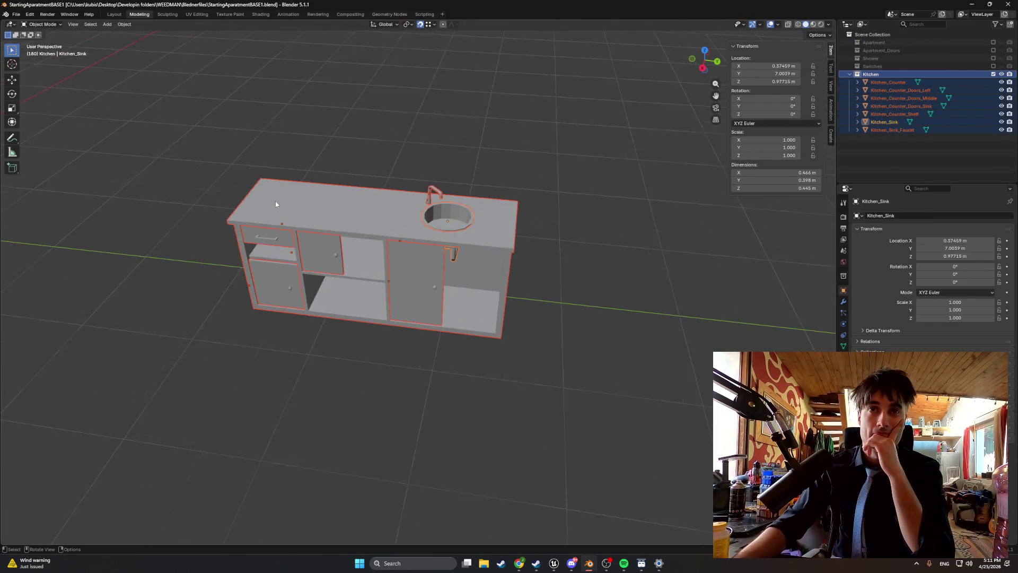
Exclude the Kitchen and Apartment_Doors collections and include the Shower collection.
left_click(993, 74)
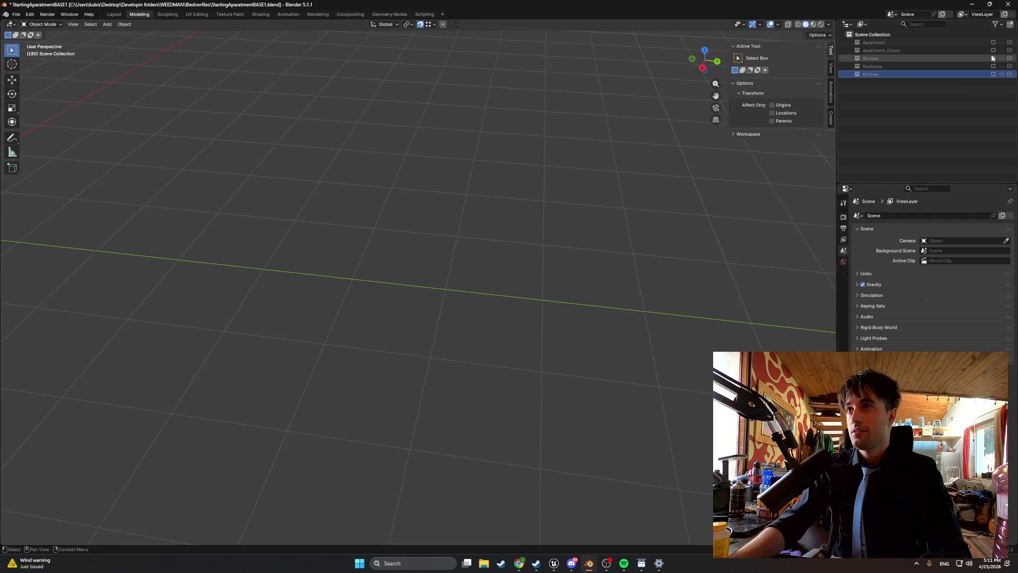
left_click(993, 51)
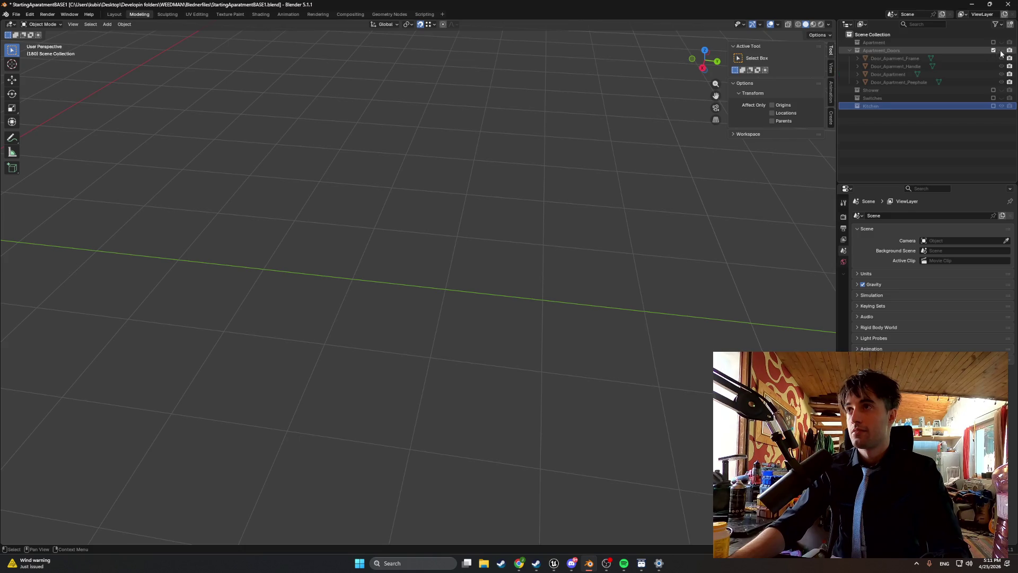
left_click(993, 51)
left_click(992, 59)
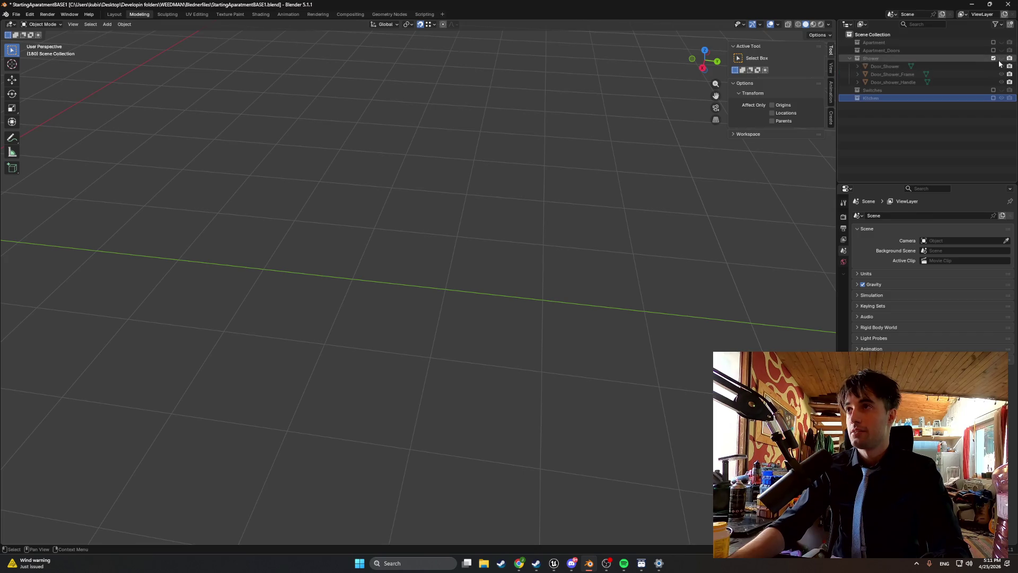
Select the shower door, frame and handle, framing them in the view.
right_click(368, 205)
mouse_move(318, 206)
left_mouse_down()
mouse_move(255, 207)
mouse_move(388, 209)
mouse_move(232, 202)
mouse_move(556, 253)
left_mouse_up()
scroll(469, 257, "up", 2)
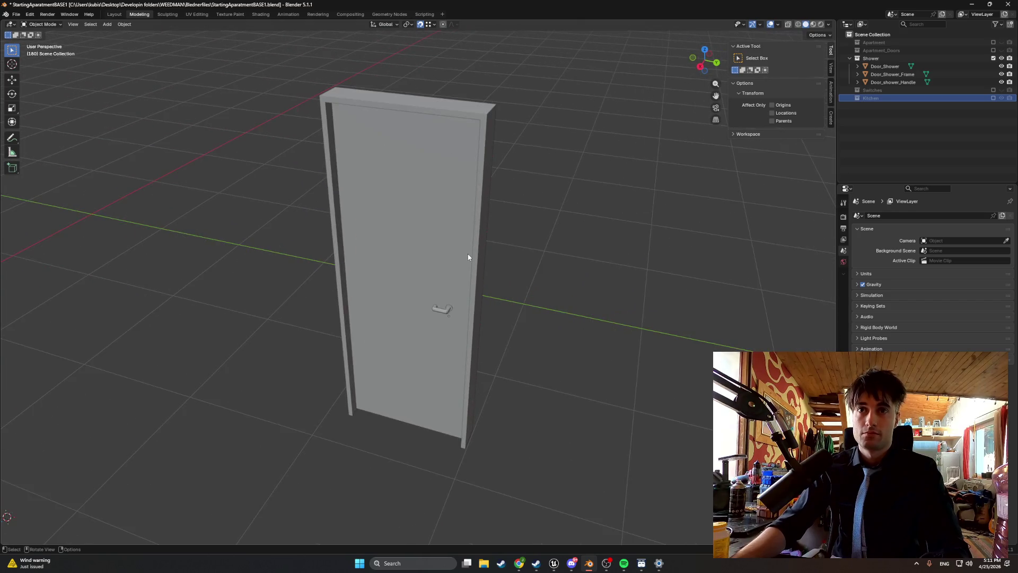
left_click_drag(937, 57, 943, 83)
Start an FBX export and create an Apt_Shower destination folder under Models/StartingApartment.
mouse_move(46, 134)
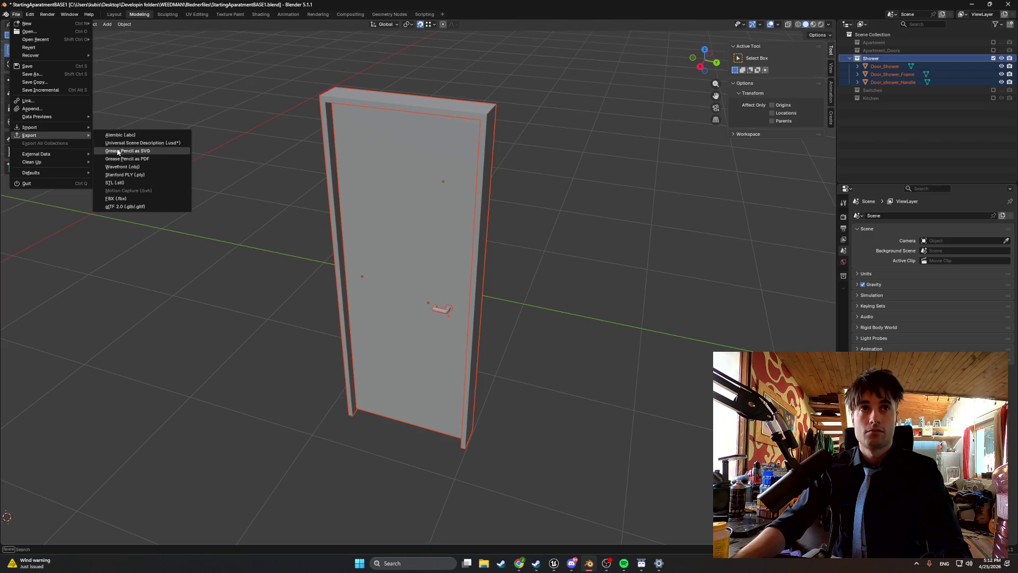
left_click(141, 197)
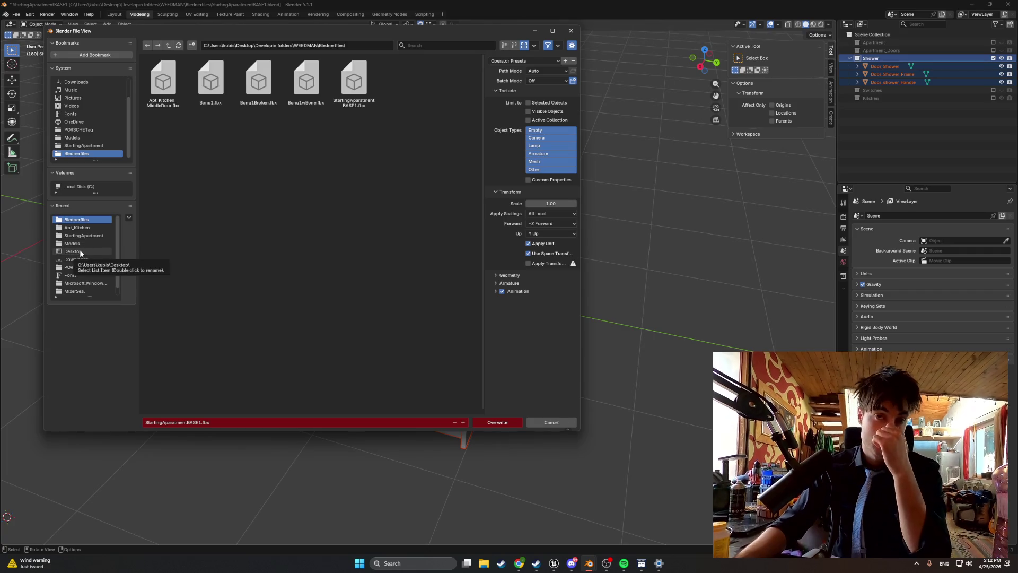
left_click(74, 243)
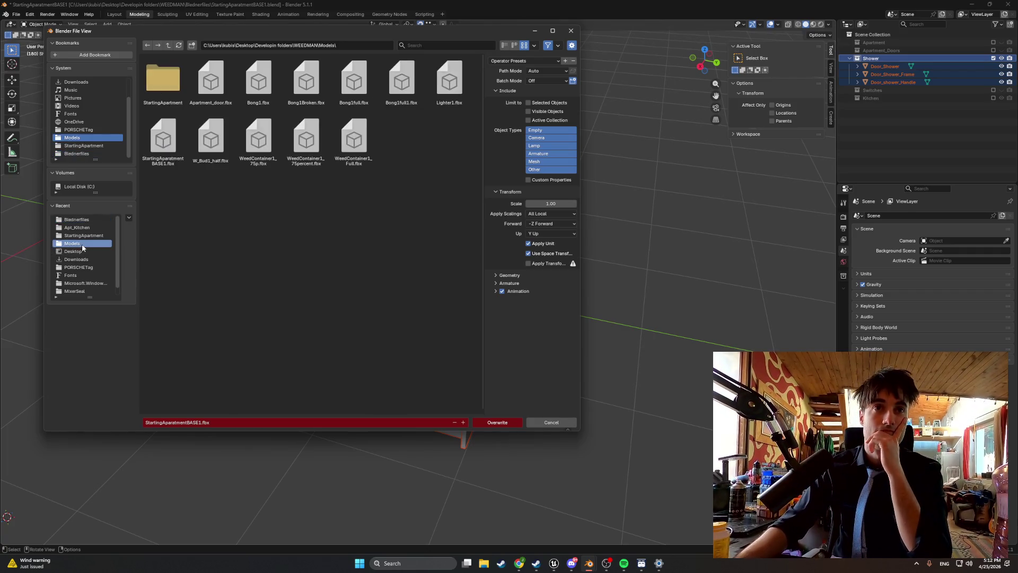
double_click(157, 101)
right_click(307, 221)
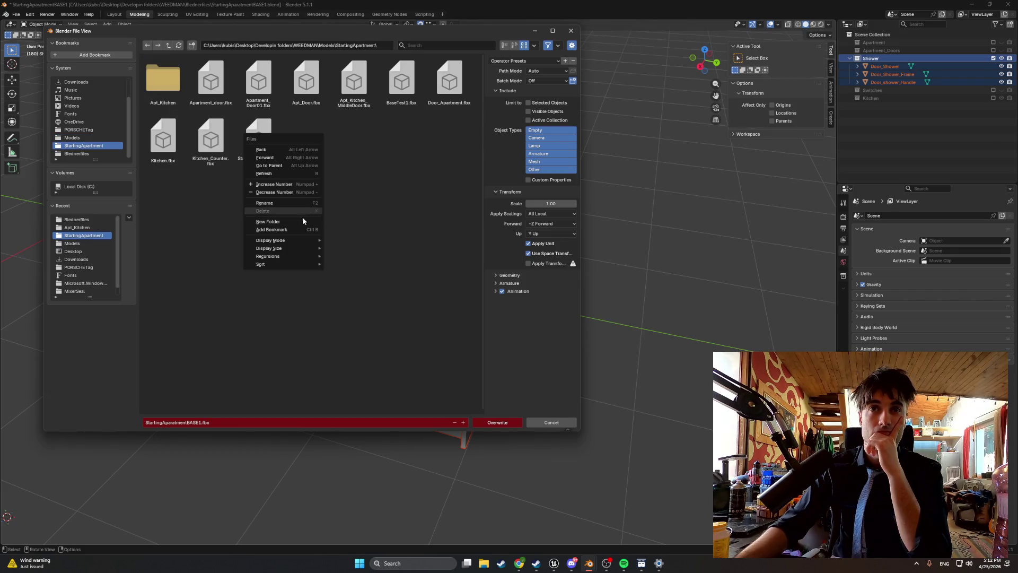
left_click(301, 222)
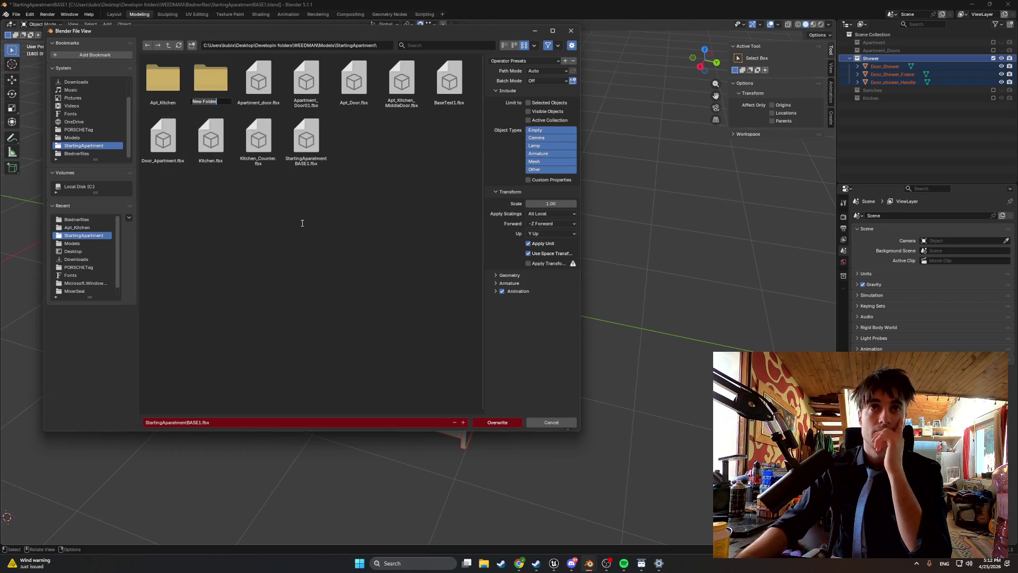
type("Apt_Shower")
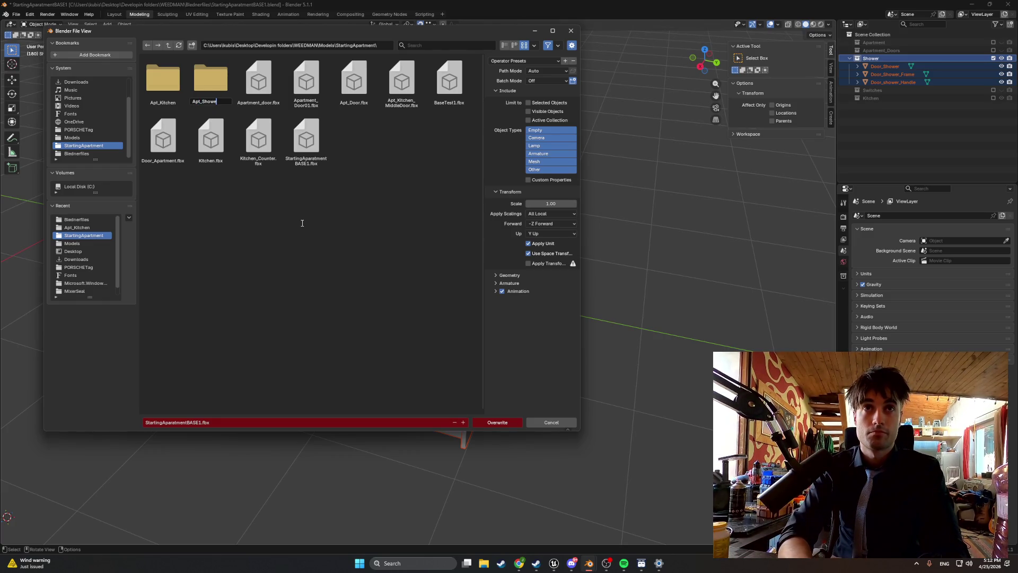
key("Return")
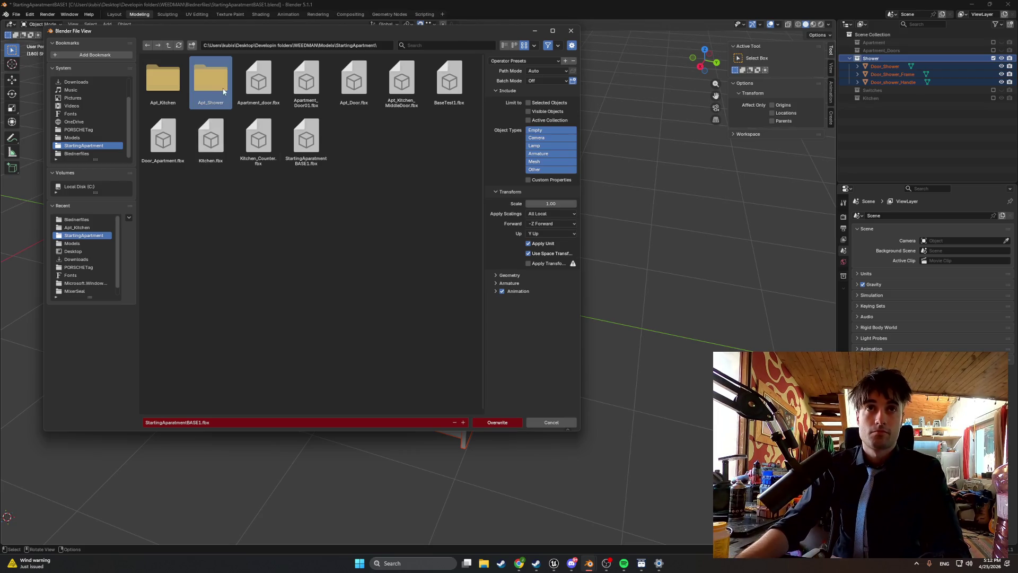
double_click(211, 82)
Export the selected shower objects as Apt_Shower_Door.fbx.
left_click(168, 420)
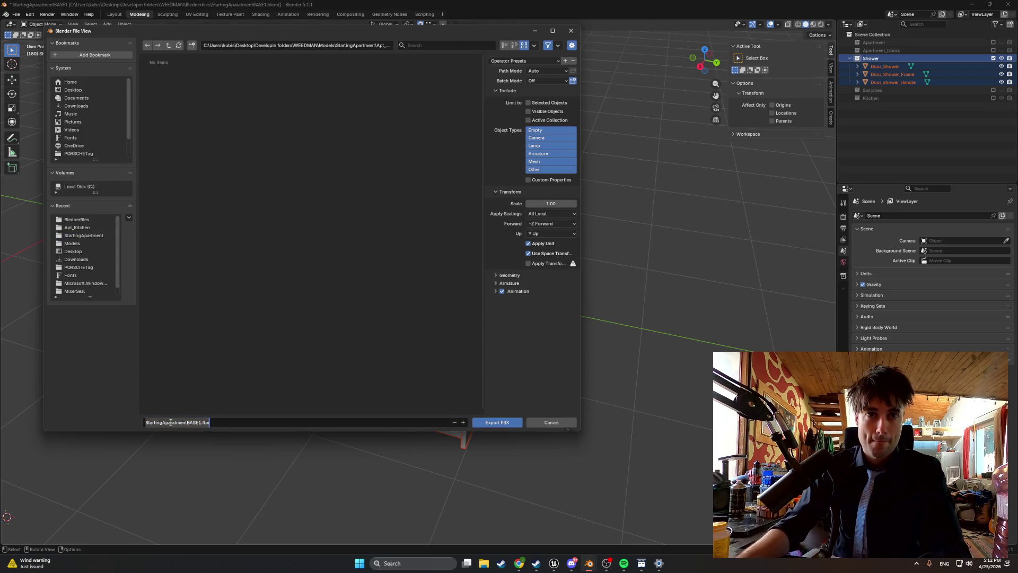
type("Apt_")
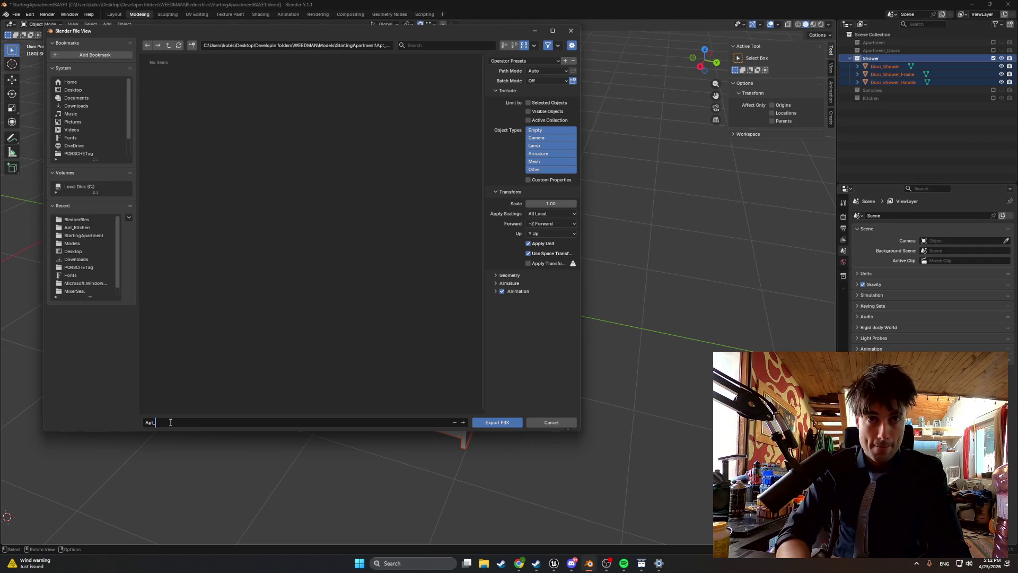
type("Shower")
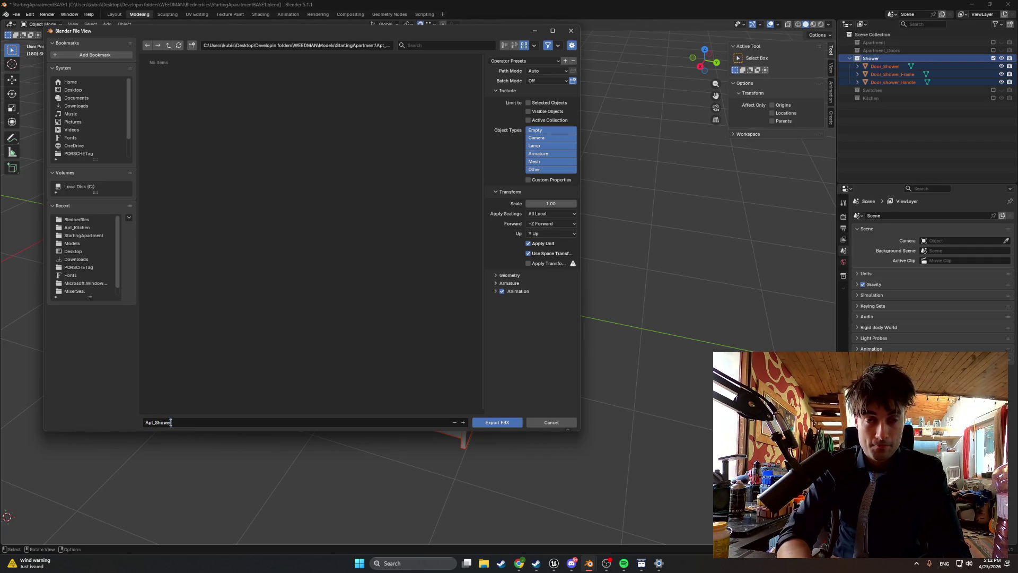
type("_Door.fbx")
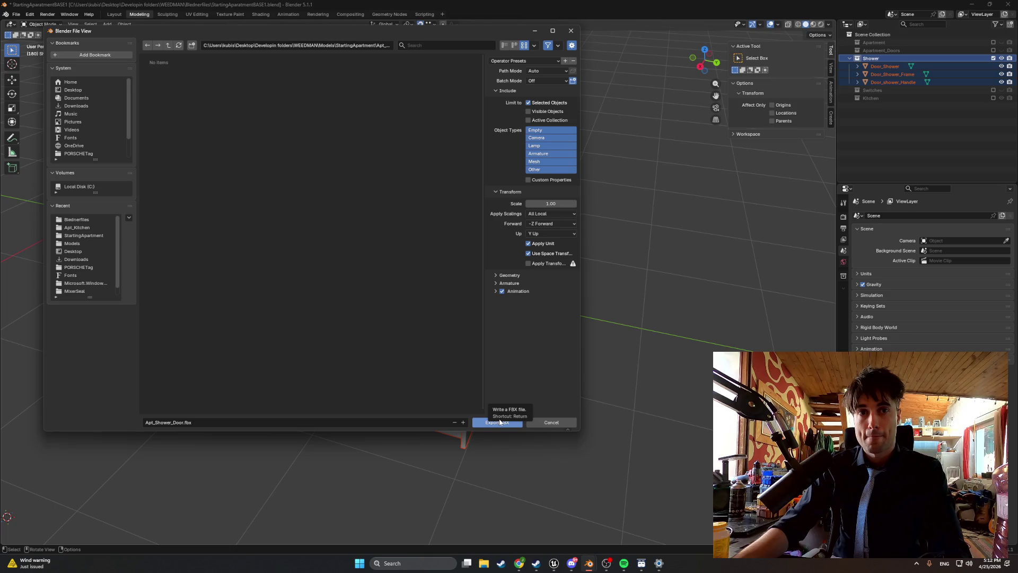
left_click(499, 422)
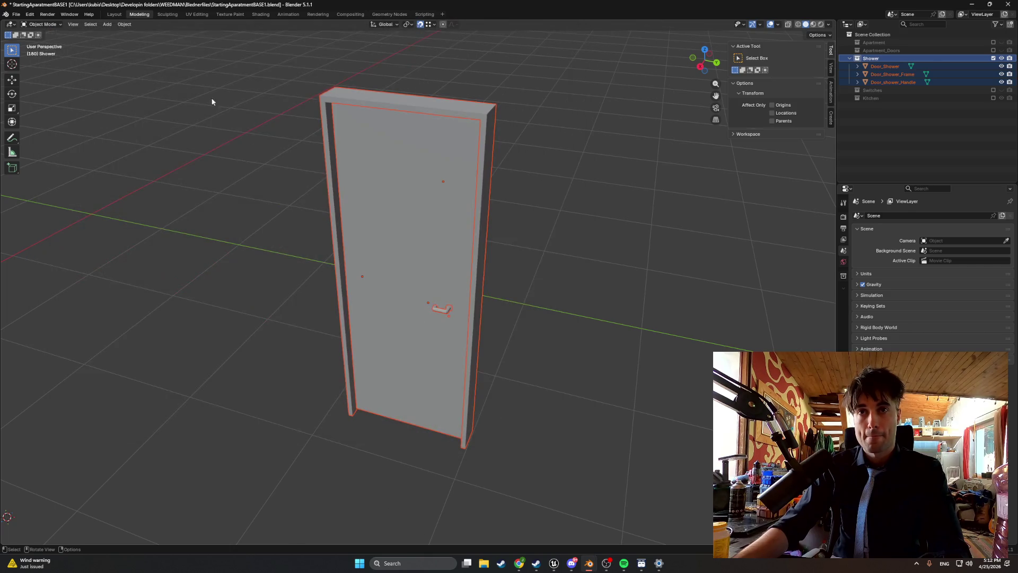
Start a new General scene, discarding the unsaved changes to the old one.
left_click(16, 15)
mouse_move(21, 24)
left_click(103, 24)
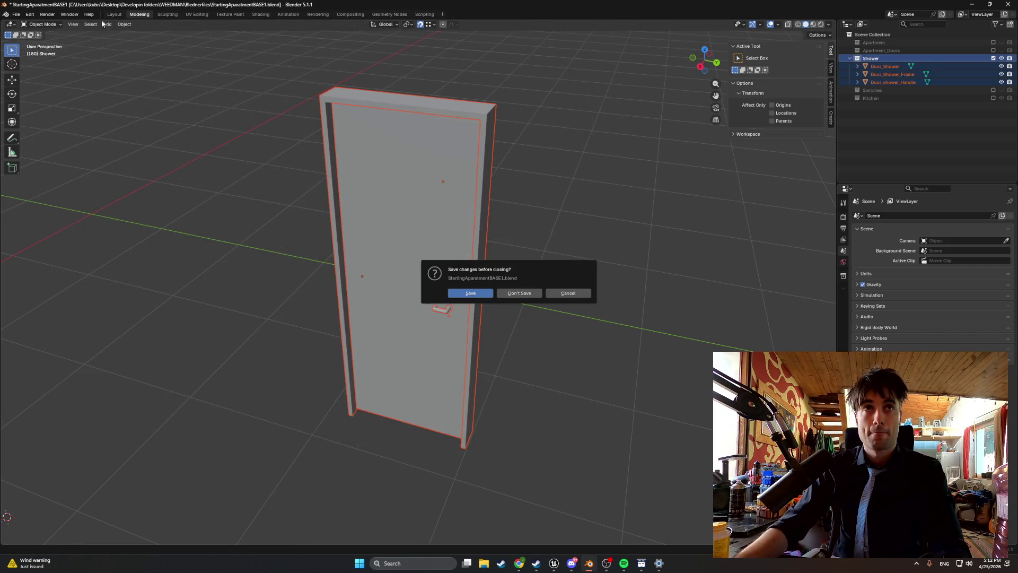
left_click(522, 293)
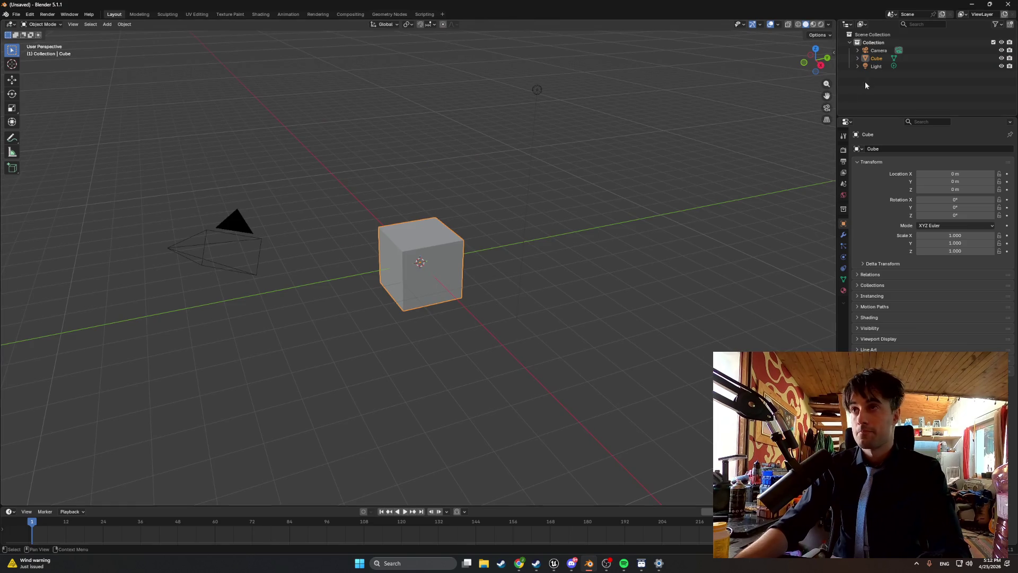
Delete the default cube, light and camera from the new scene.
left_click(876, 67)
key("Delete")
left_click(873, 60)
key("Delete")
left_click(877, 55)
key("Delete")
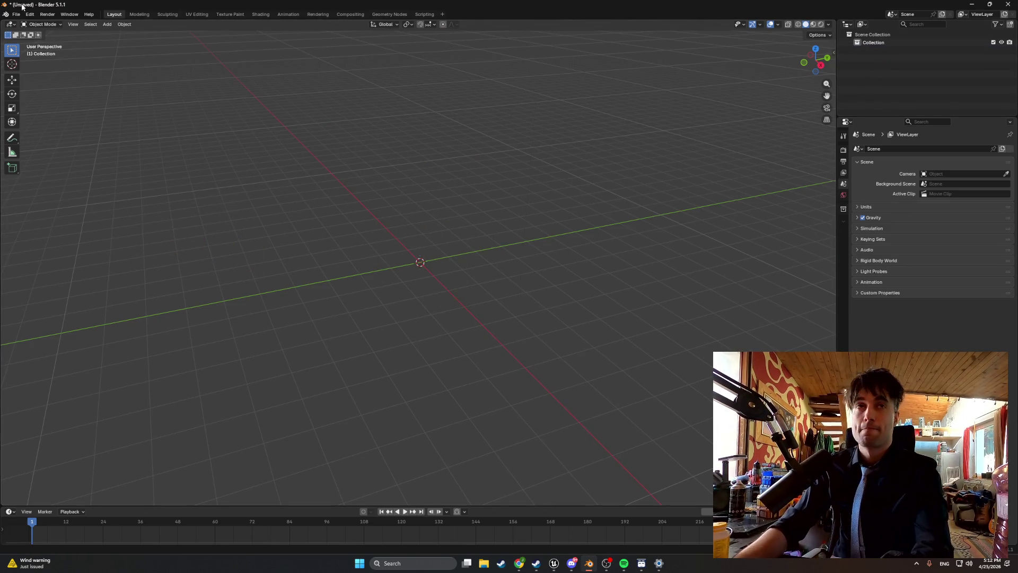
Import the shower door FBX from Desktop > Developin folders > WEEDMAN > Models > Apt_Shower.
left_click(16, 14)
mouse_move(62, 129)
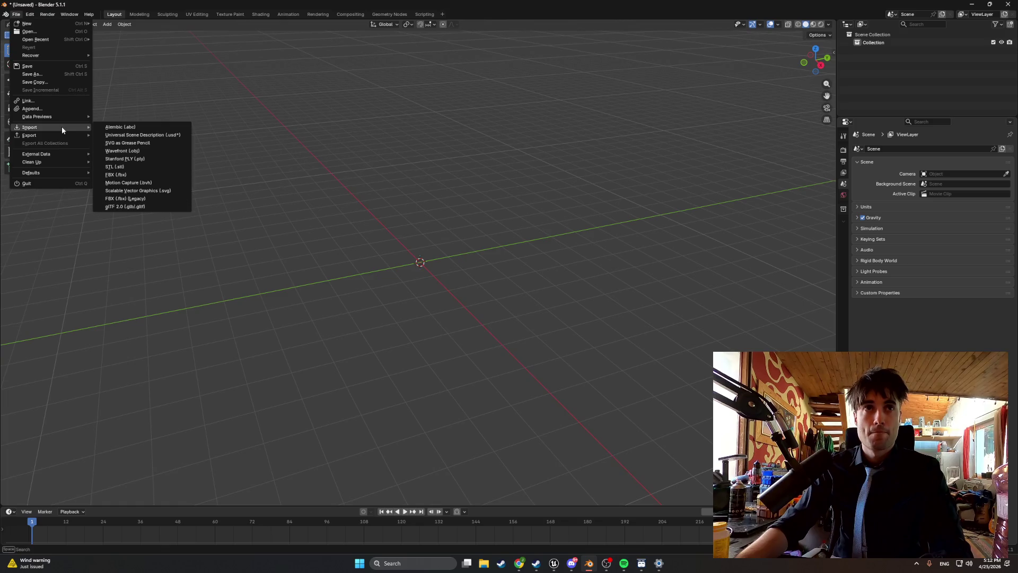
left_click(136, 174)
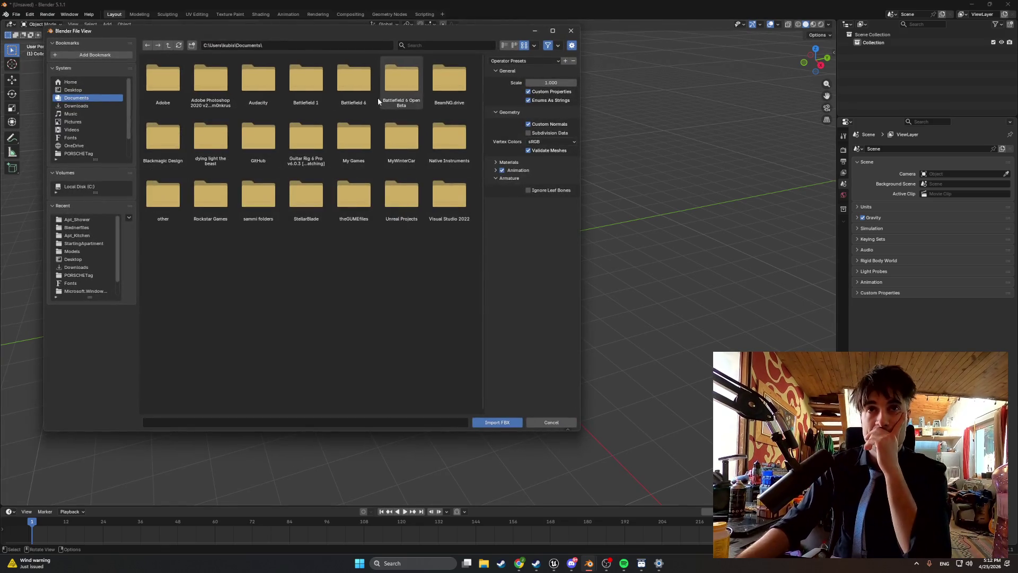
left_click(73, 90)
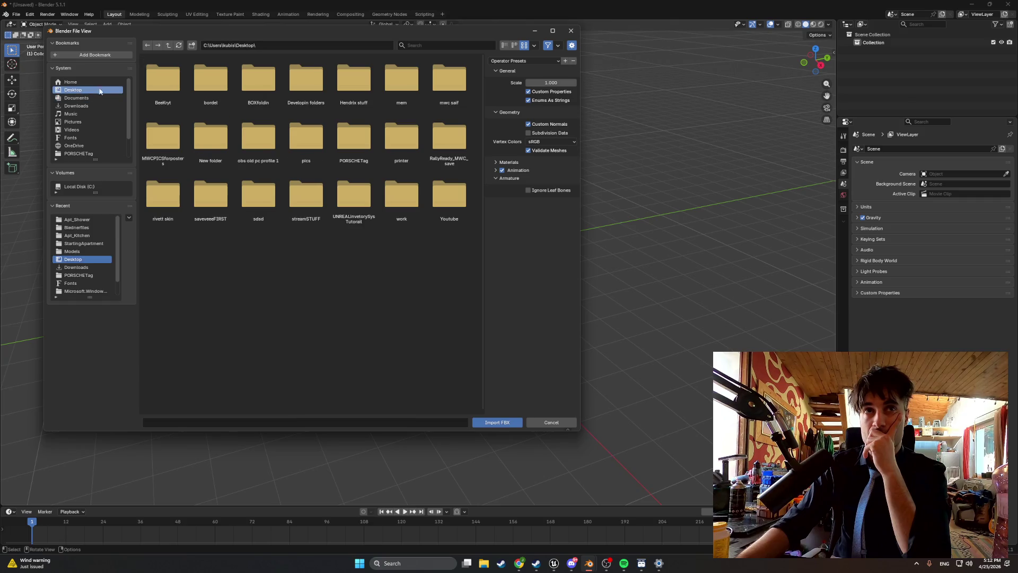
double_click(306, 81)
double_click(359, 140)
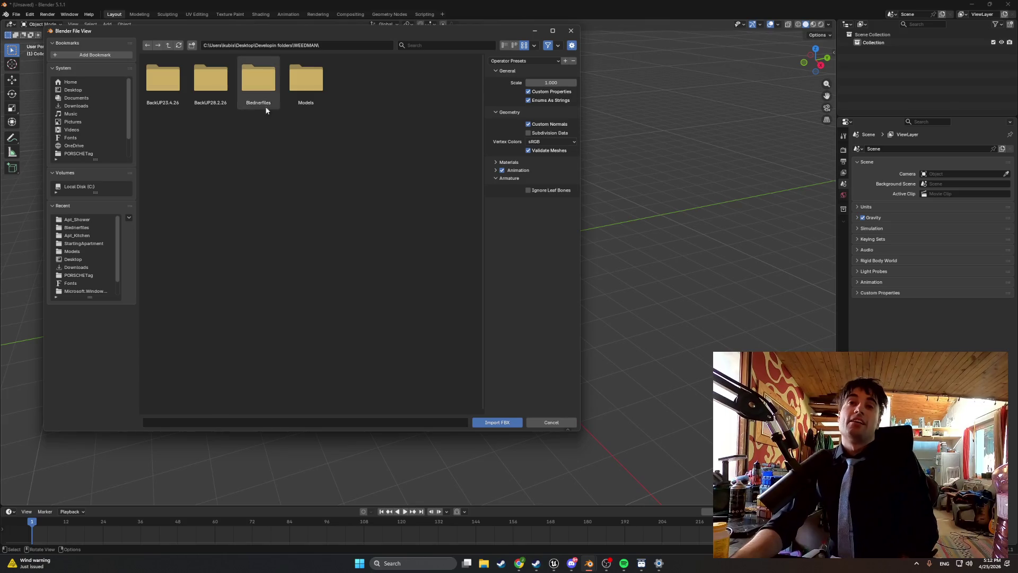
double_click(320, 78)
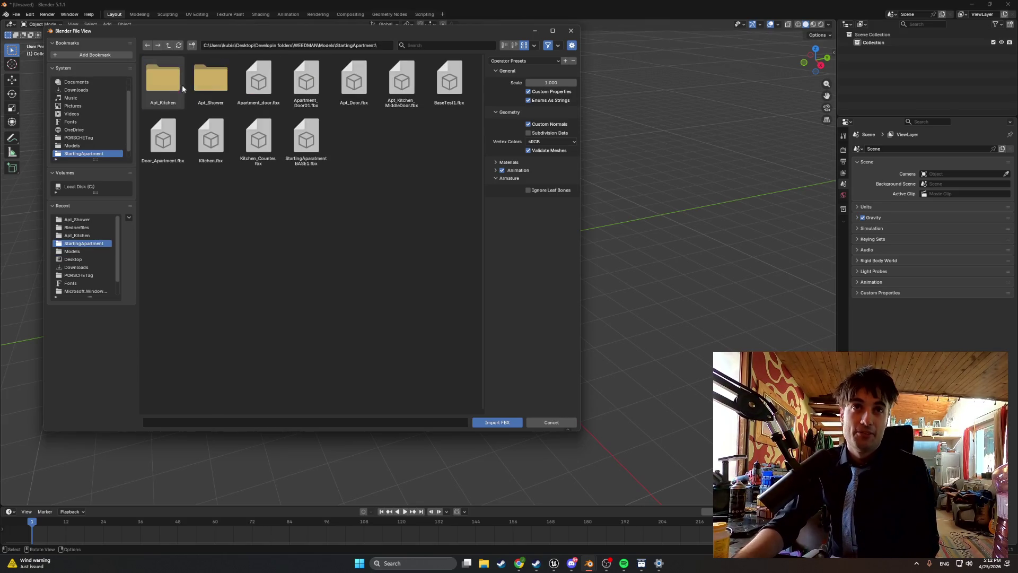
double_click(178, 89)
double_click(174, 84)
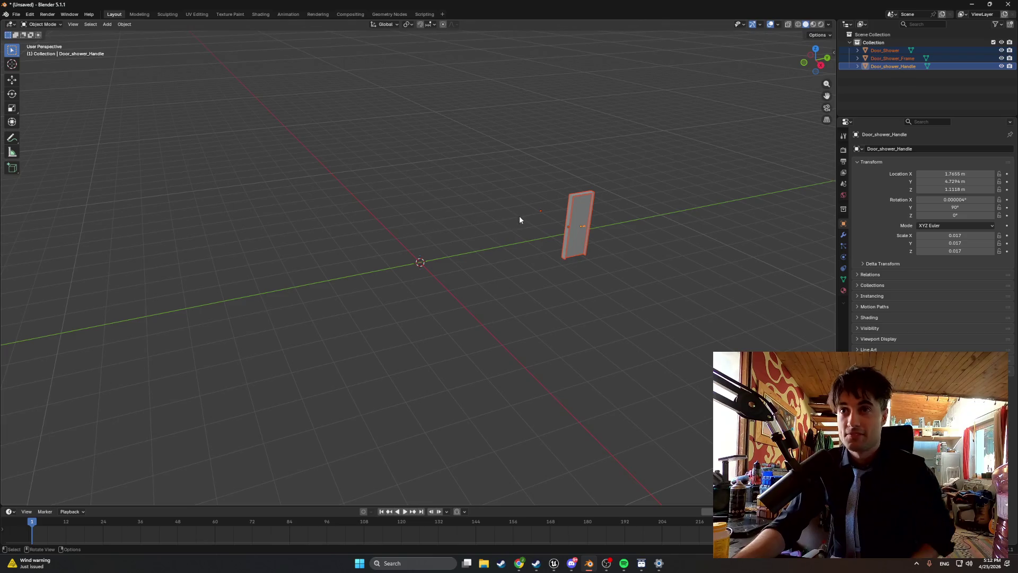
Set the door parts' origins to the 3D cursor, then apply Geometry to Origin.
scroll(530, 221, "up", 3)
mouse_move(520, 224)
left_mouse_down()
mouse_move(285, 275)
mouse_move(336, 266)
mouse_move(324, 265)
left_mouse_up()
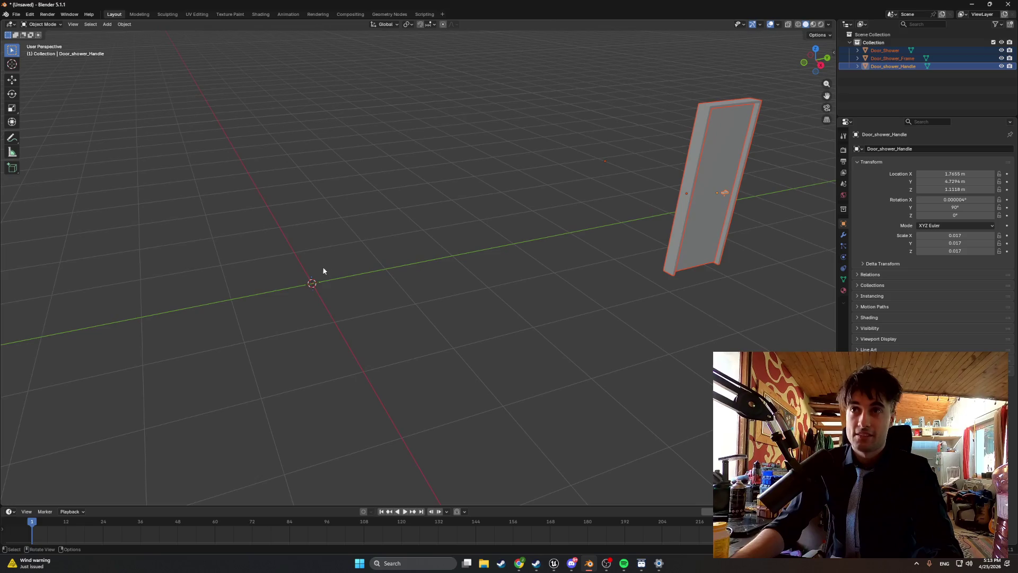
right_click(313, 284)
mouse_move(329, 265)
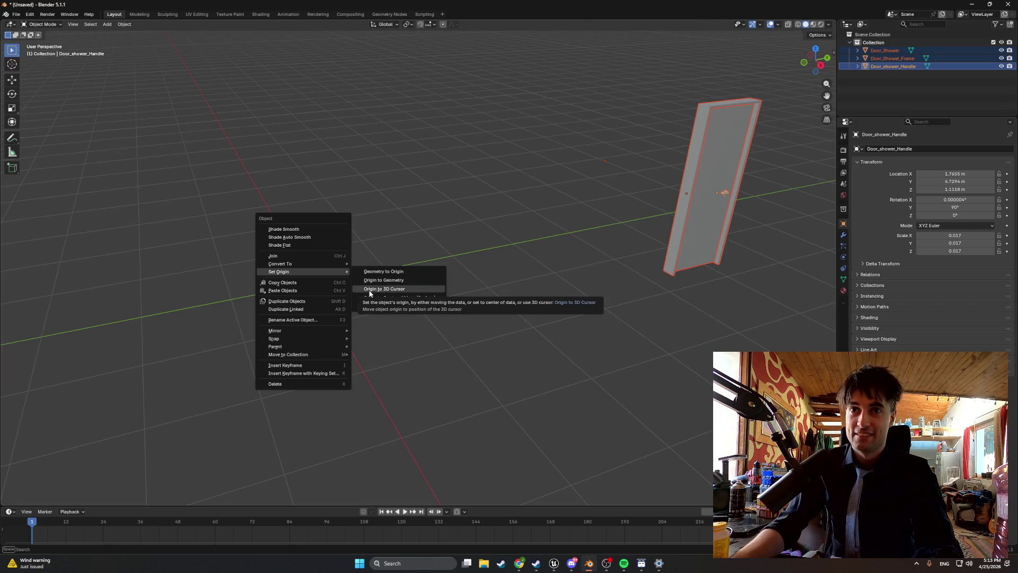
left_click(370, 289)
right_click(370, 291)
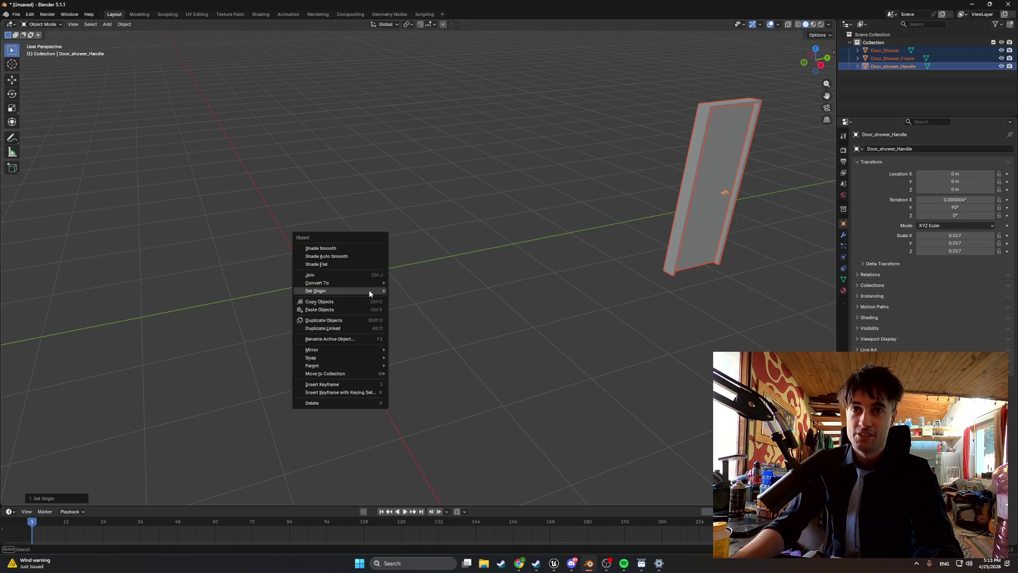
left_click(400, 291)
Apply Geometry to Origin again to the selected door objects and orbit to check placement.
mouse_move(367, 288)
left_mouse_down()
mouse_move(355, 288)
mouse_move(466, 270)
mouse_move(330, 279)
mouse_move(267, 269)
mouse_move(330, 275)
left_mouse_up()
scroll(329, 275, "down", 2)
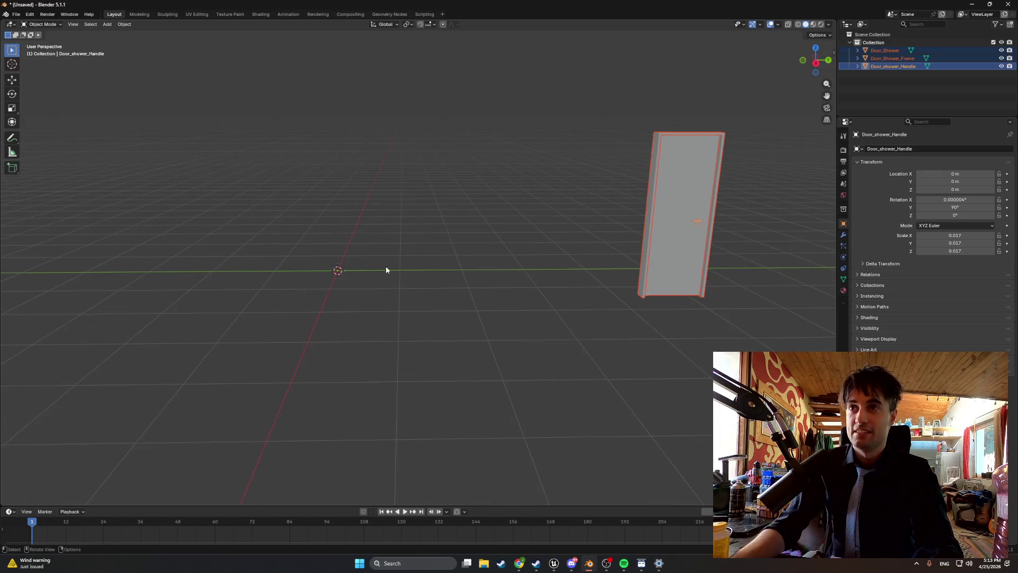
mouse_move(399, 269)
left_mouse_down()
mouse_move(583, 263)
mouse_move(435, 271)
left_mouse_up()
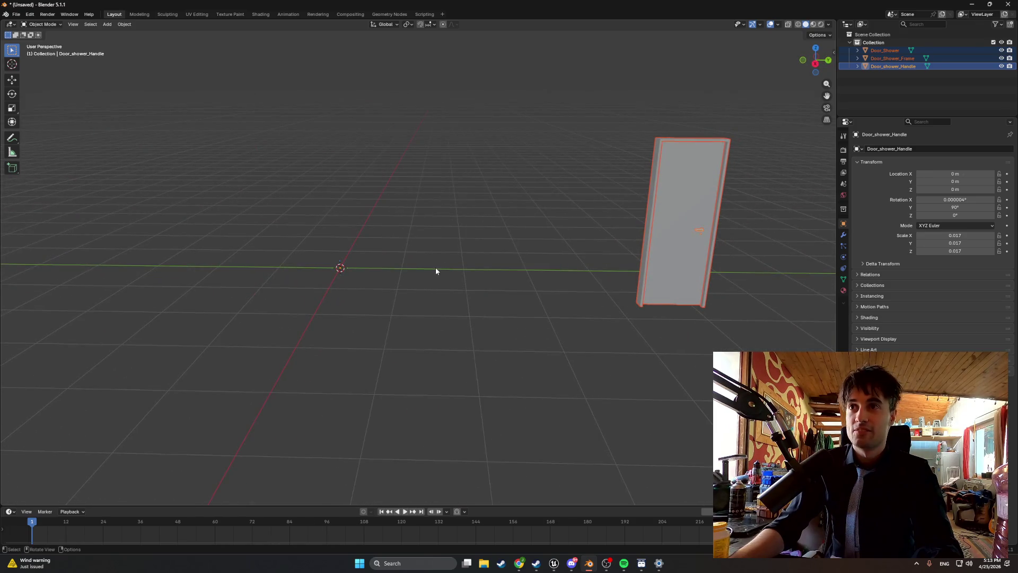
right_click(396, 269)
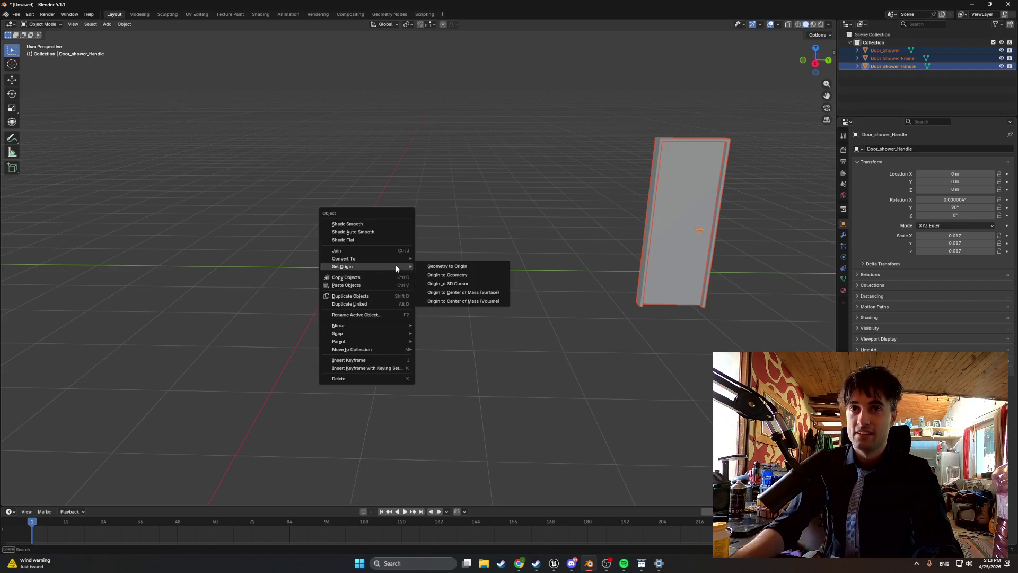
mouse_move(396, 270)
left_click(427, 266)
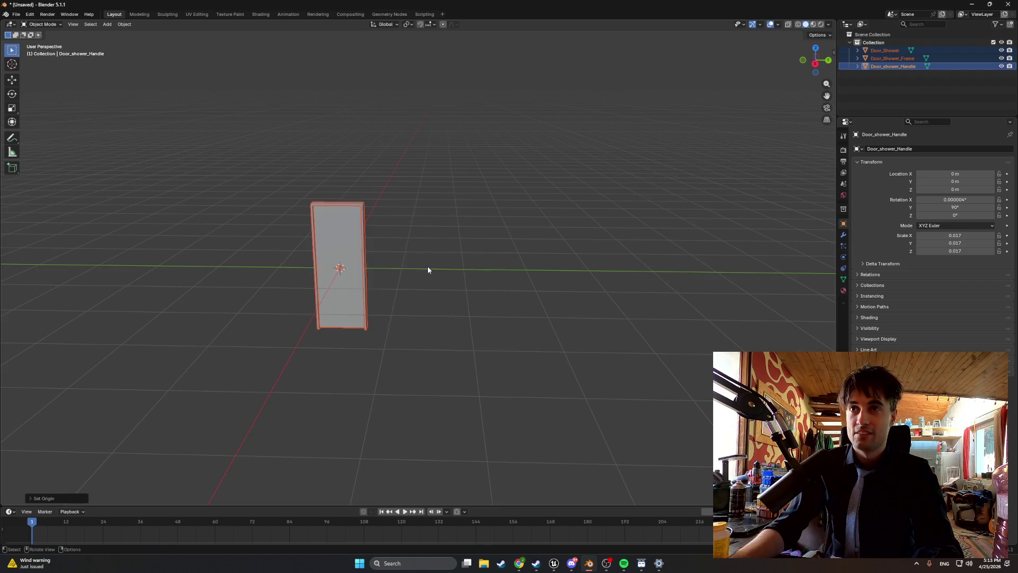
mouse_move(399, 272)
left_mouse_down()
mouse_move(392, 262)
mouse_move(444, 243)
mouse_move(377, 272)
mouse_move(389, 272)
left_mouse_up()
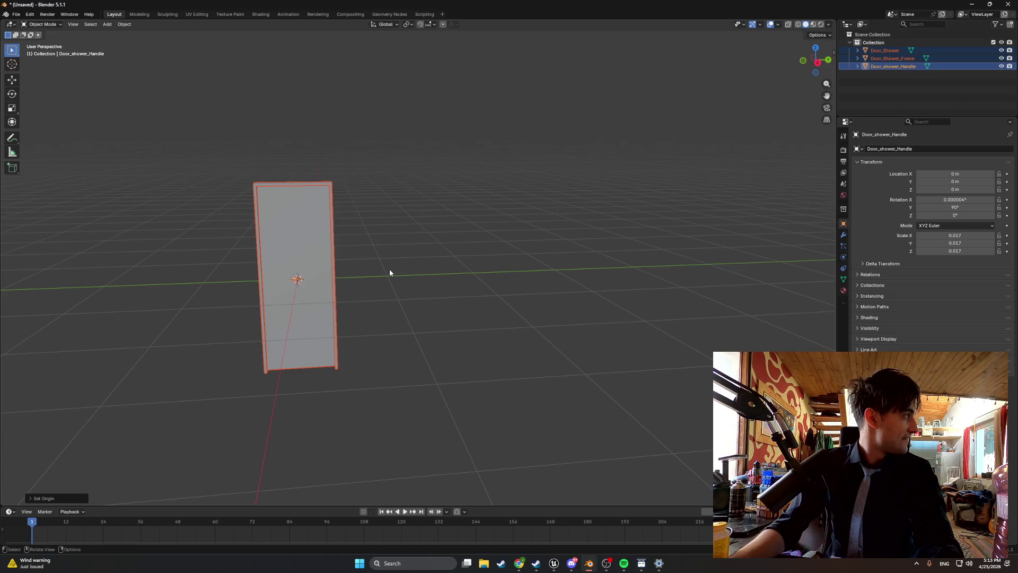
left_click_drag(389, 269, 333, 278)
Move Door_Shower_Frame's geometry to the world origin and hide it in the outliner.
left_click(475, 256)
left_click(457, 247)
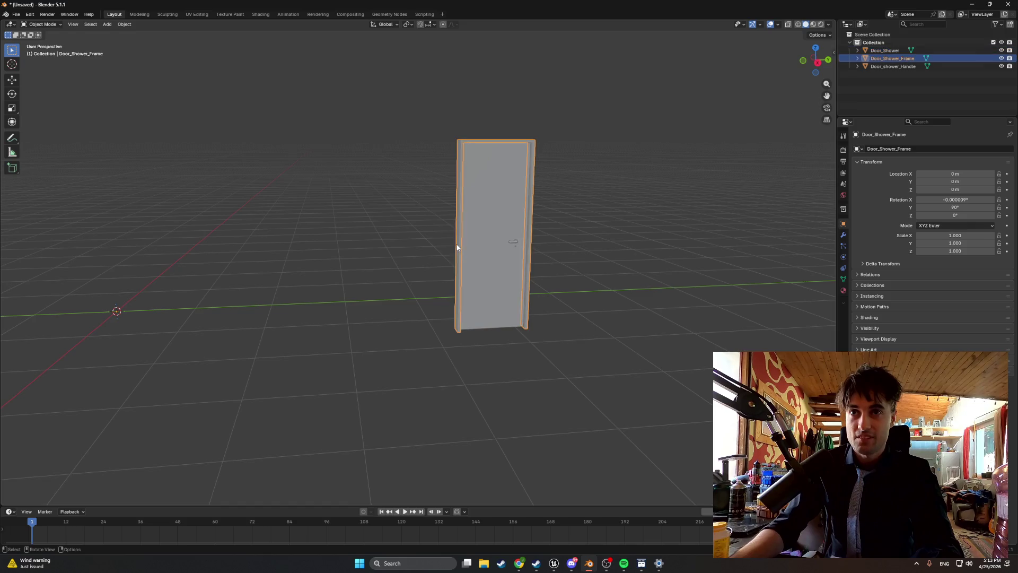
left_click_drag(249, 285, 401, 266)
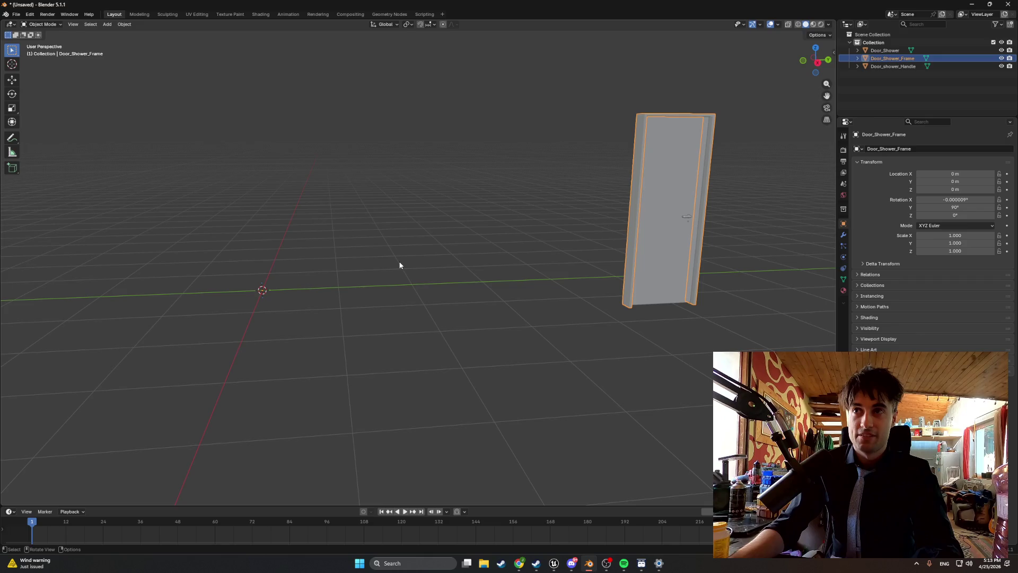
right_click(400, 266)
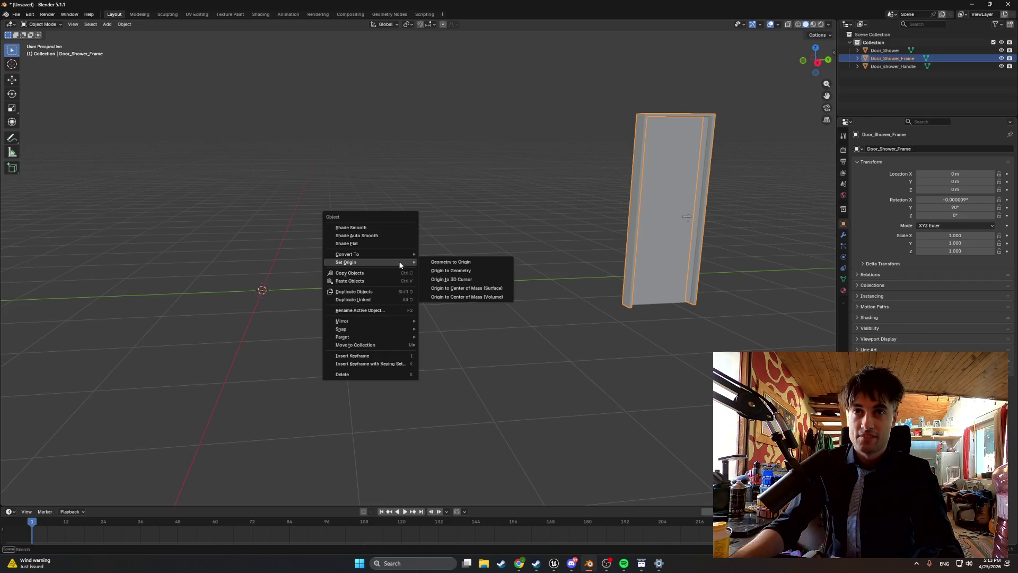
left_click(439, 262)
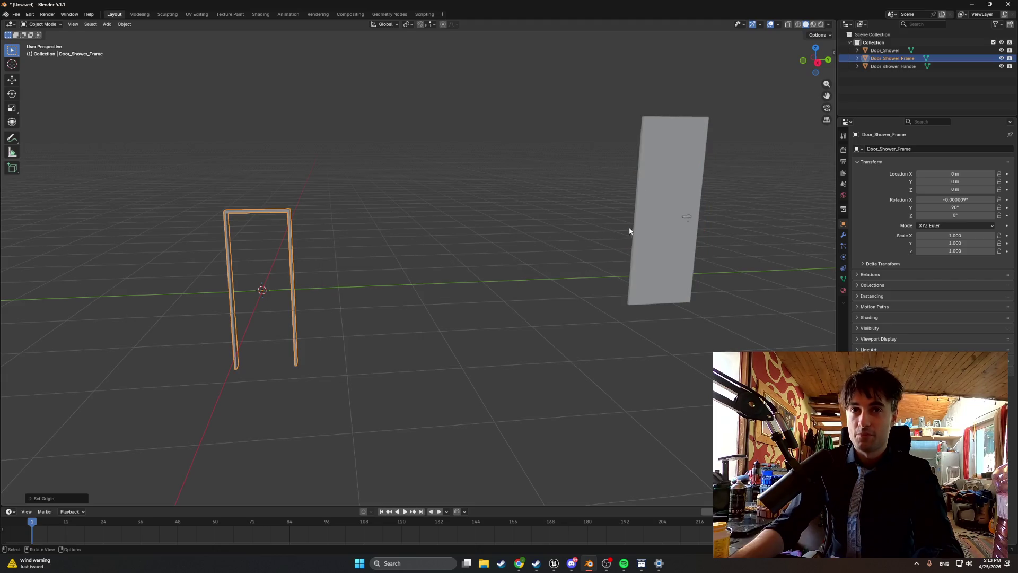
left_click(1001, 59)
Select the door panel and handle together, handle active, and bring up the object menu.
left_click(679, 207)
left_click(688, 218, "shift")
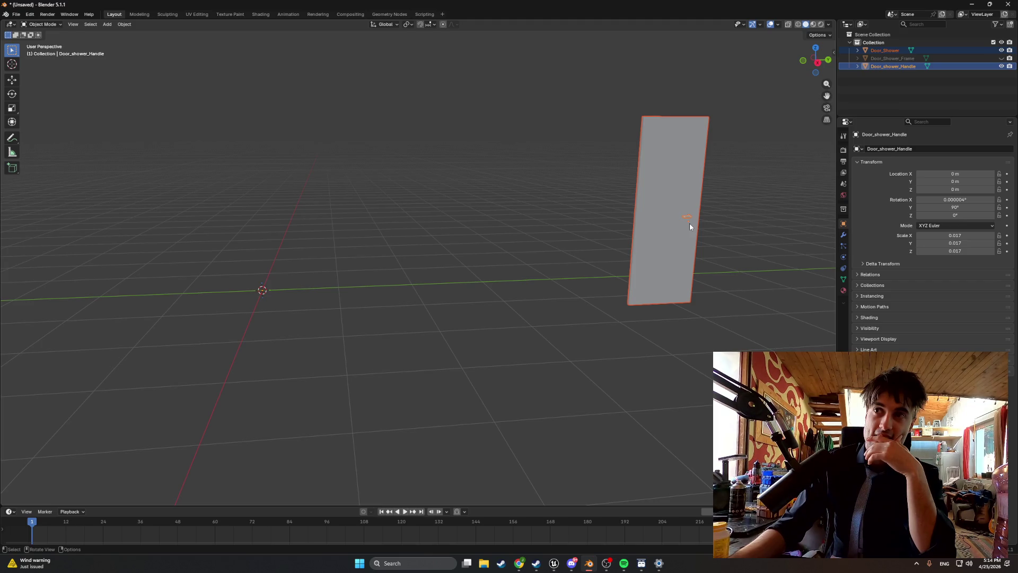
left_click(685, 214)
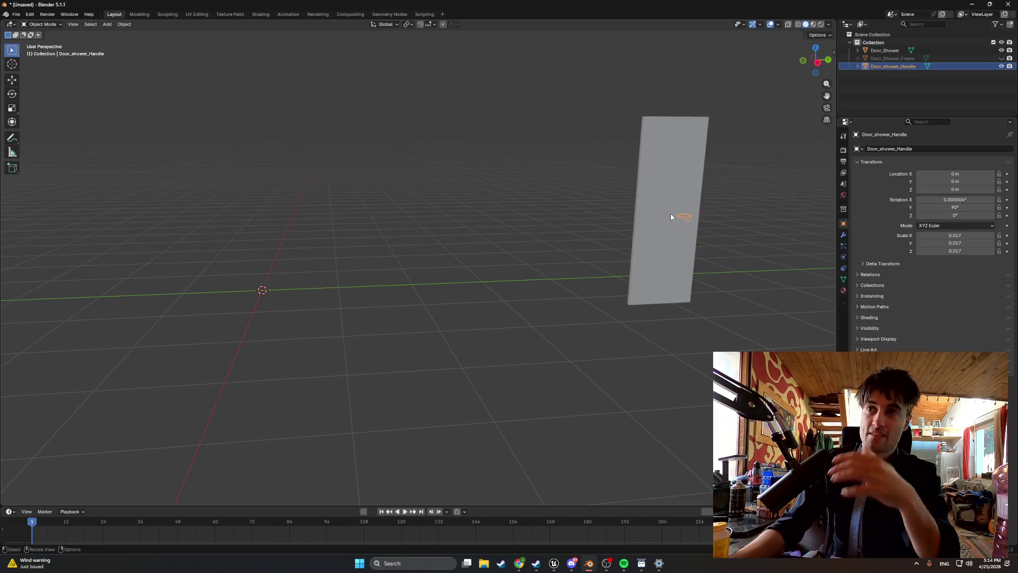
left_click(671, 216, "shift")
left_click(688, 217, "shift")
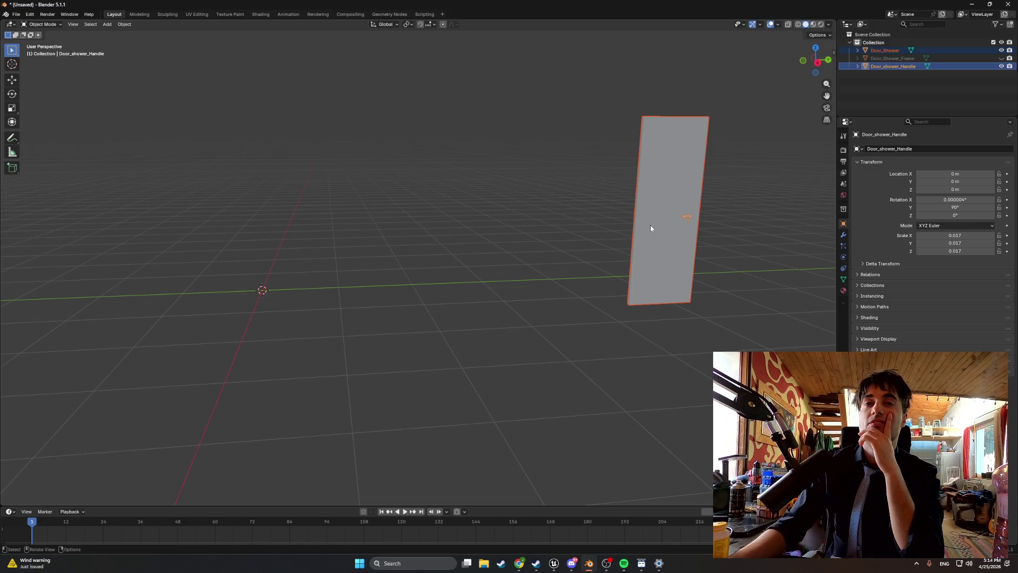
right_click(516, 252)
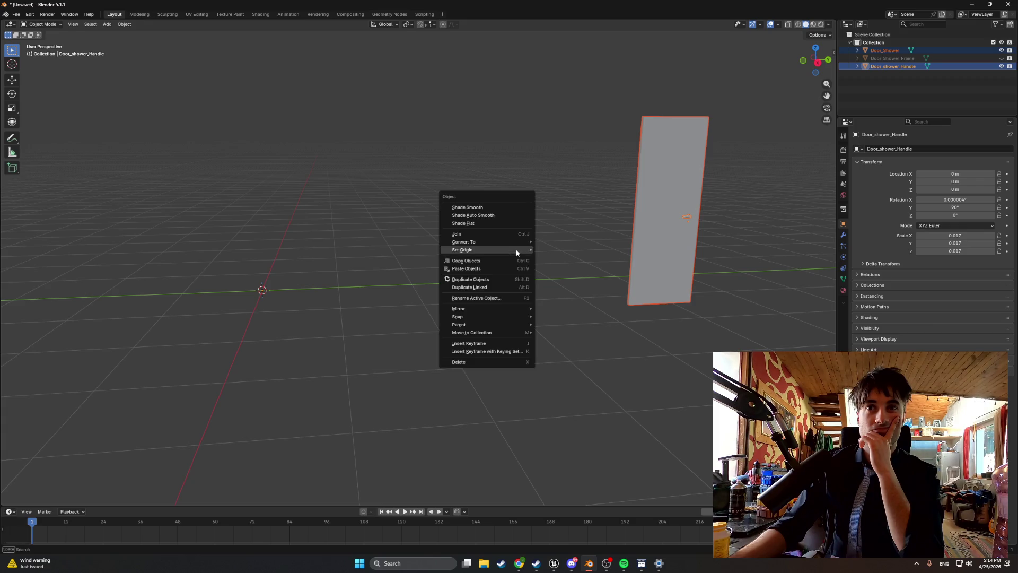
mouse_move(516, 253)
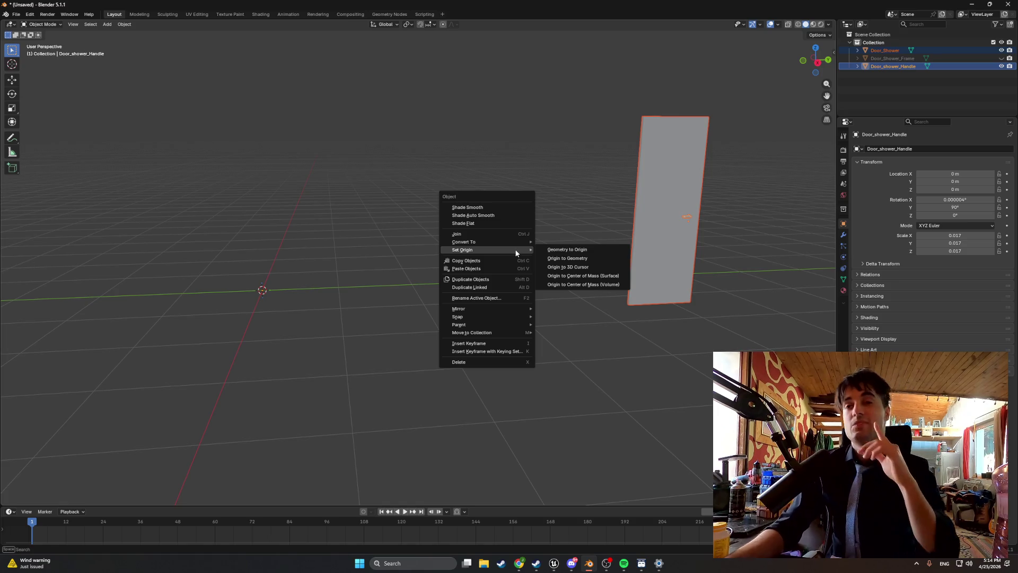
In Edit Mode, snap the 3D cursor to the door's bottom-left corner vertex.
left_click(652, 202)
key("Tab")
scroll(652, 202, "up", 5)
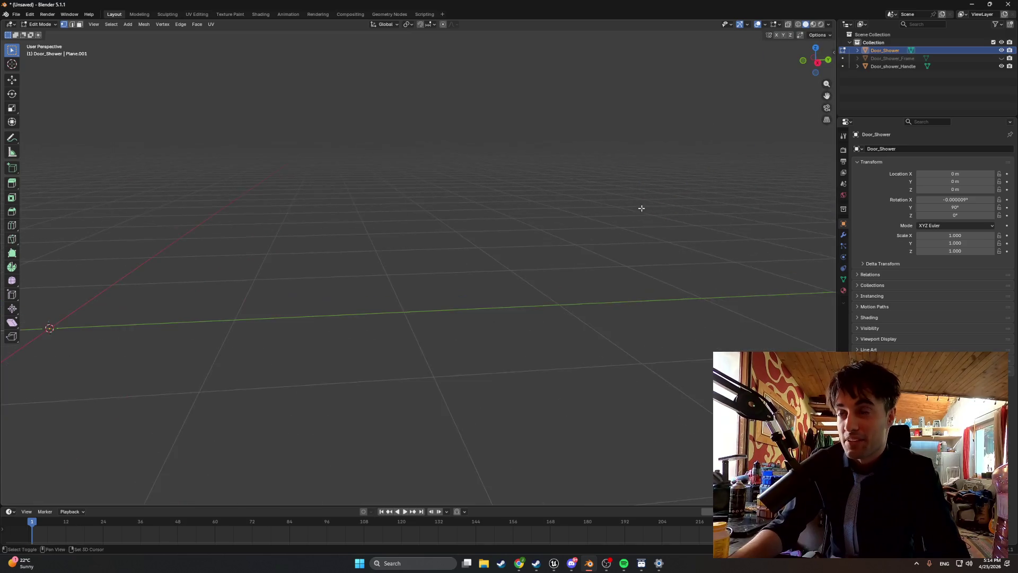
scroll(601, 267, "down", 3)
key("Tab")
key("Tab")
scroll(551, 290, "down", 3)
left_click(471, 324)
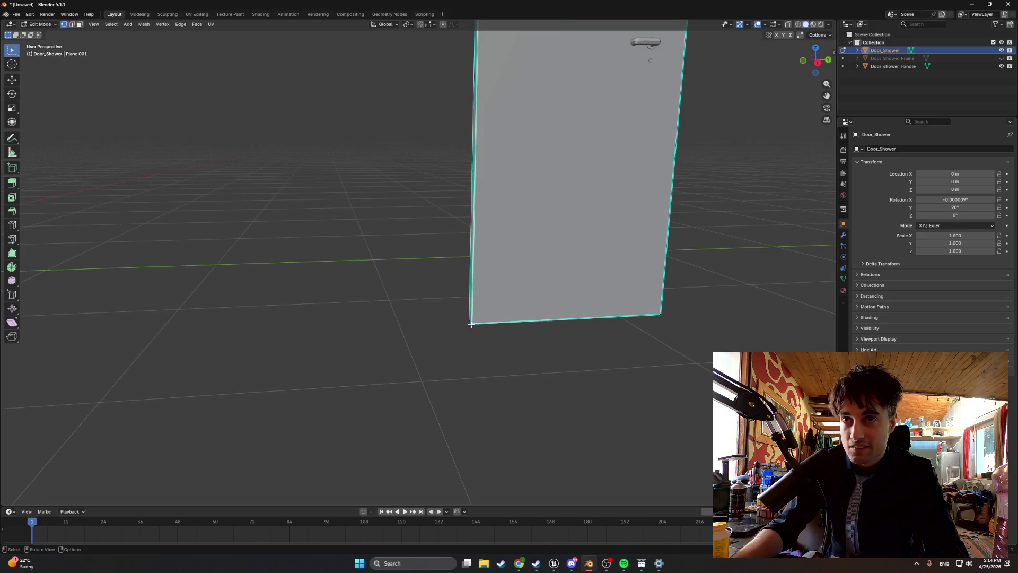
mouse_move(459, 322)
left_mouse_down()
mouse_move(454, 345)
mouse_move(477, 364)
mouse_move(455, 356)
mouse_move(477, 350)
mouse_move(461, 350)
left_mouse_up()
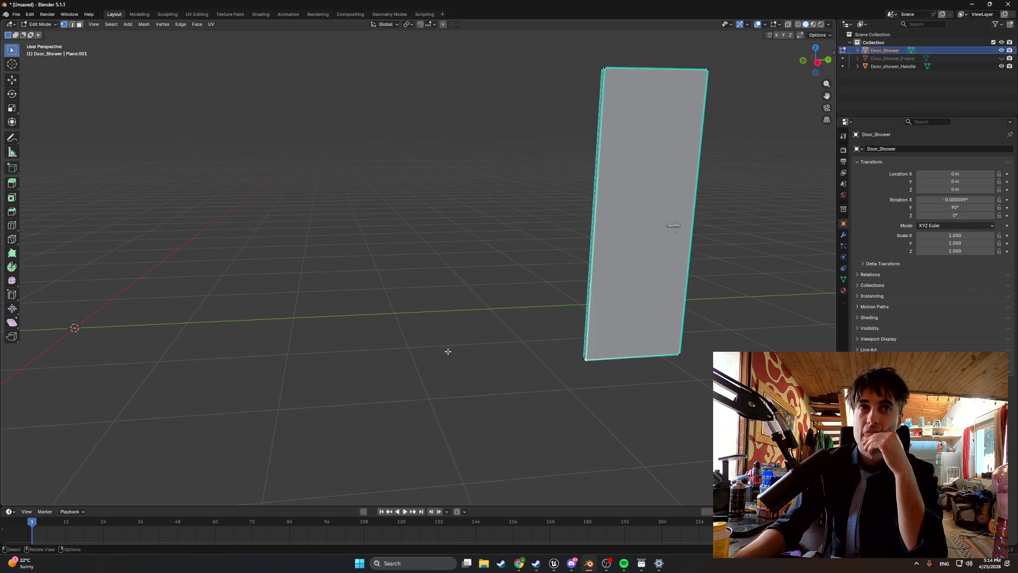
key("ctrl+v")
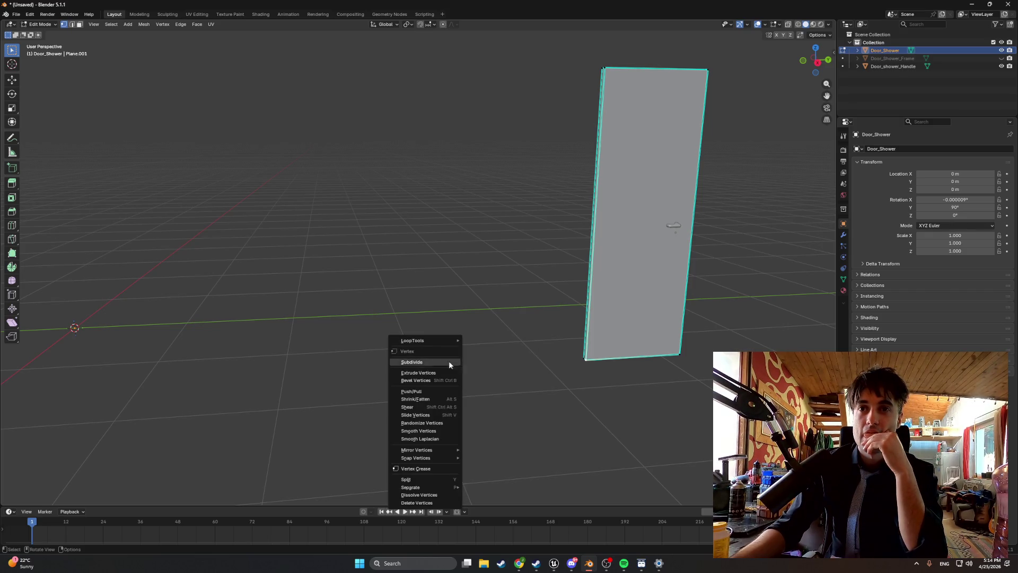
key("Tab")
key("Tab")
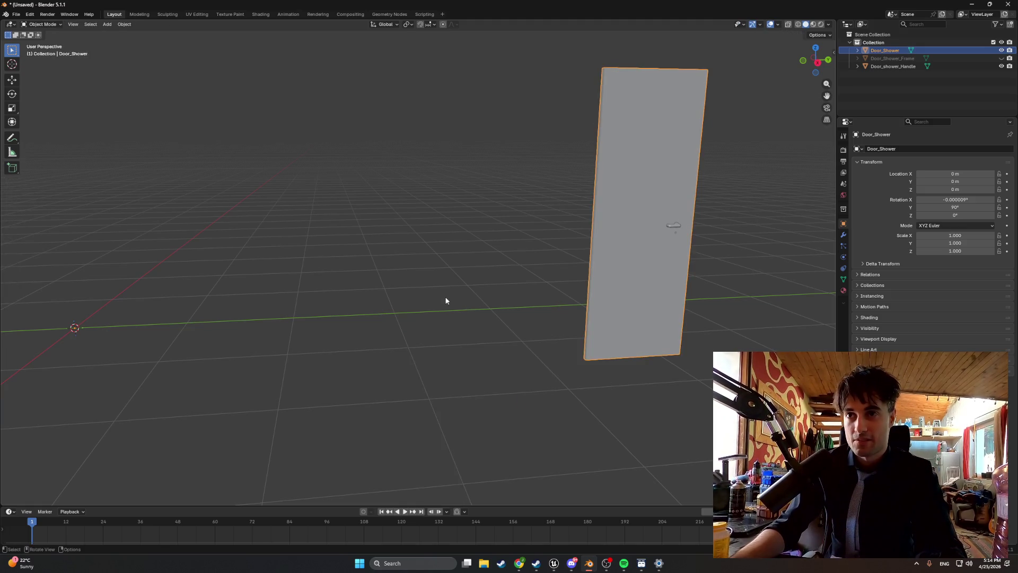
key("Tab")
key("Tab")
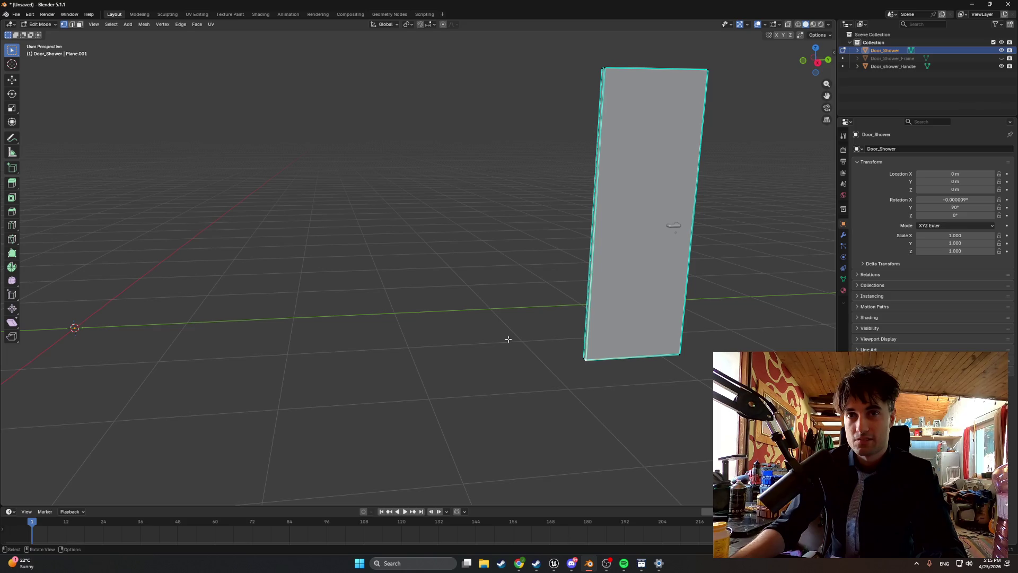
key("shift+s")
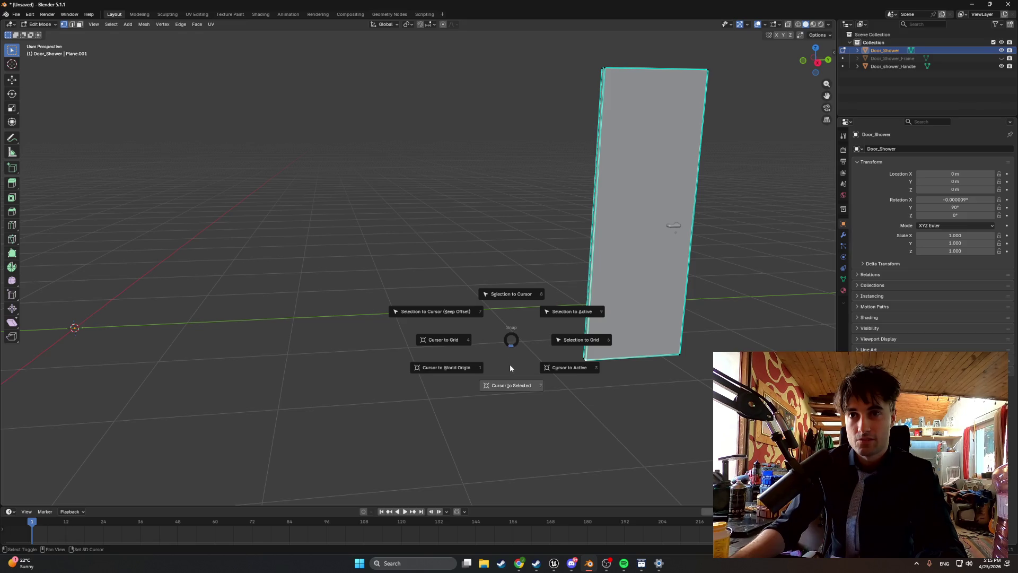
left_click(512, 379)
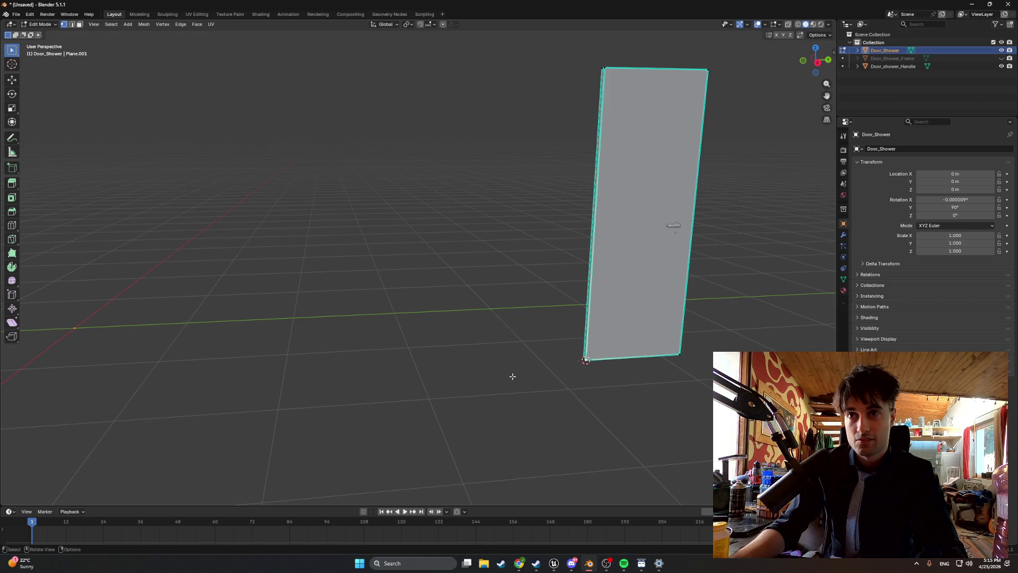
Back in Object Mode, set the door's origin to the 3D cursor at 1.7734, 4.2257, 0.1152.
right_click(513, 376)
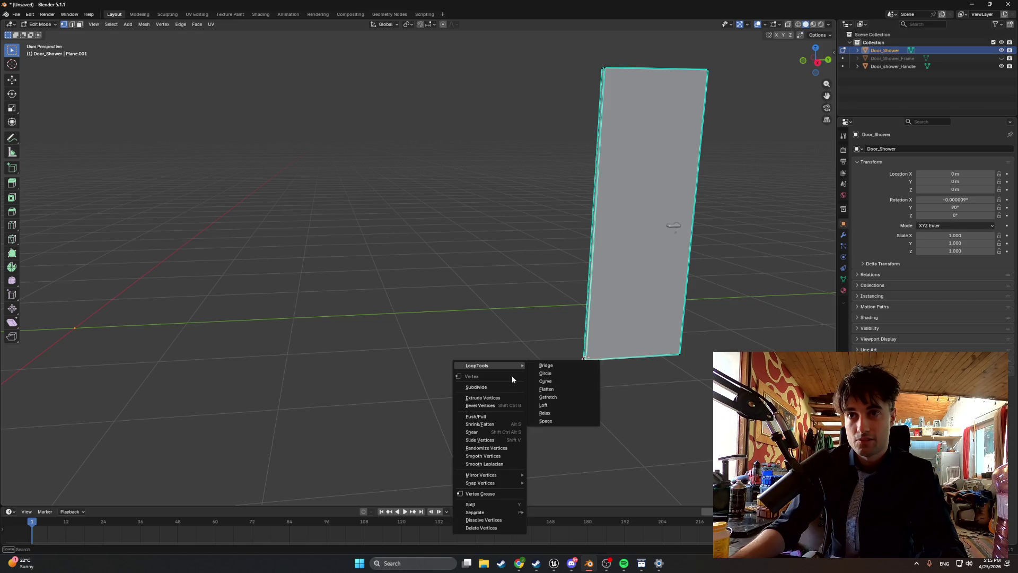
right_click(469, 339)
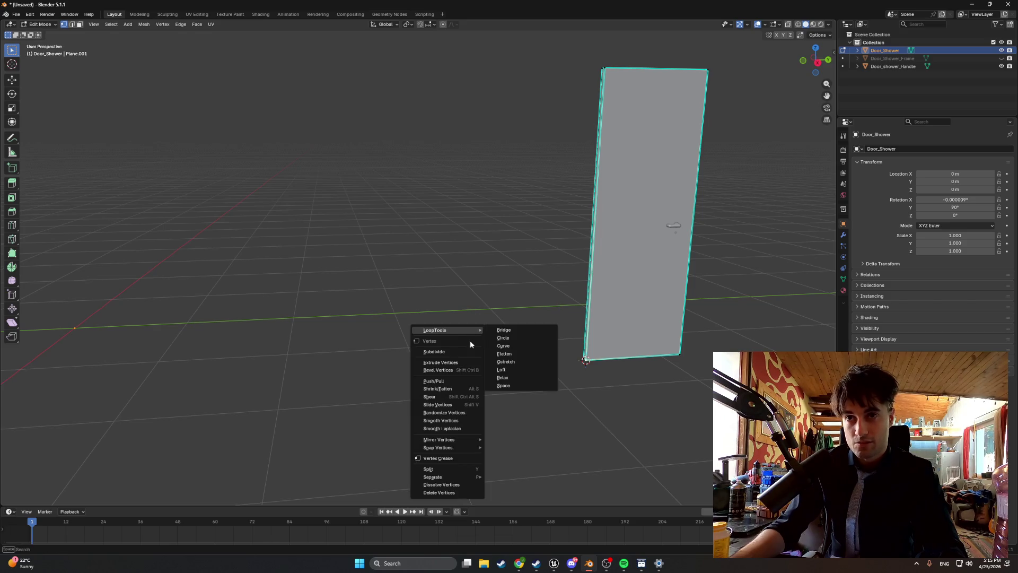
key("a")
key("Escape")
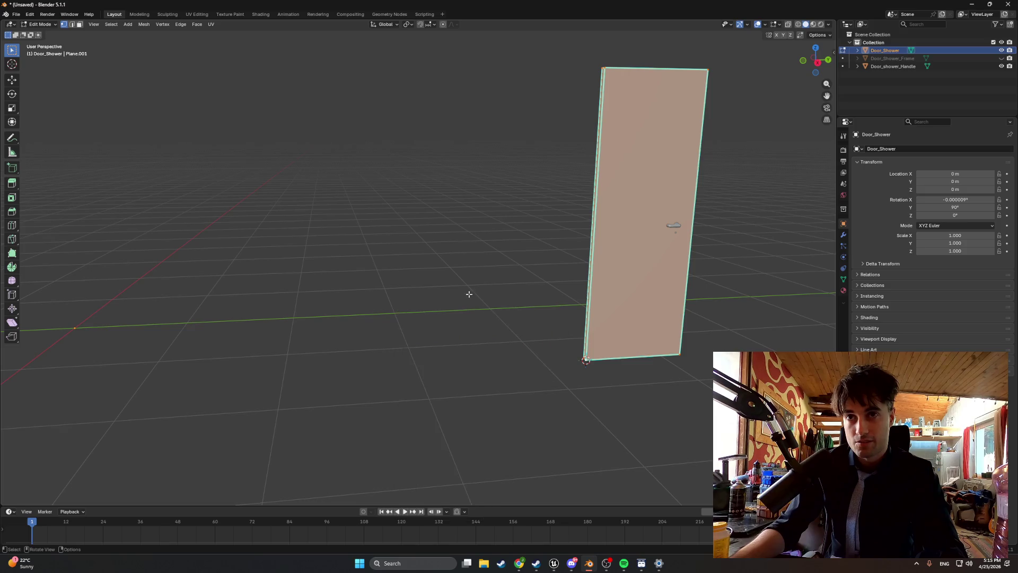
key("Tab")
right_click(462, 324)
mouse_move(462, 325)
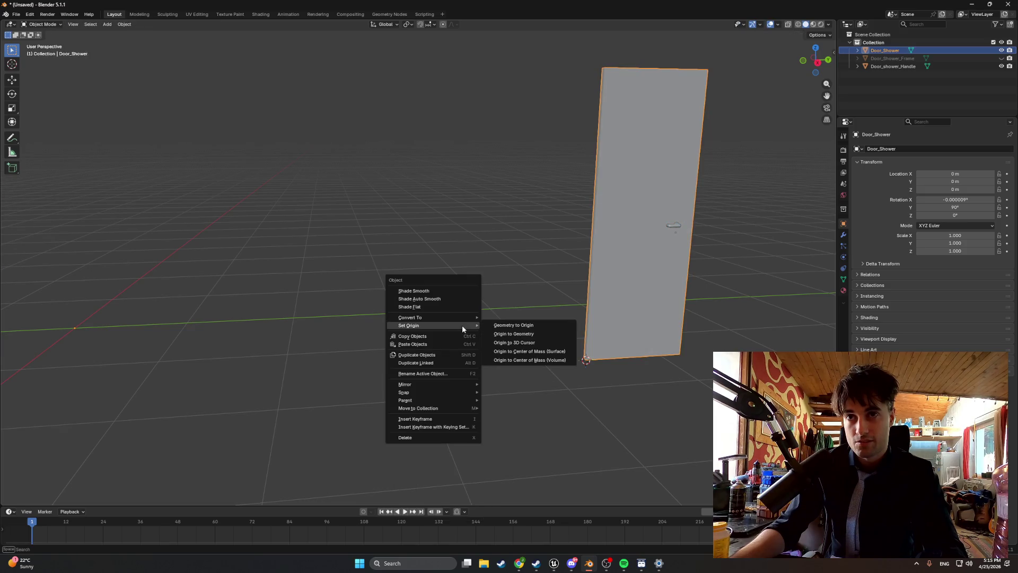
left_click(503, 343)
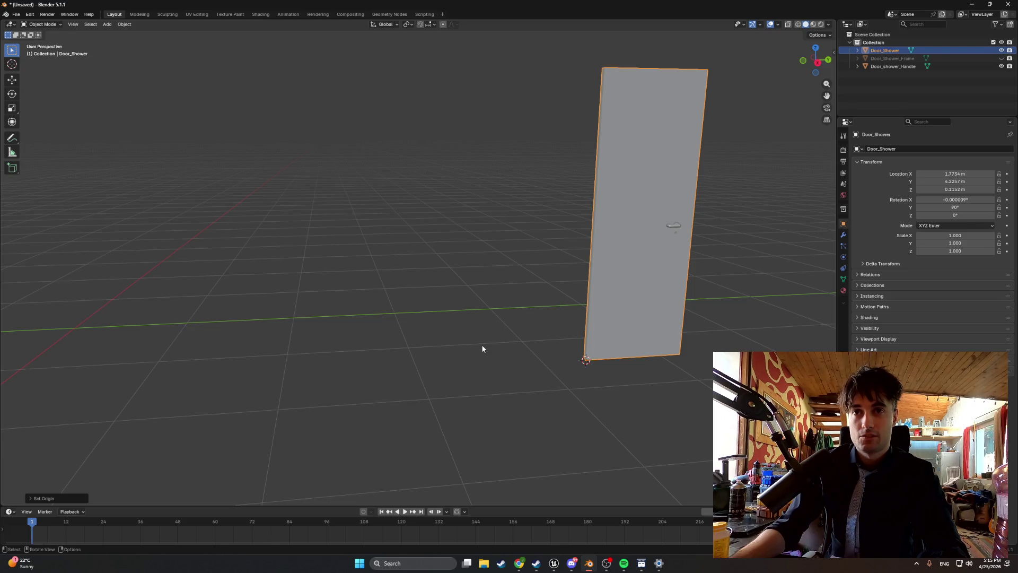
key("shift+s")
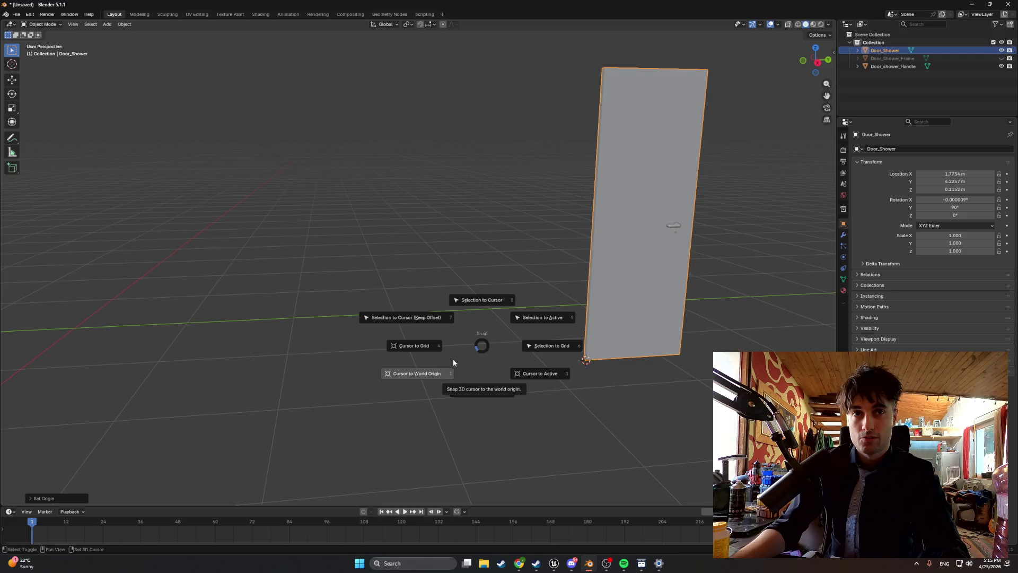
Snap the 3D cursor to the world origin and close the Set Origin menu without applying anything.
left_click(453, 363)
key("shift+s")
key("Escape")
right_click(453, 359)
mouse_move(453, 360)
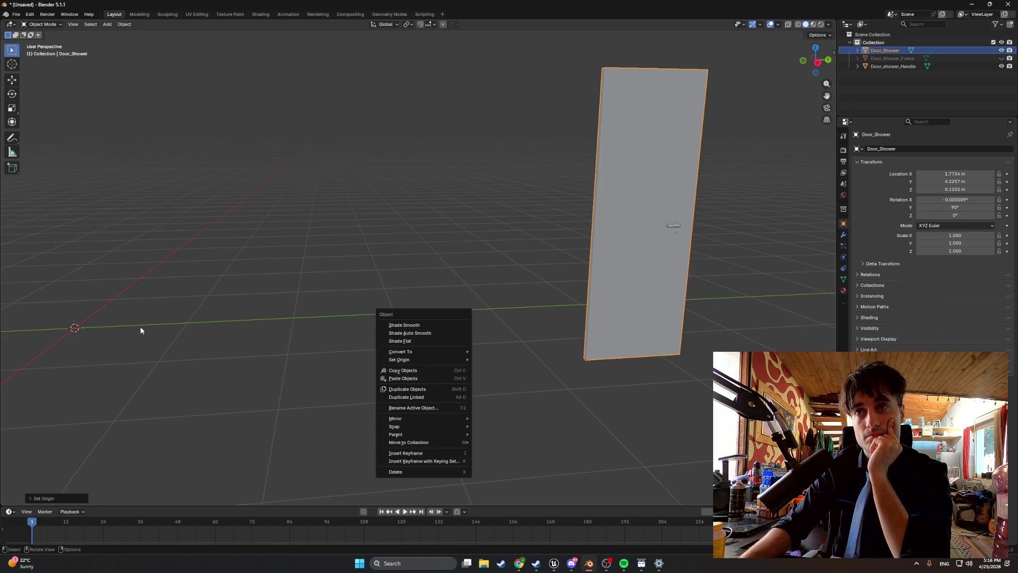
left_click(599, 273)
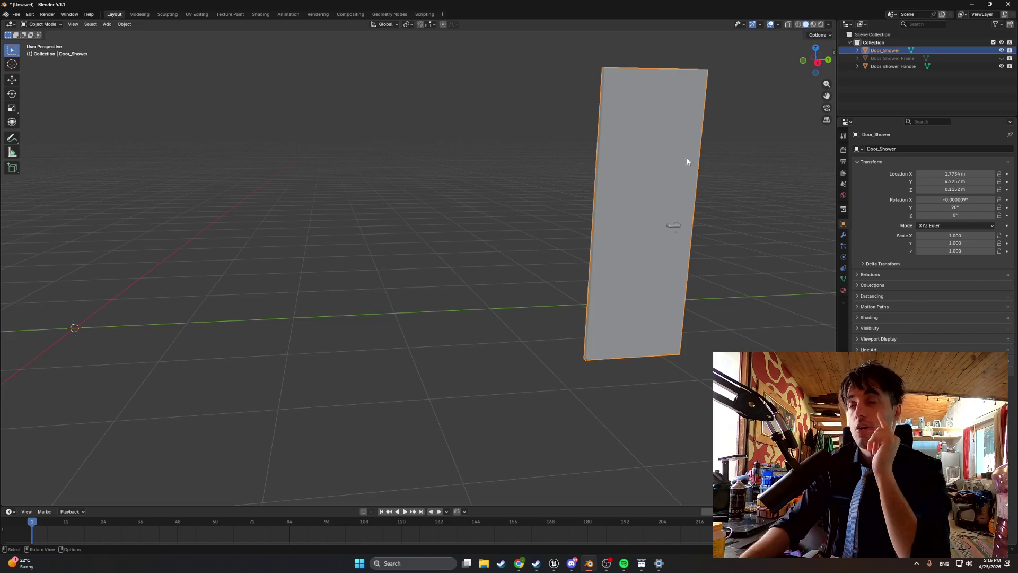
Show the sidebar Item tab's transform values and inspect the handle in Edit Mode.
left_click(832, 51)
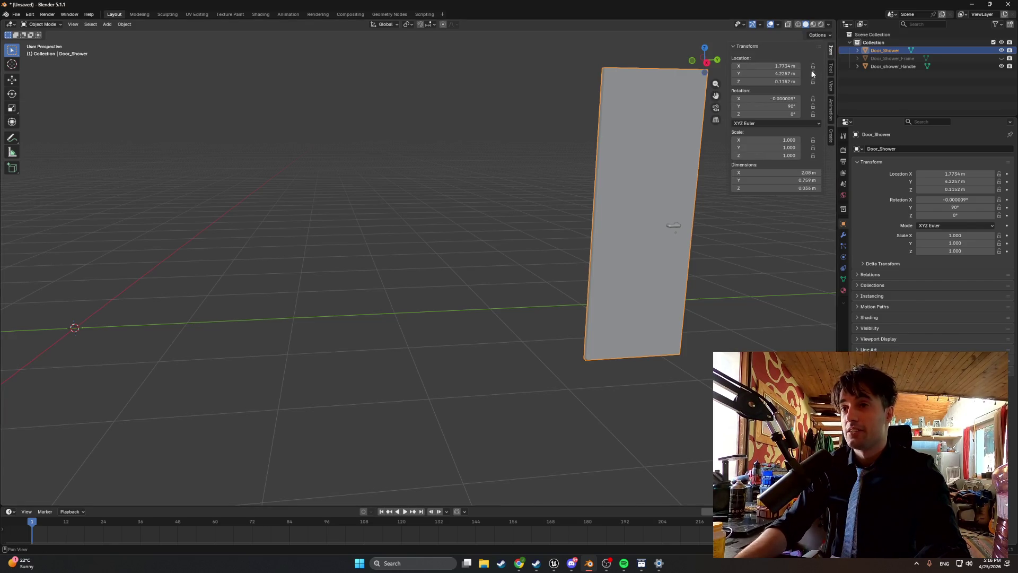
left_click(674, 226)
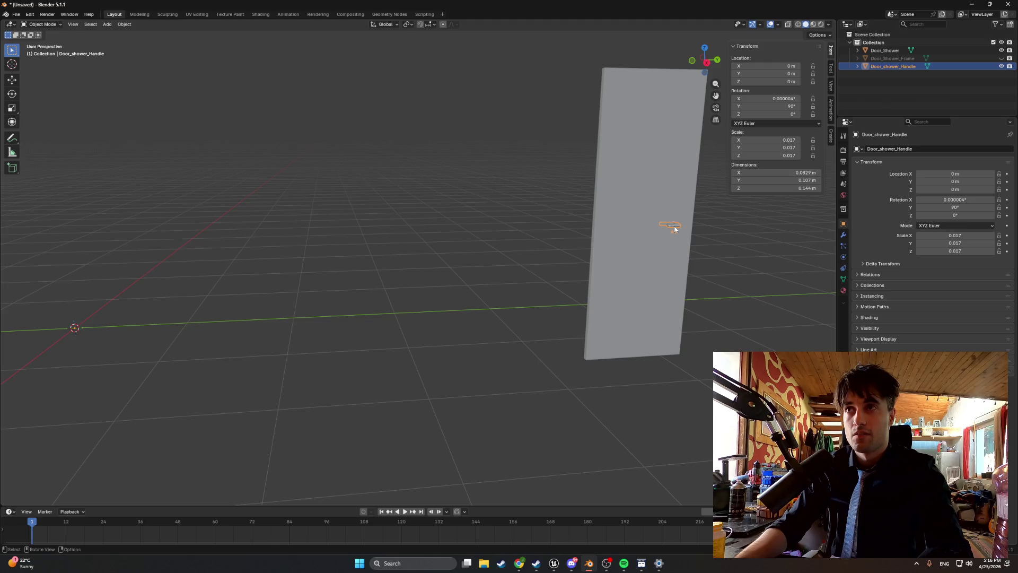
left_click(654, 229)
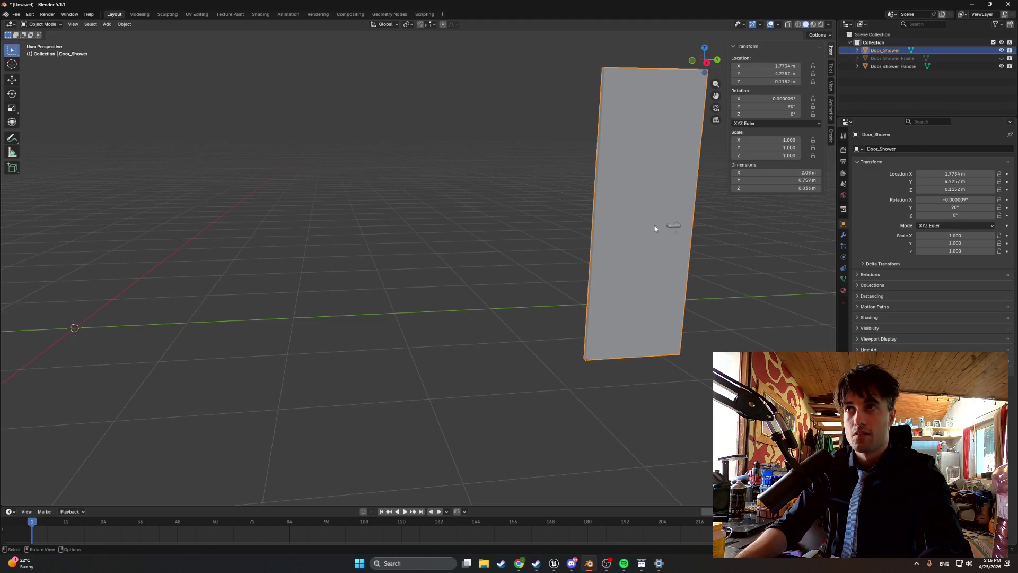
left_click(672, 227)
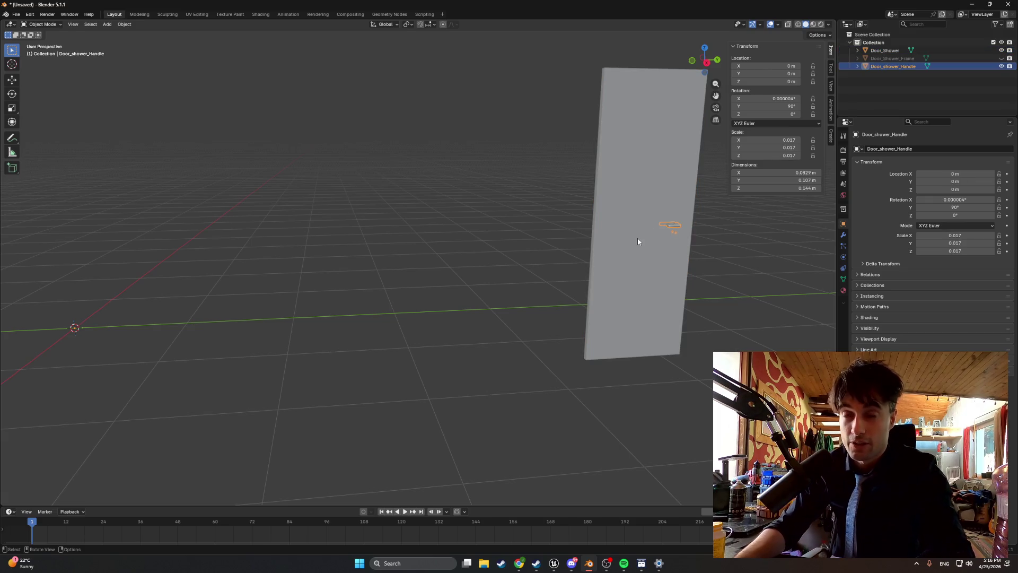
key("Tab")
key("Tab")
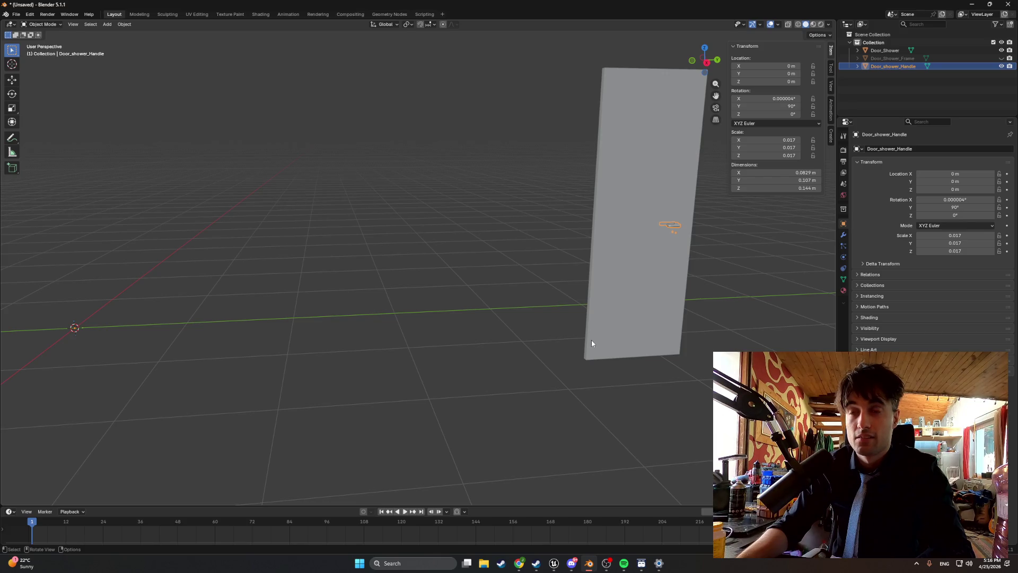
key("Tab")
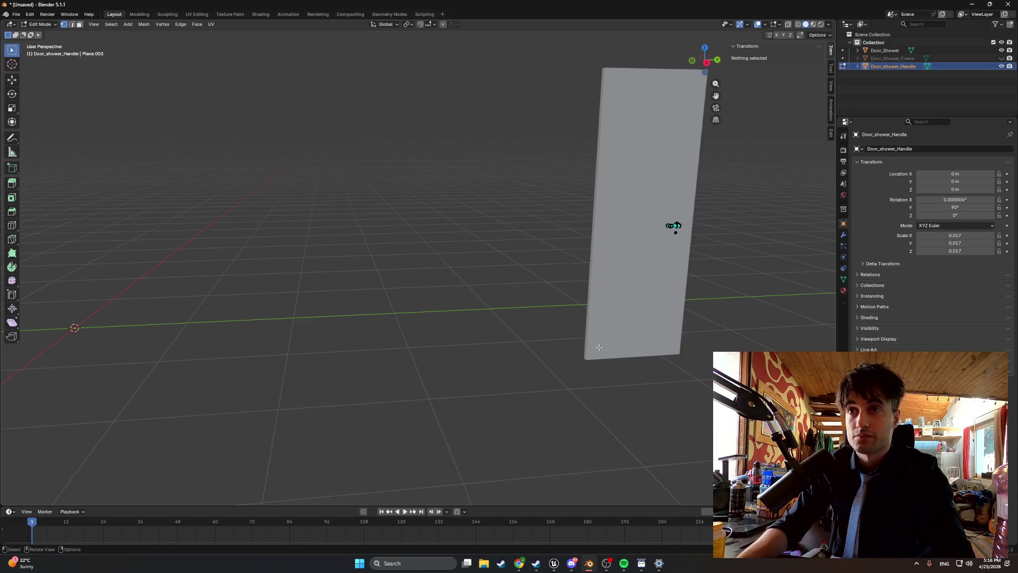
key("Tab")
Select the handle and door together and pick the door's bottom corner vertex in Edit Mode.
left_click(659, 158)
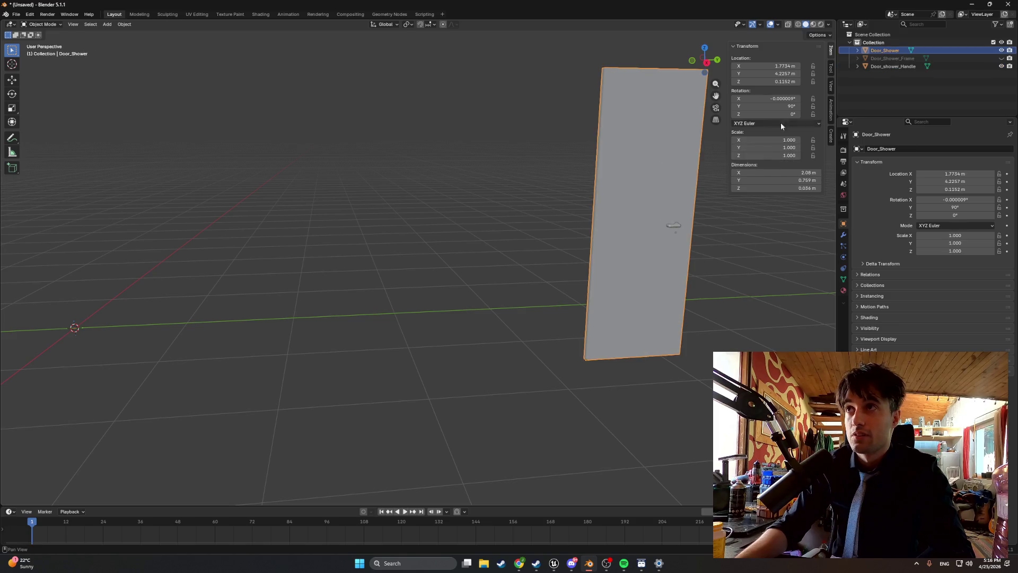
left_click(877, 67)
left_click(872, 51, "ctrl")
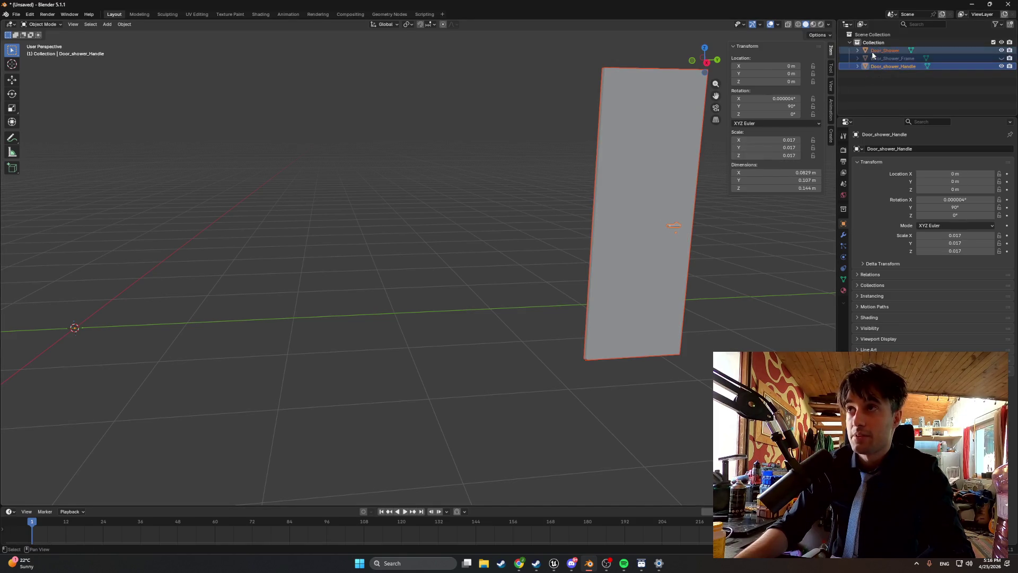
mouse_move(645, 277)
left_mouse_down()
mouse_move(602, 345)
mouse_move(520, 302)
mouse_move(533, 354)
mouse_move(552, 332)
mouse_move(517, 318)
mouse_move(511, 355)
left_mouse_up()
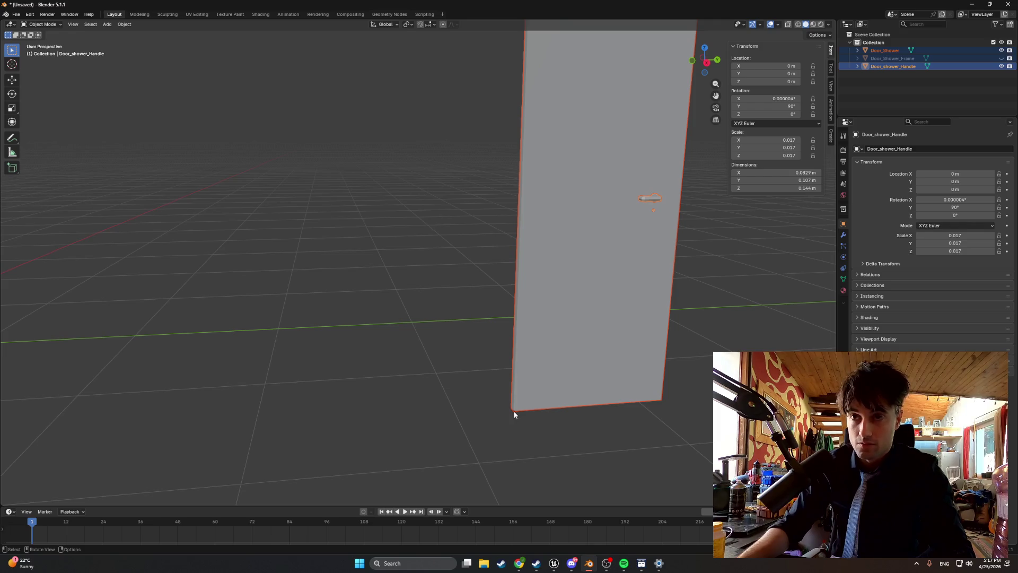
key("Tab")
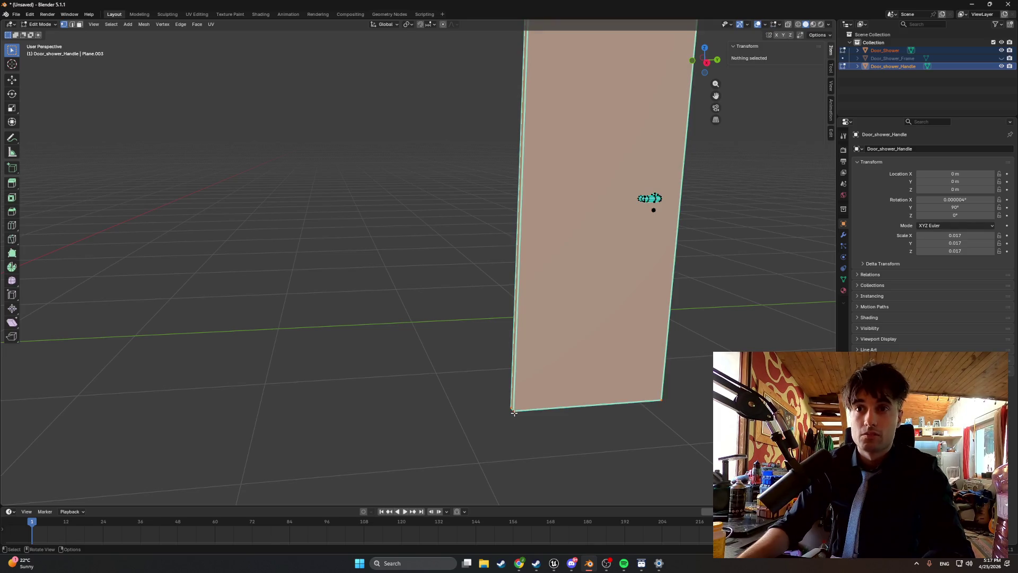
left_click(514, 411)
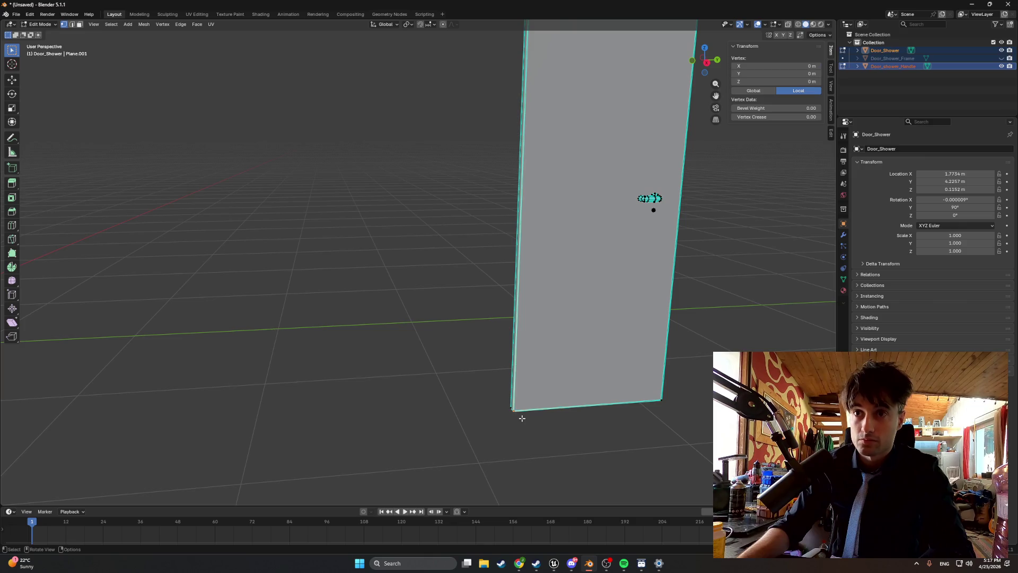
right_click(489, 408)
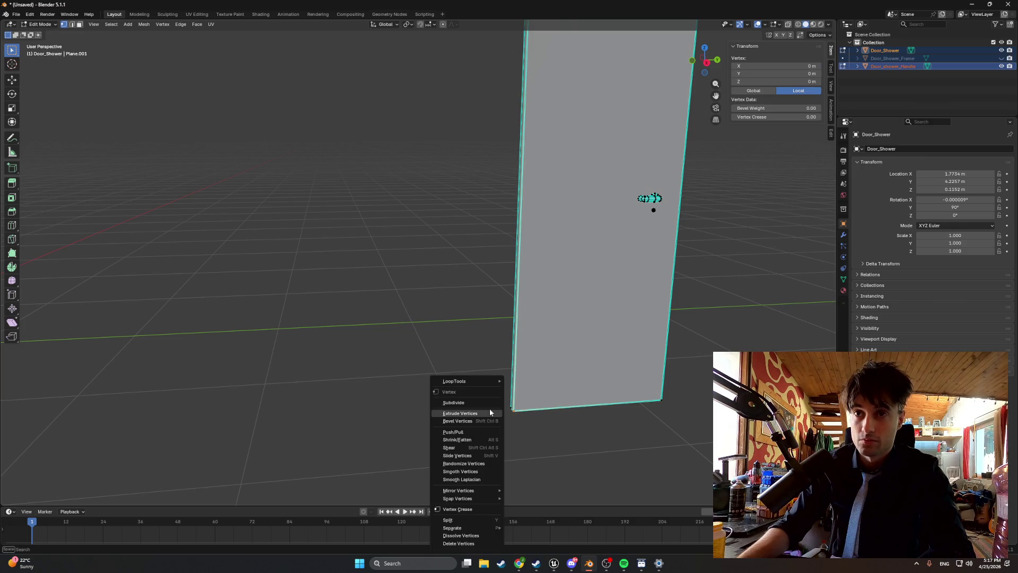
key("Tab")
right_click(445, 360)
mouse_move(445, 358)
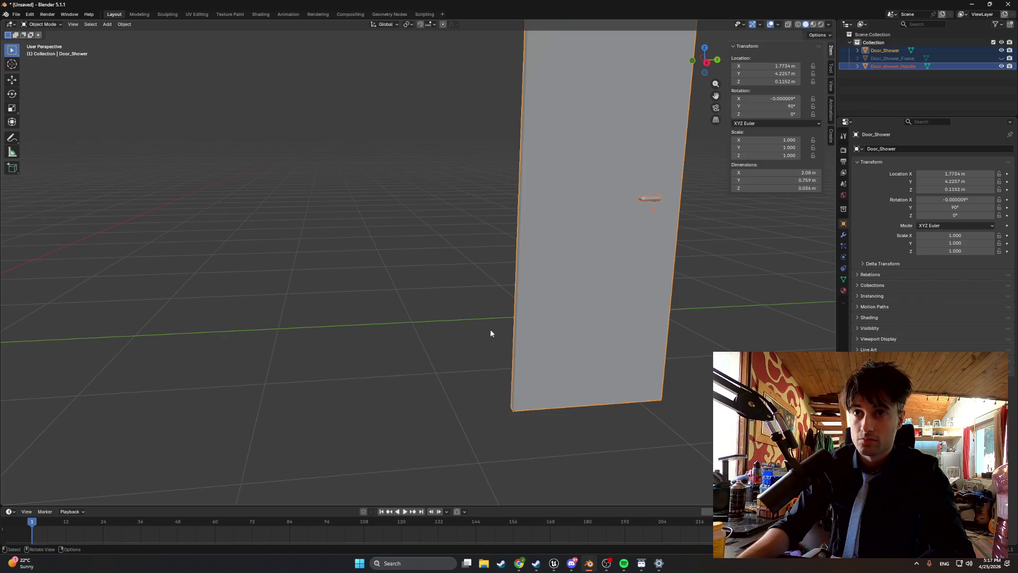
Snap the 3D cursor to the shower door's bottom corner vertex.
key("shift+s")
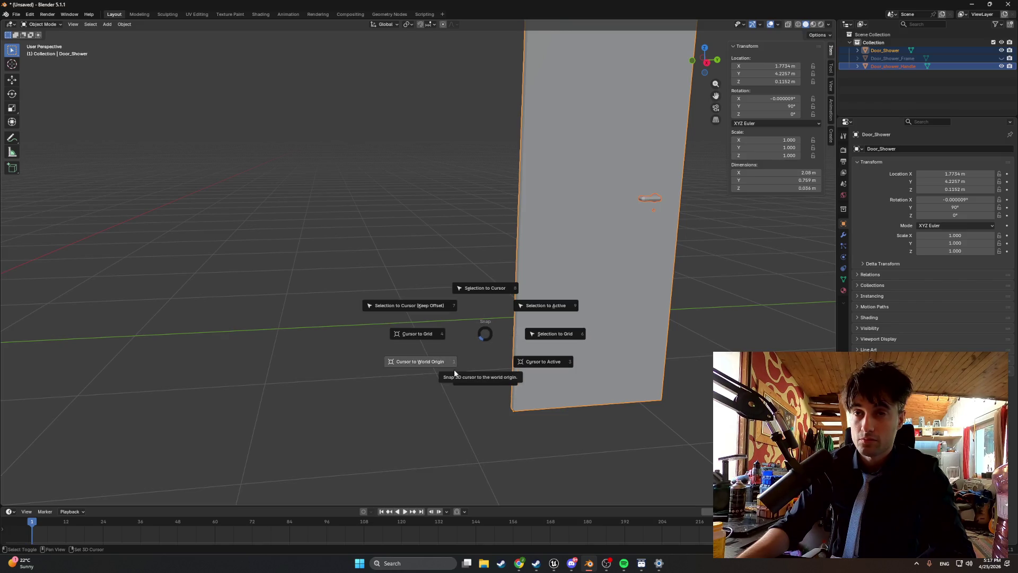
left_click(479, 382)
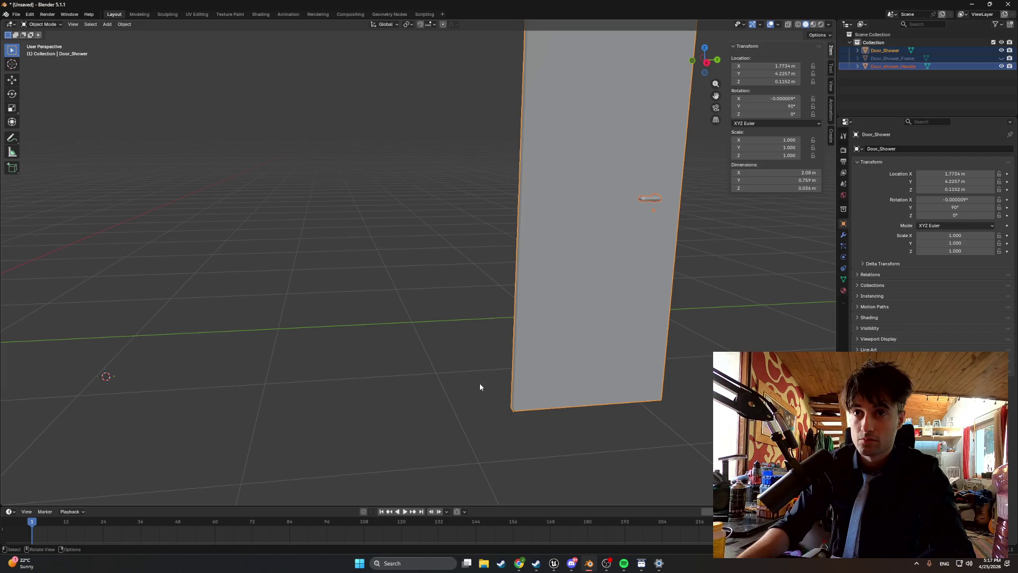
left_click_drag(419, 359, 368, 352)
key("shift+s")
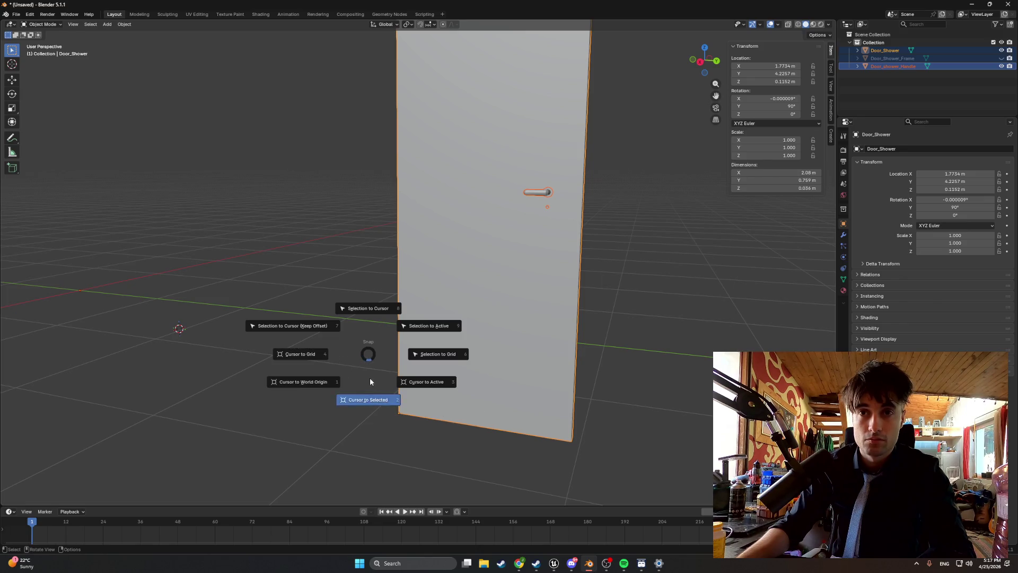
key("Escape")
left_click(400, 412)
key("Tab")
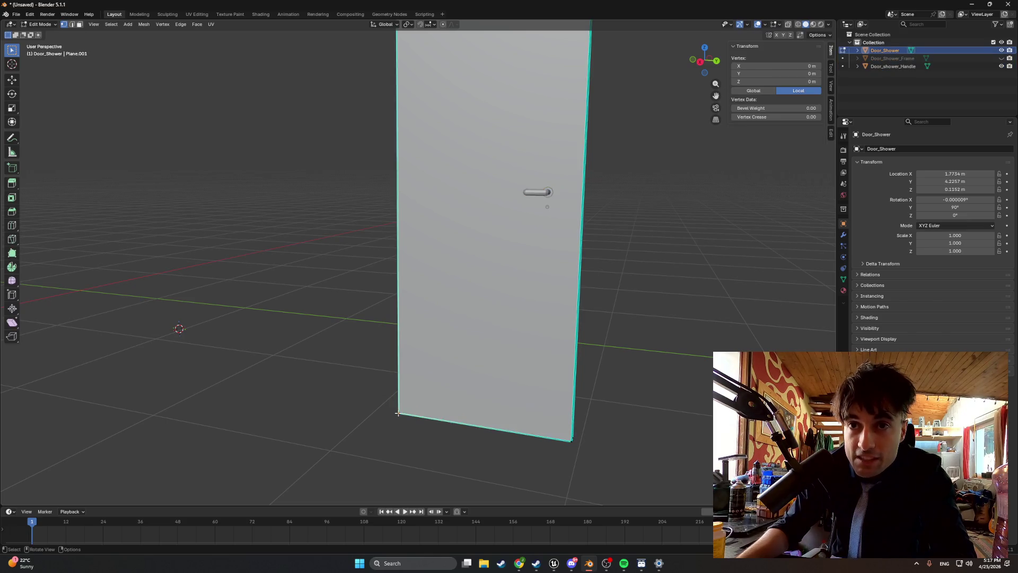
key("shift+s")
left_click(357, 434)
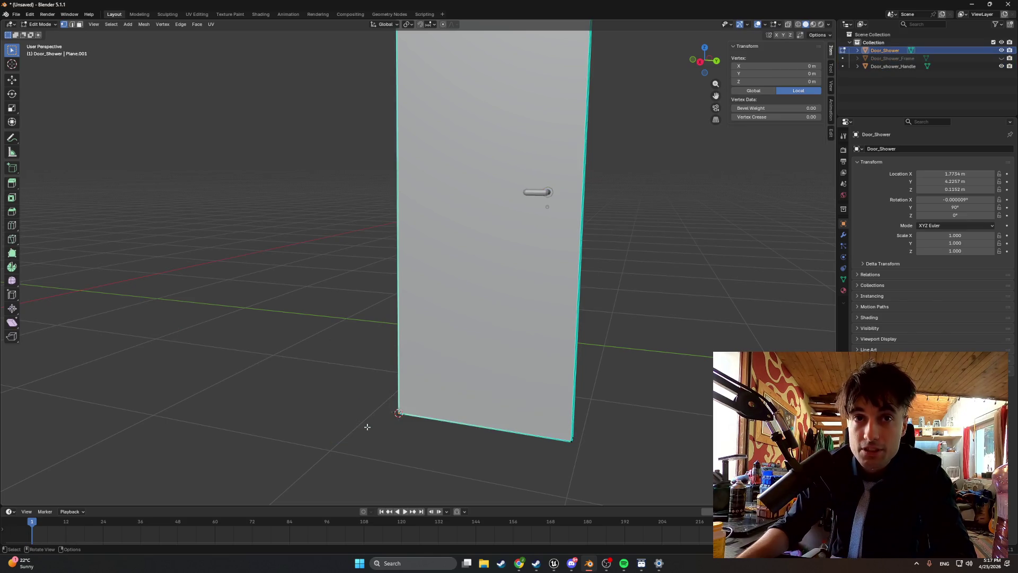
left_click(489, 252)
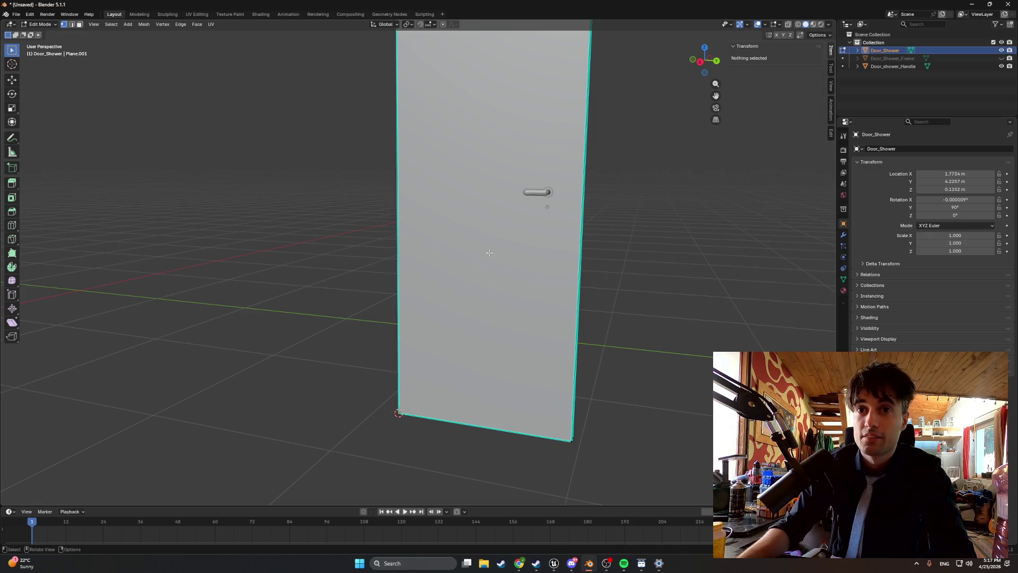
key("Tab")
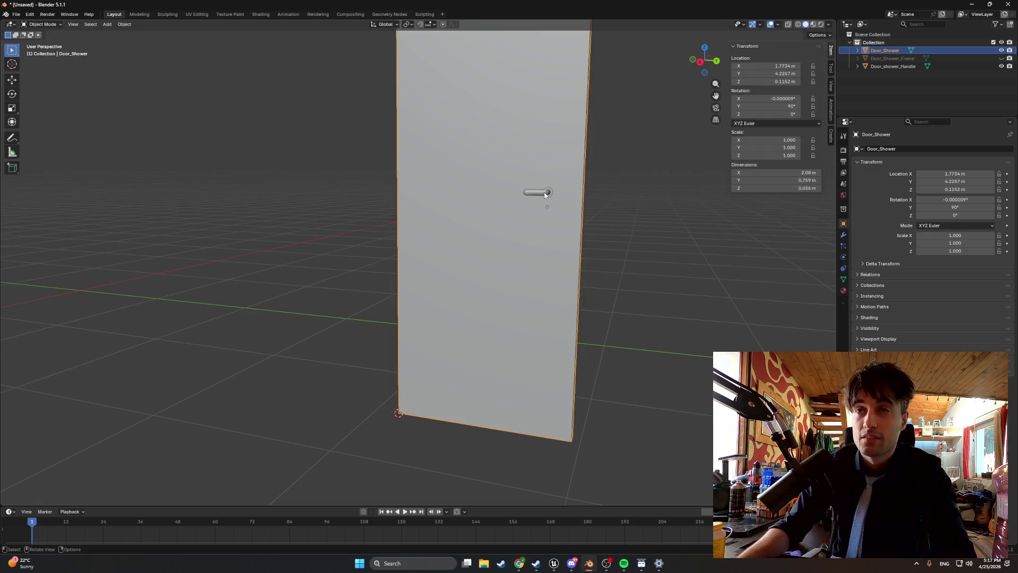
Set the door handle's origin to the 3D cursor, then reselect the shower door.
left_click(544, 192)
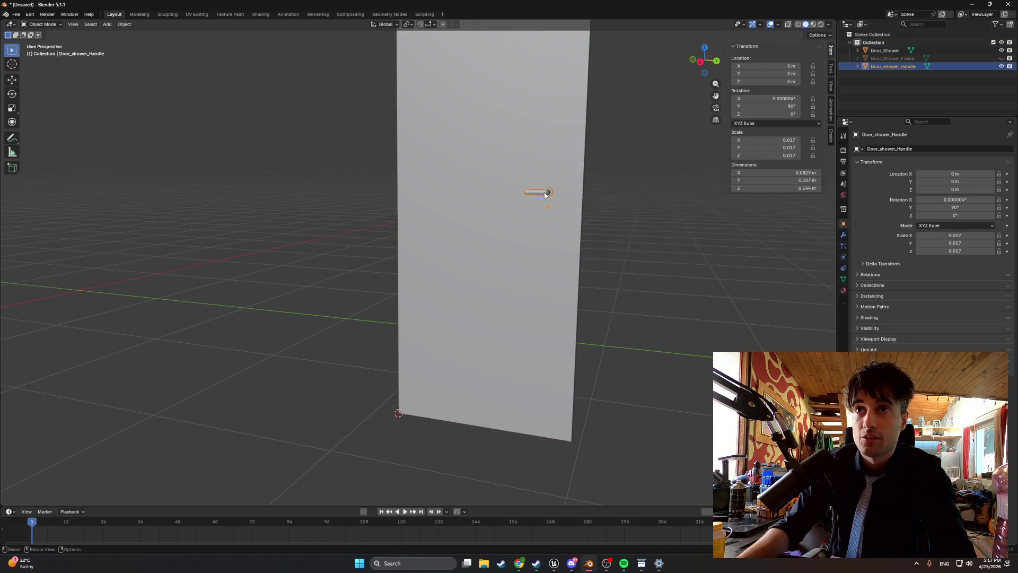
right_click(361, 252)
mouse_move(361, 252)
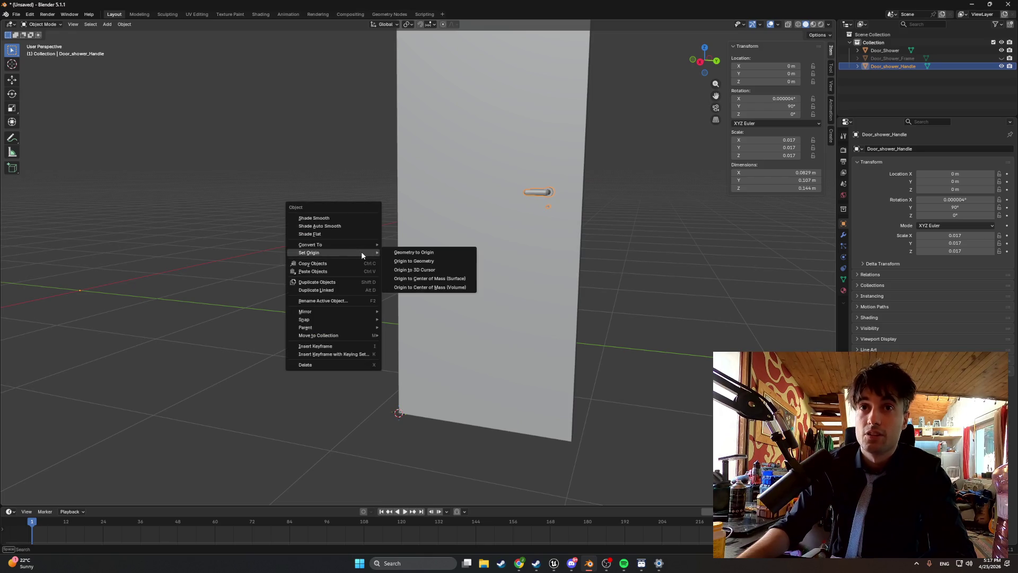
left_click(408, 270)
left_click(434, 262)
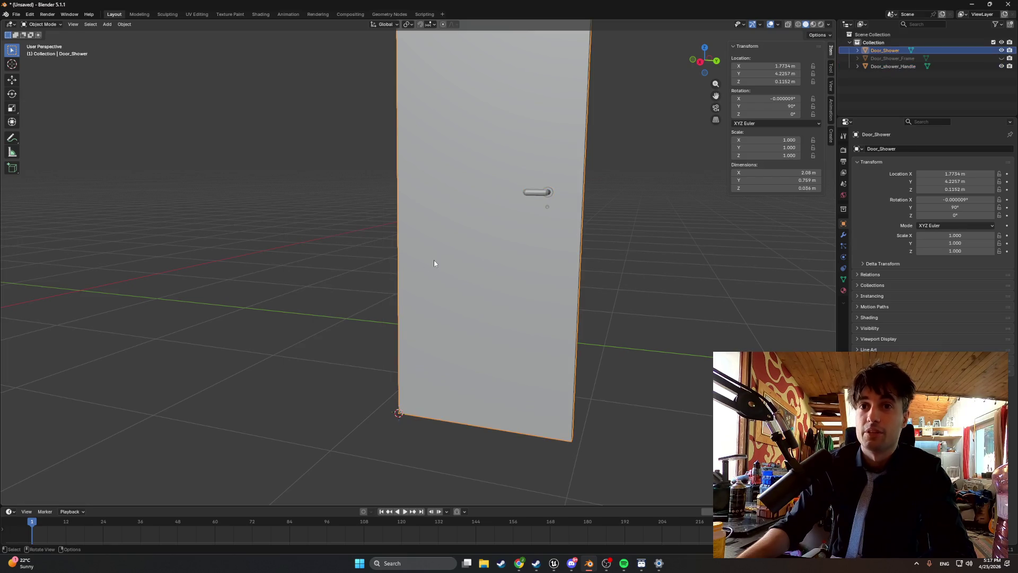
left_click(316, 293)
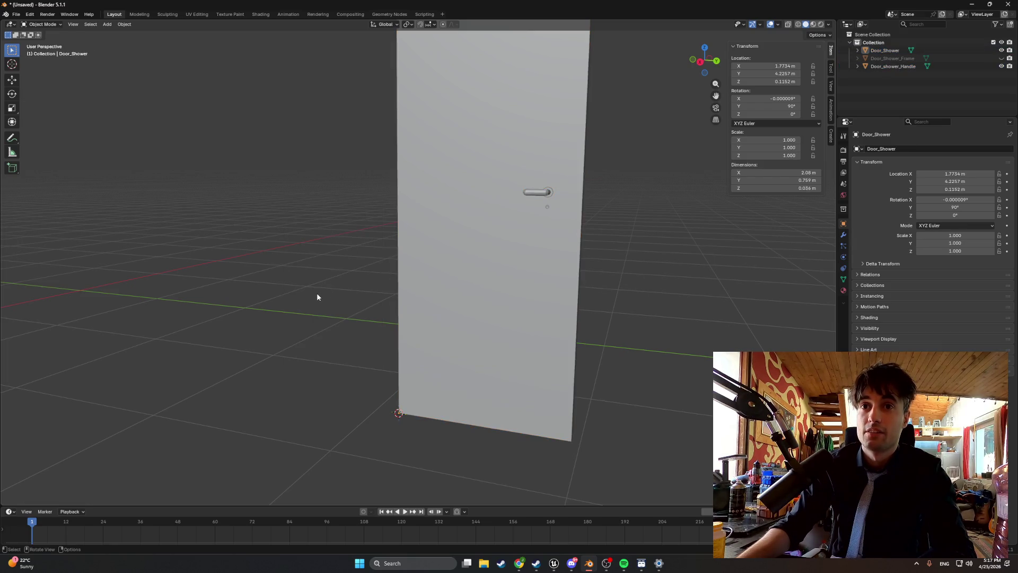
left_click(443, 276)
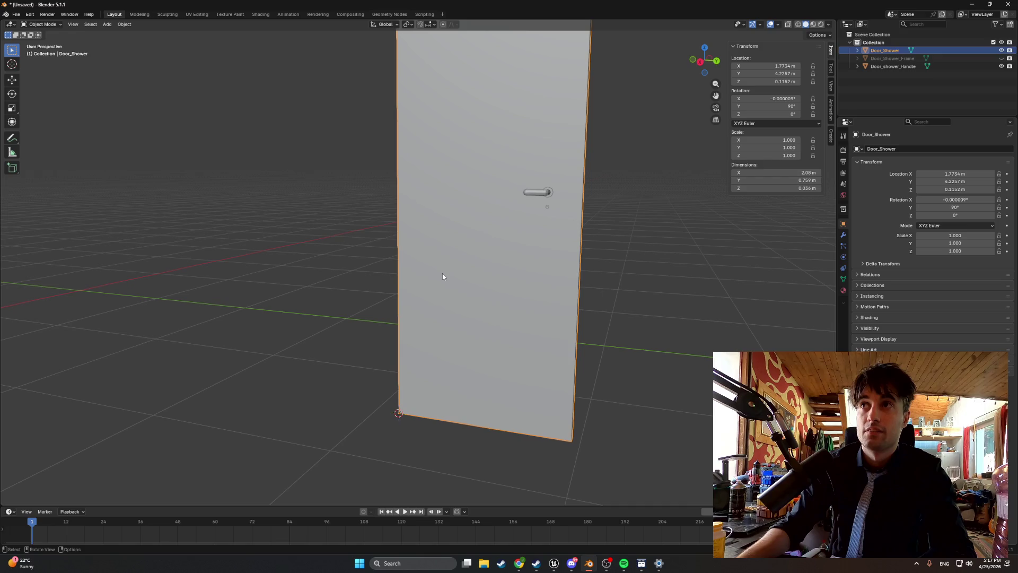
Set Door_Shower's location X, Y and Z to 0.
left_click(786, 73)
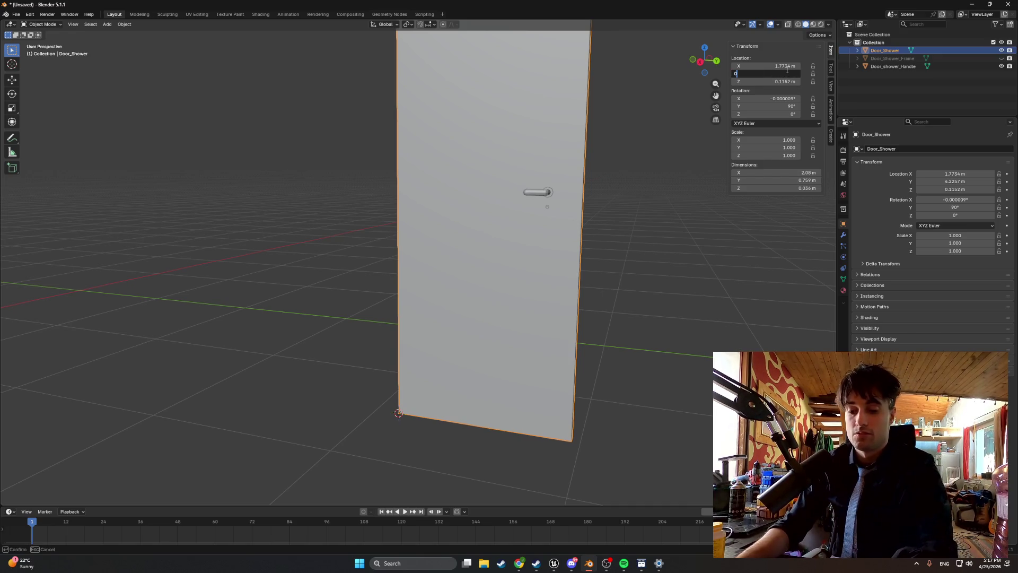
type("0")
key("Return")
scroll(409, 242, "down", 4)
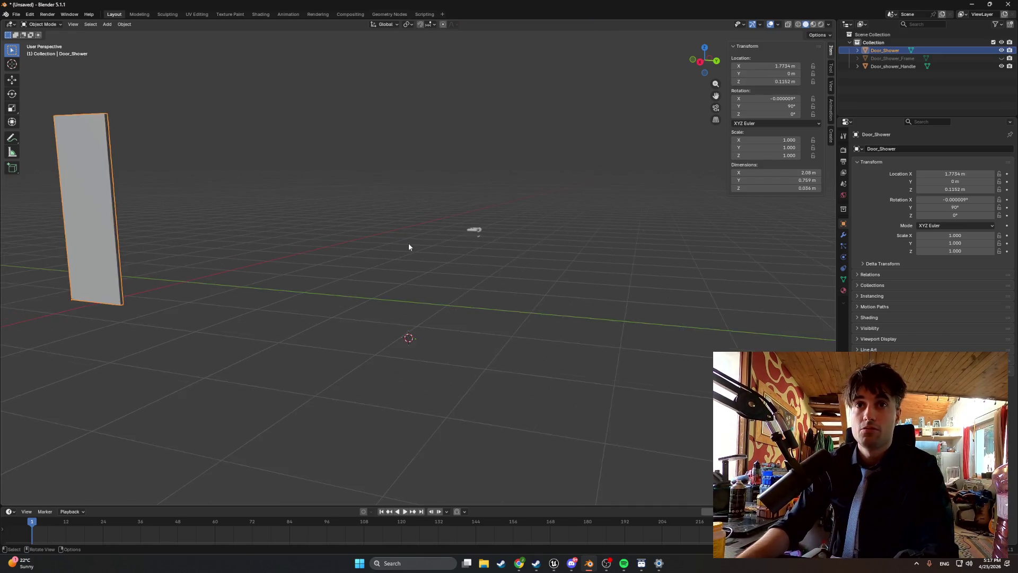
left_click(778, 67)
type("0")
key("Return")
left_click(778, 82)
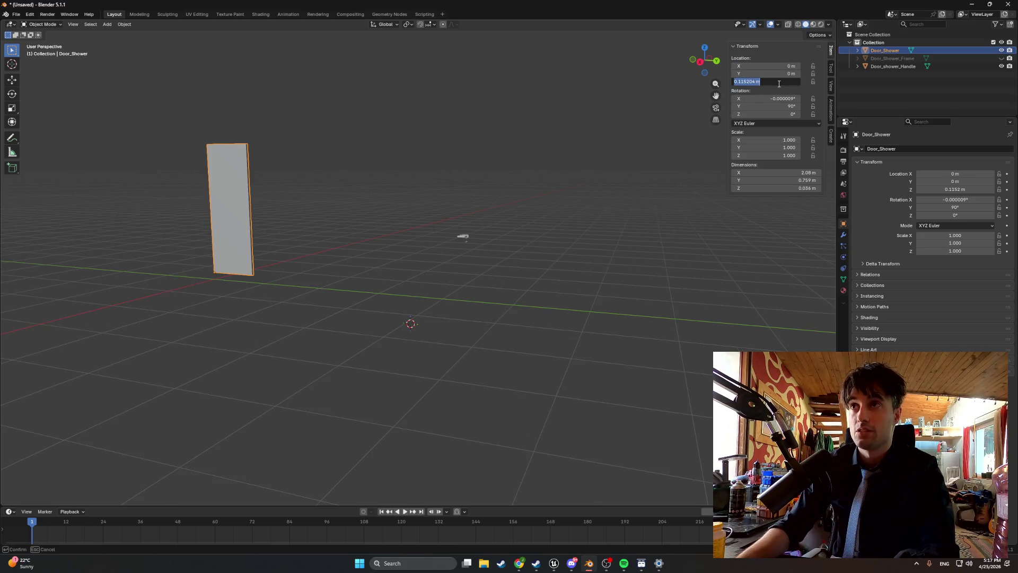
type("0")
key("Return")
Set Door_shower_Handle's location X, Y and Z to 0 and frame it in view.
left_click(464, 237)
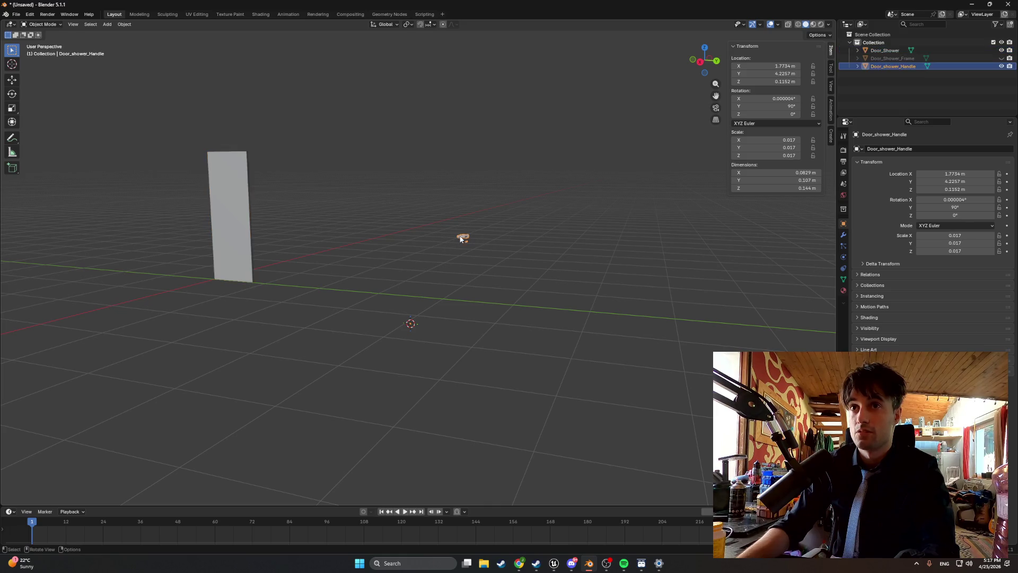
left_click(785, 66)
type("0")
key("Return")
left_click(779, 74)
type("0")
key("Return")
left_click(777, 82)
type("0")
key("Return")
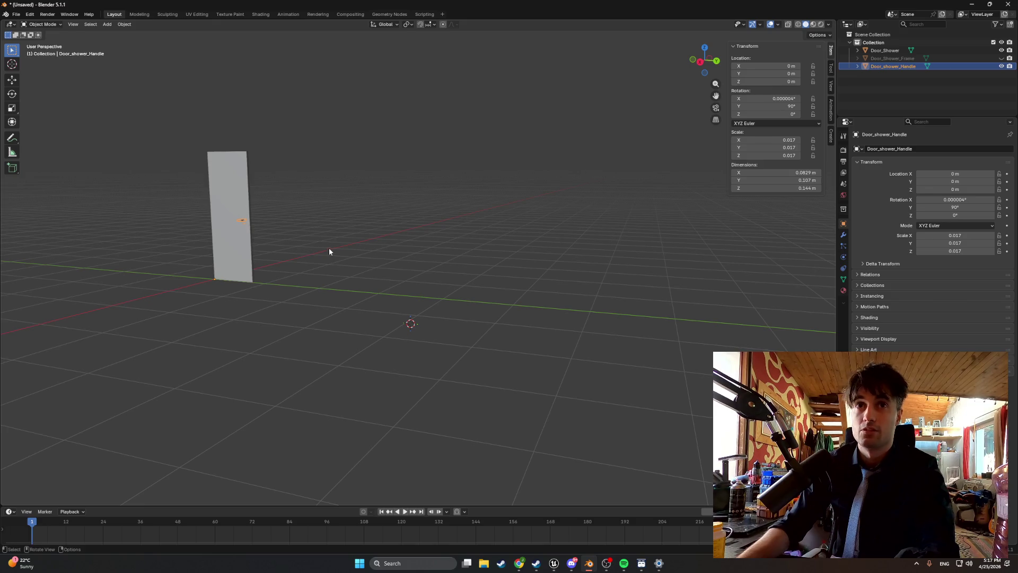
key("KP_Decimal")
scroll(513, 270, "up", 3)
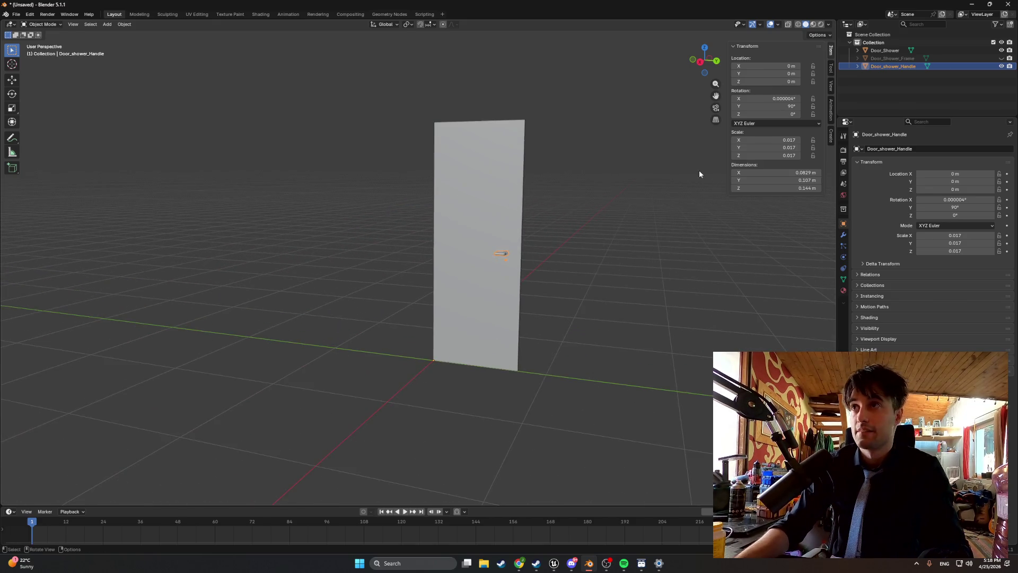
Unhide Door_Shower_Frame and select the door, frame and handle in the outliner.
left_click(1010, 59)
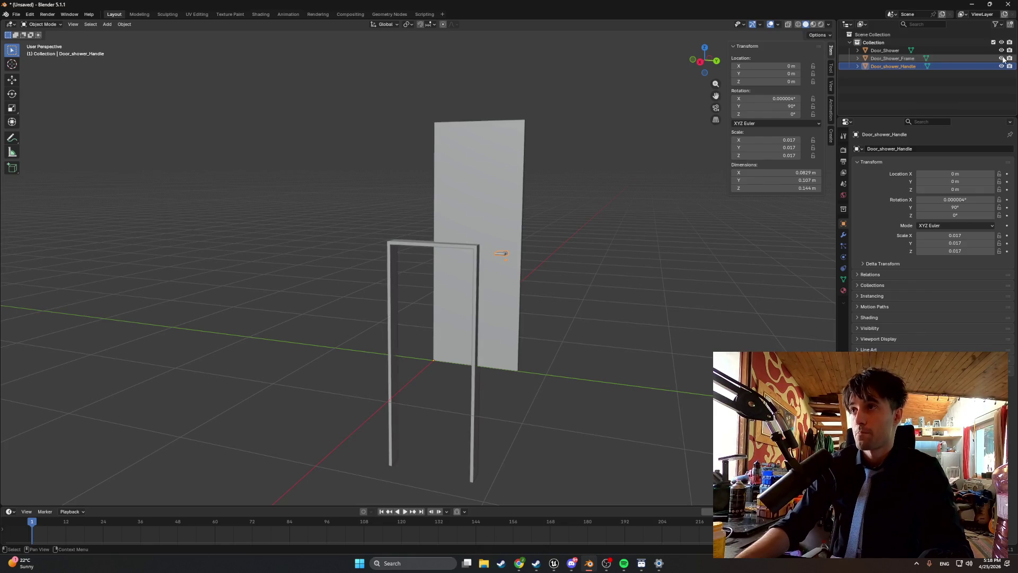
left_click(878, 51)
left_click(883, 58)
left_click(884, 71)
left_click(887, 52)
left_click(887, 58, "shift")
left_click(887, 65, "shift")
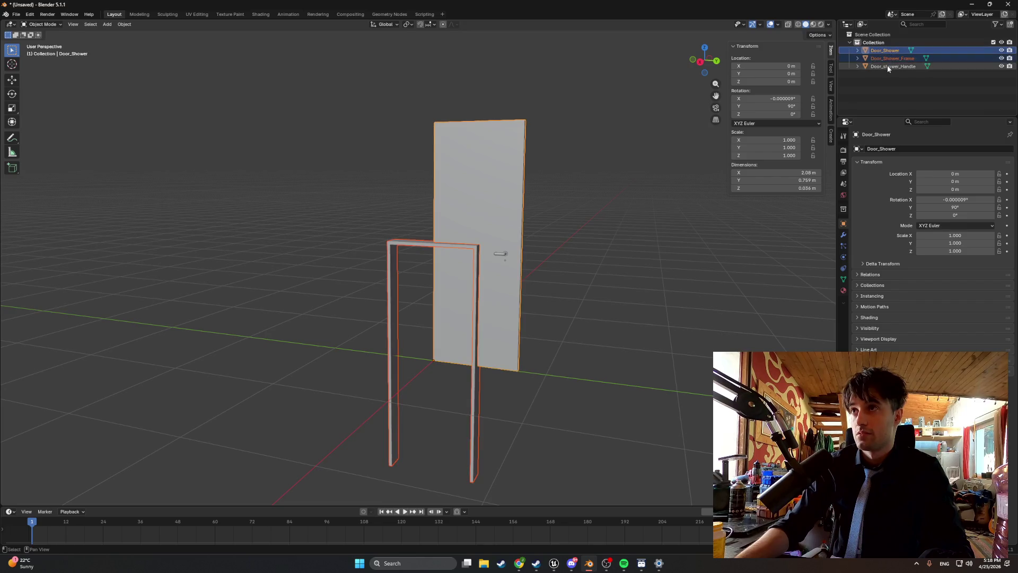
Start an FBX export and browse to Desktop\Developin folders\WEEDMAN\Models\StartingApartment\Apt_Shower.
left_click(16, 14)
mouse_move(50, 134)
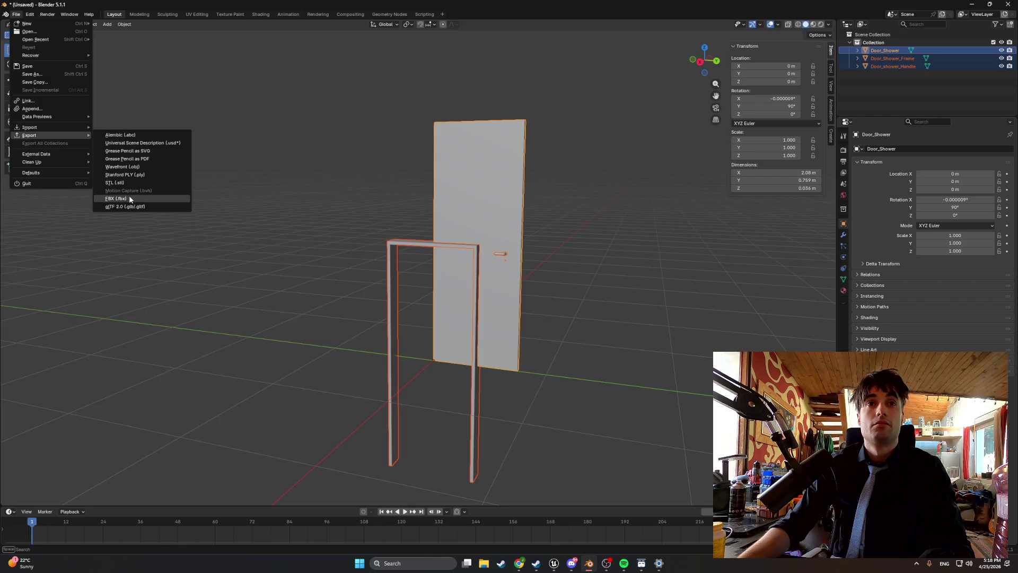
left_click(128, 198)
left_click(73, 90)
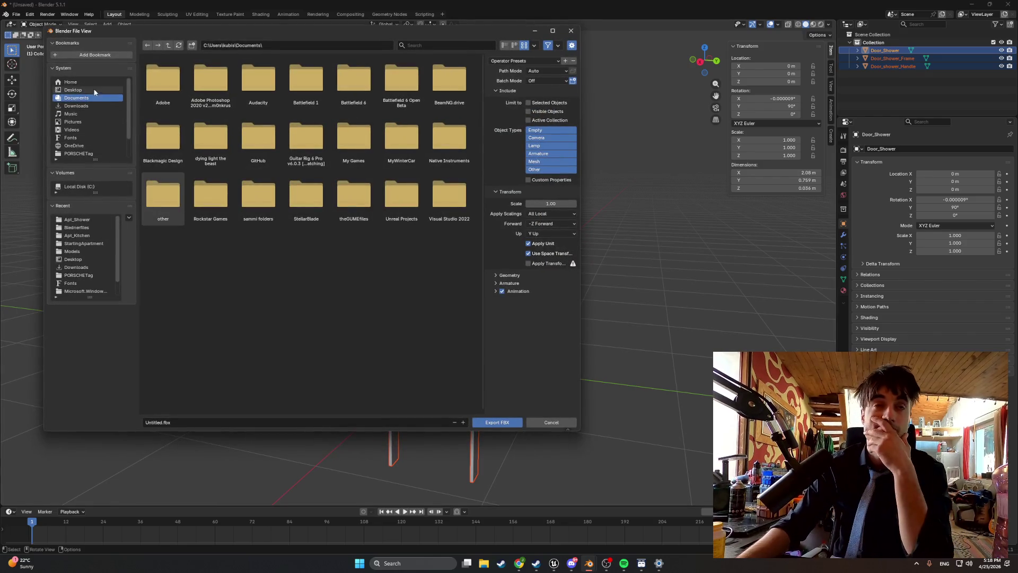
double_click(287, 87)
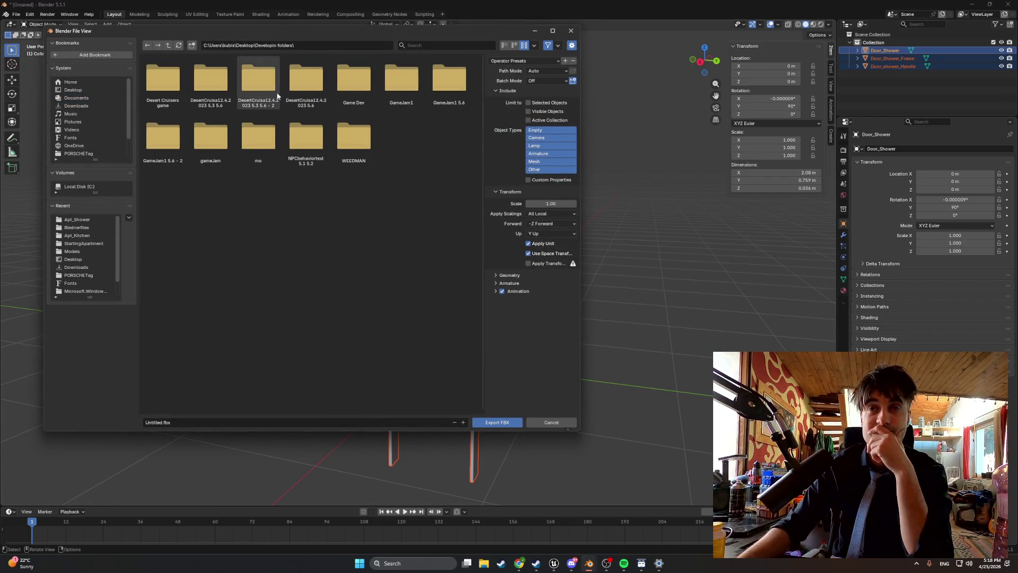
double_click(334, 133)
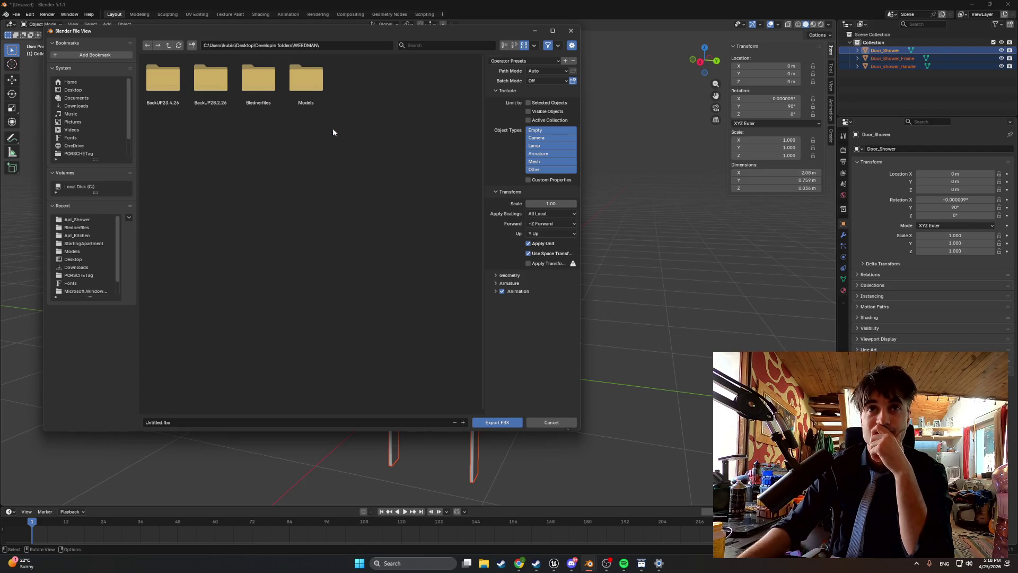
double_click(294, 85)
double_click(163, 82)
double_click(215, 89)
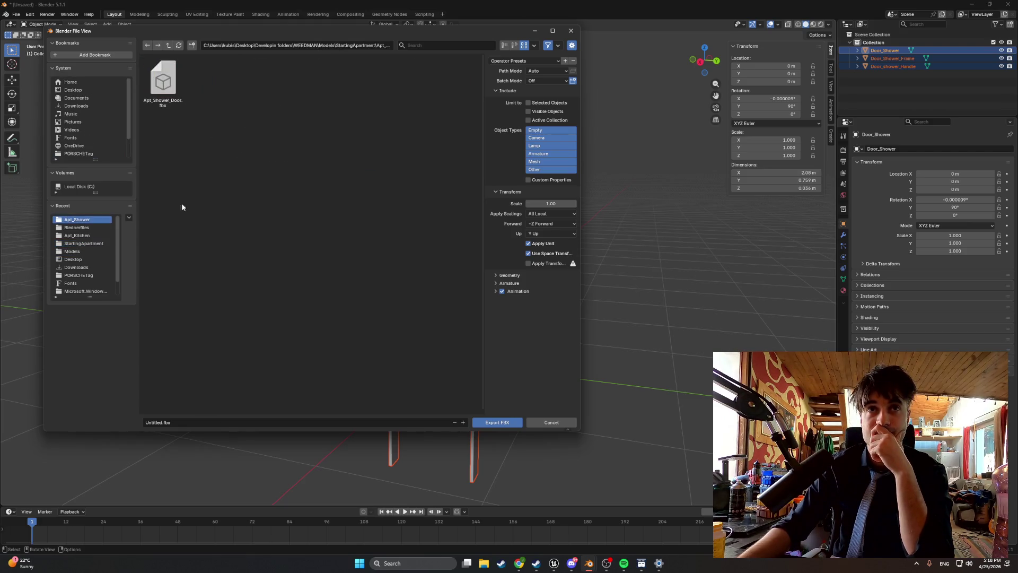
Name the export Apt_Shower_Door.fbx and overwrite the existing file.
left_click(159, 422)
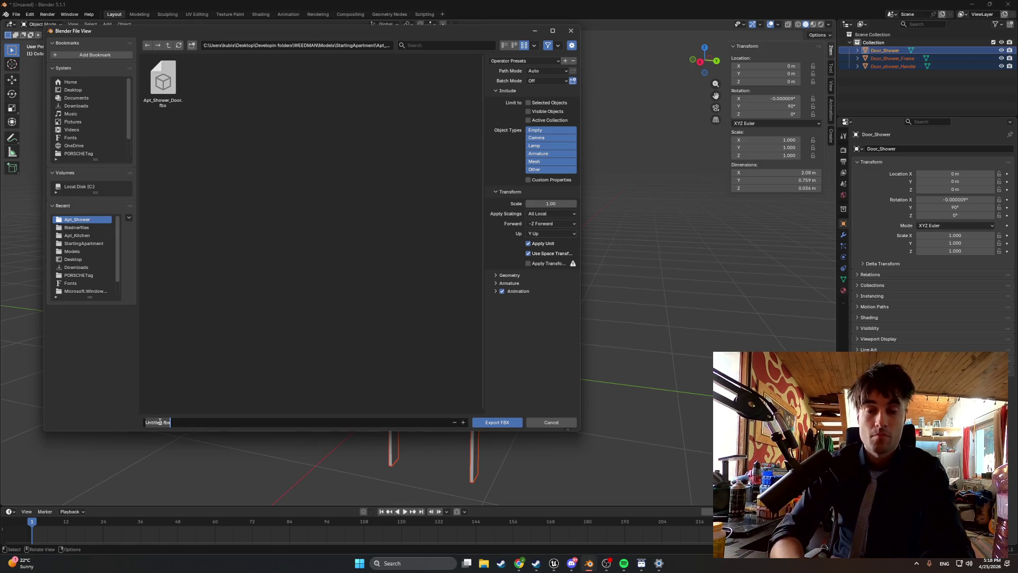
type("Apt_Shower_Door")
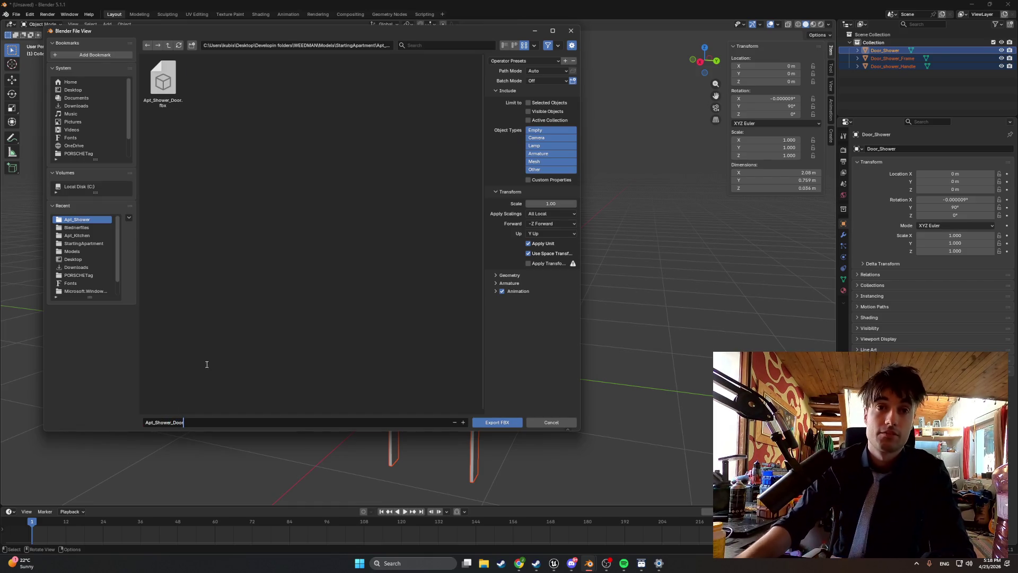
key("Return")
left_click(482, 420)
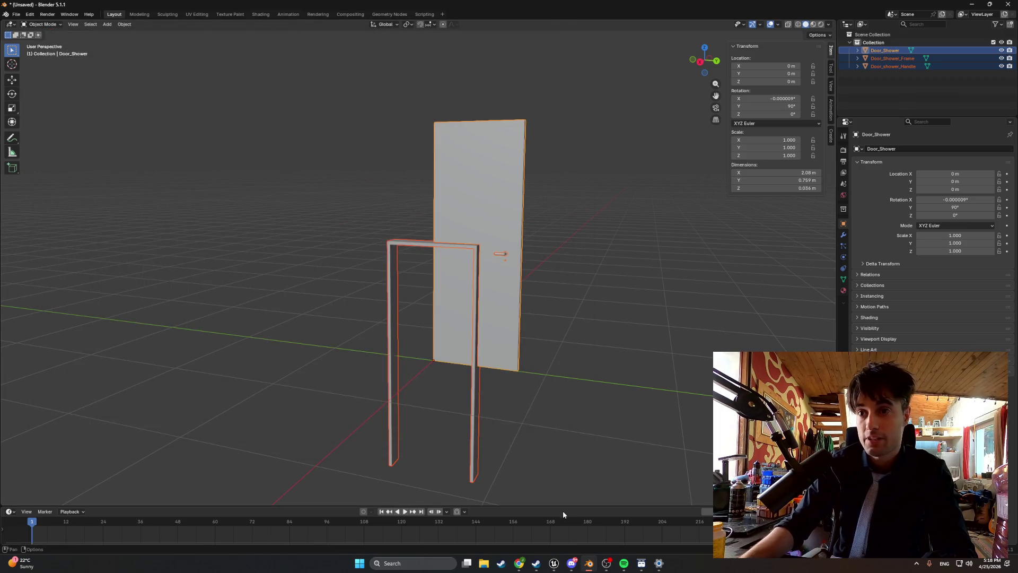
In Unreal, import Apt_Shower_Door.fbx from the Apt_Shower folder with default settings.
mouse_move(554, 562)
left_click(510, 493)
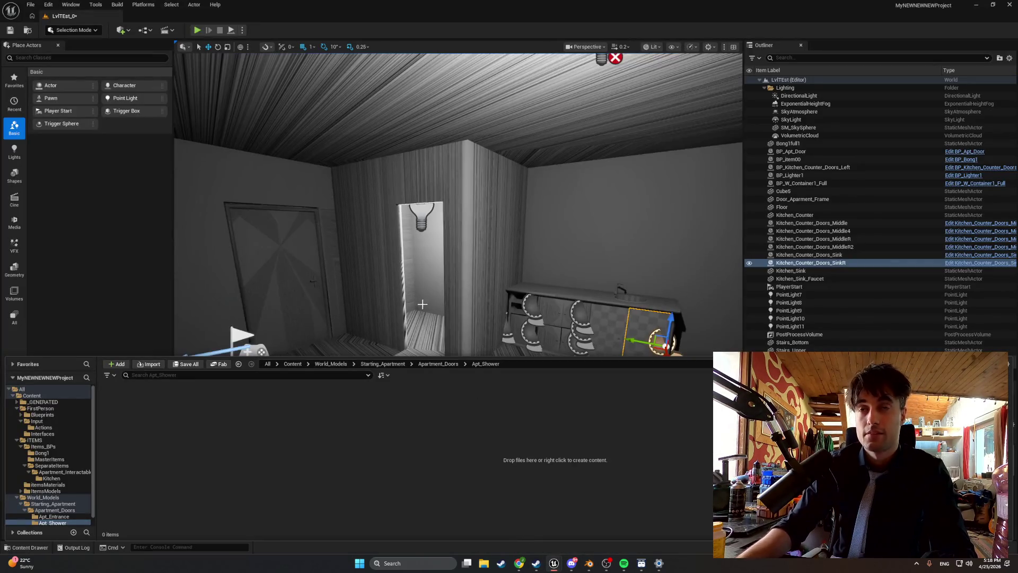
left_click(152, 364)
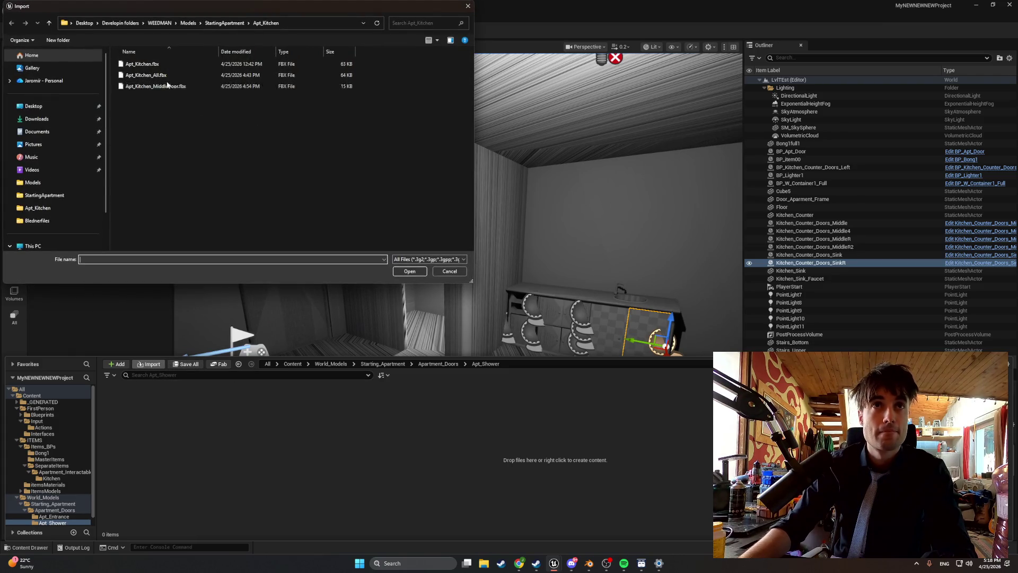
left_click(217, 25)
double_click(151, 74)
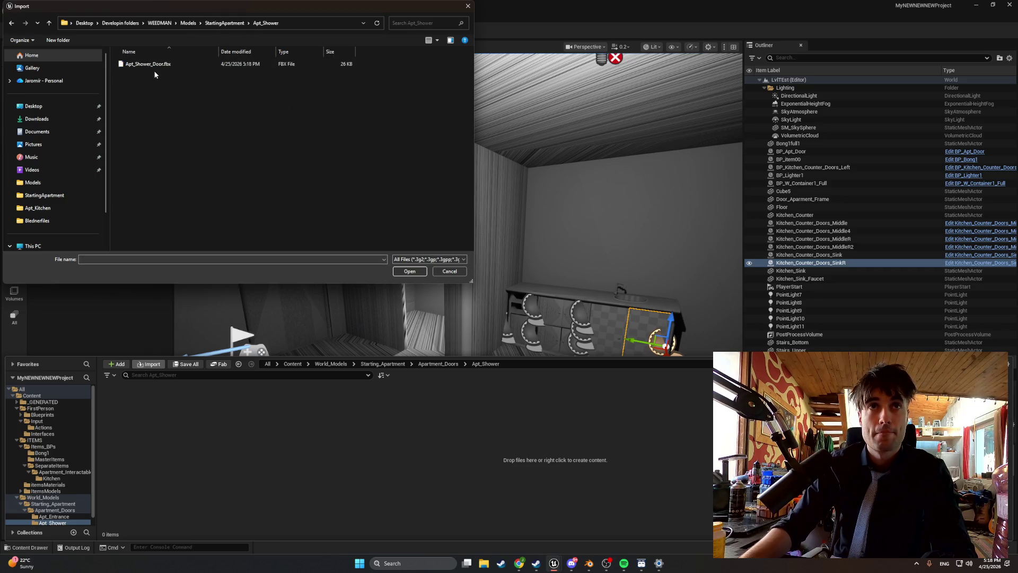
double_click(157, 65)
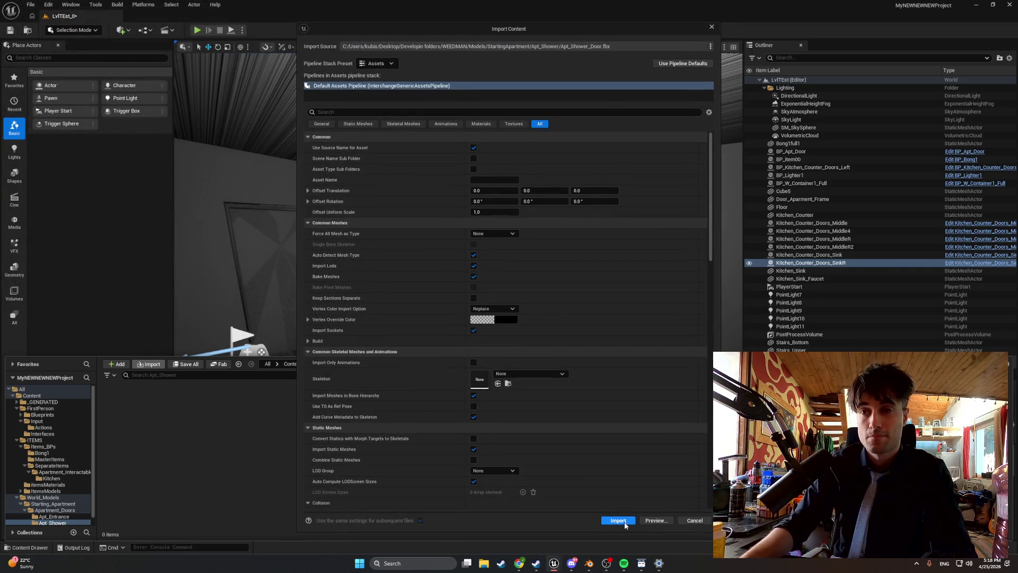
left_click(616, 519)
scroll(386, 299, "up", 6)
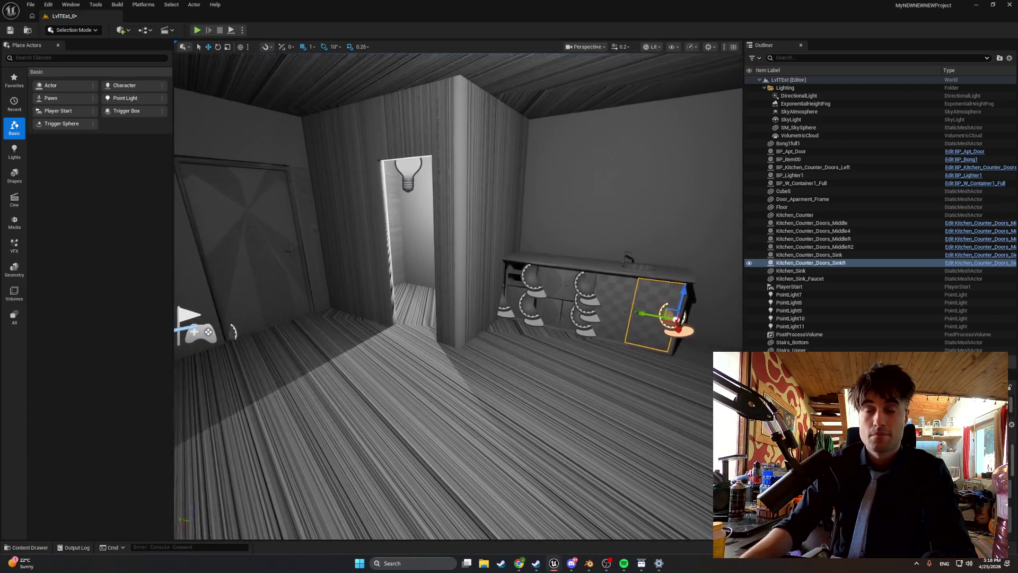
Drag the three new shower meshes into the level and raise the door frame into place.
mouse_move(159, 413)
left_mouse_down()
mouse_move(302, 325)
mouse_move(406, 328)
left_mouse_up()
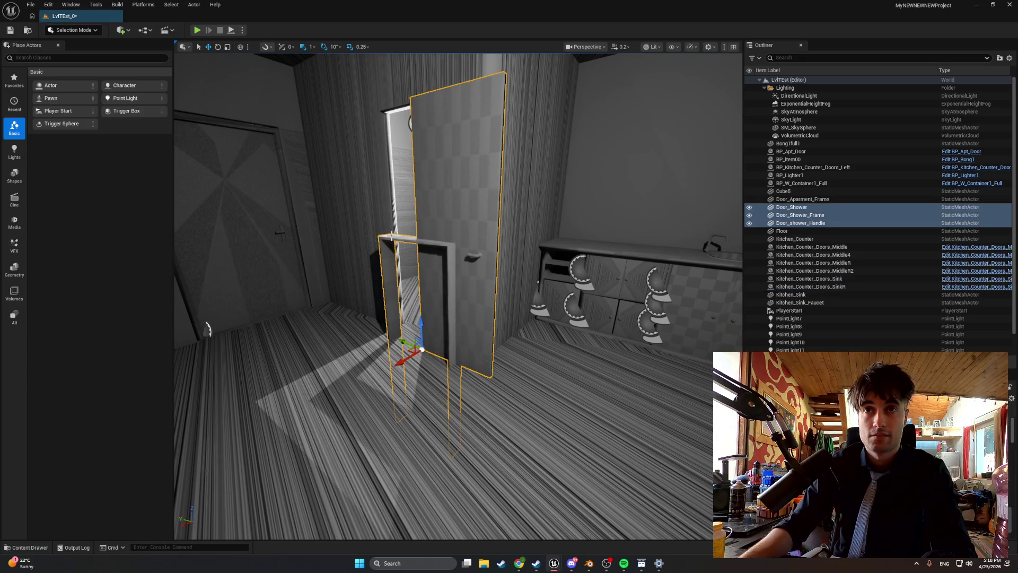
left_click(392, 263)
scroll(392, 263, "up", 8)
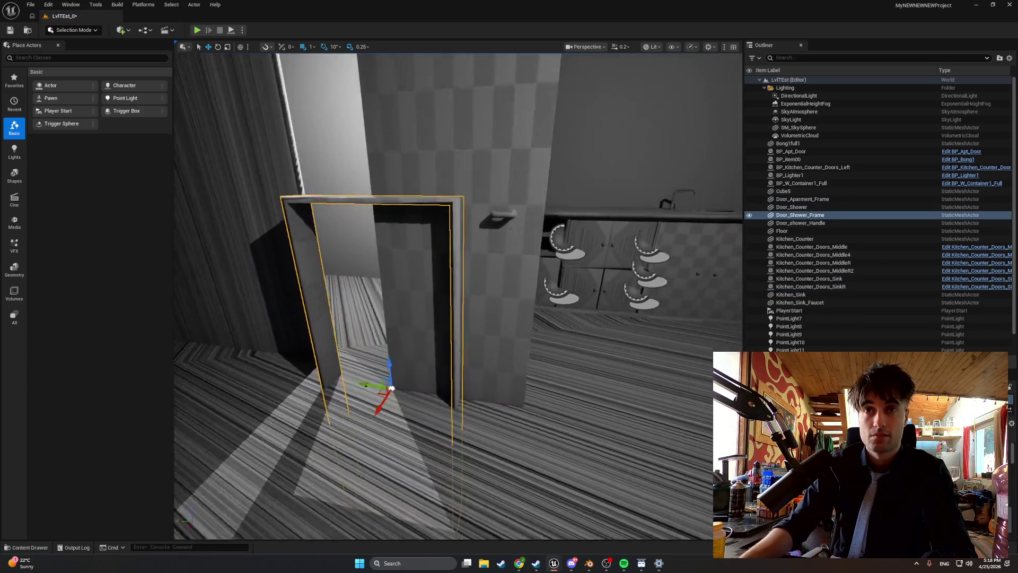
scroll(418, 303, "up", 1)
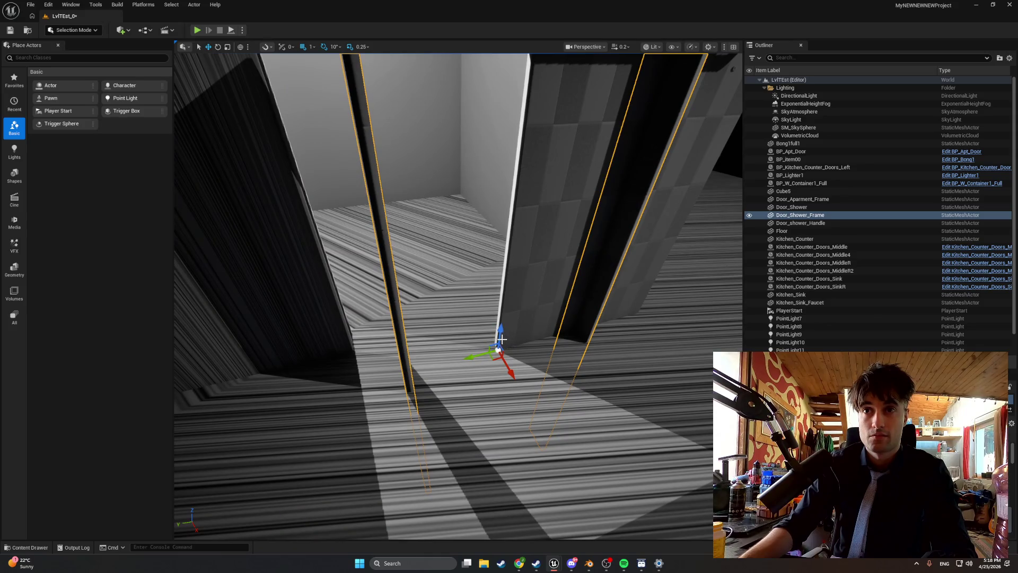
left_click_drag(502, 339, 489, 257)
left_click_drag(512, 239, 523, 359)
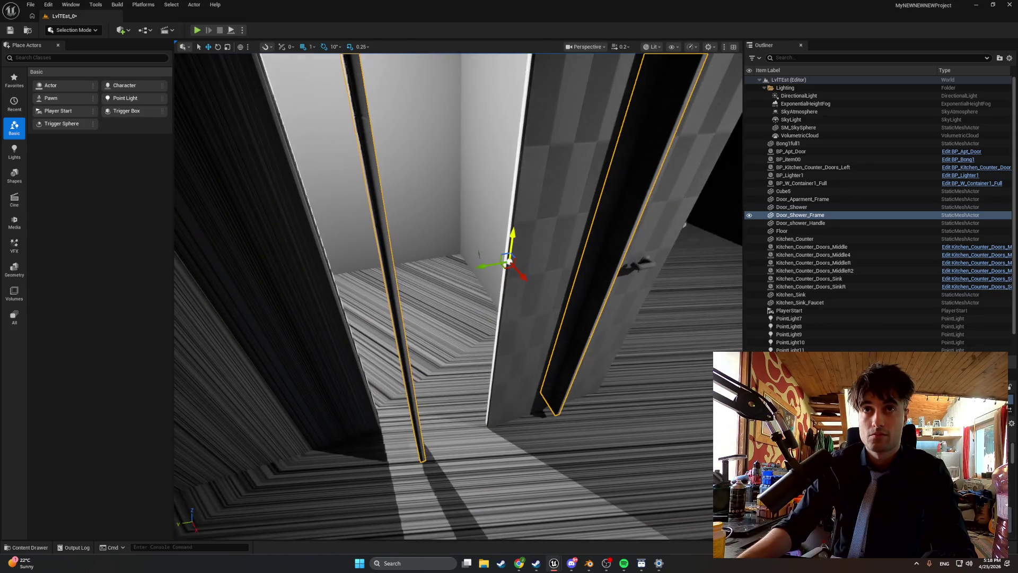
Inspect the frames up close and shift the selected frames sideways to align them.
mouse_move(524, 290)
left_mouse_down()
mouse_move(515, 238)
mouse_move(507, 254)
mouse_move(496, 244)
left_mouse_up()
left_click_drag(432, 277, 413, 255)
left_click_drag(470, 237, 469, 236)
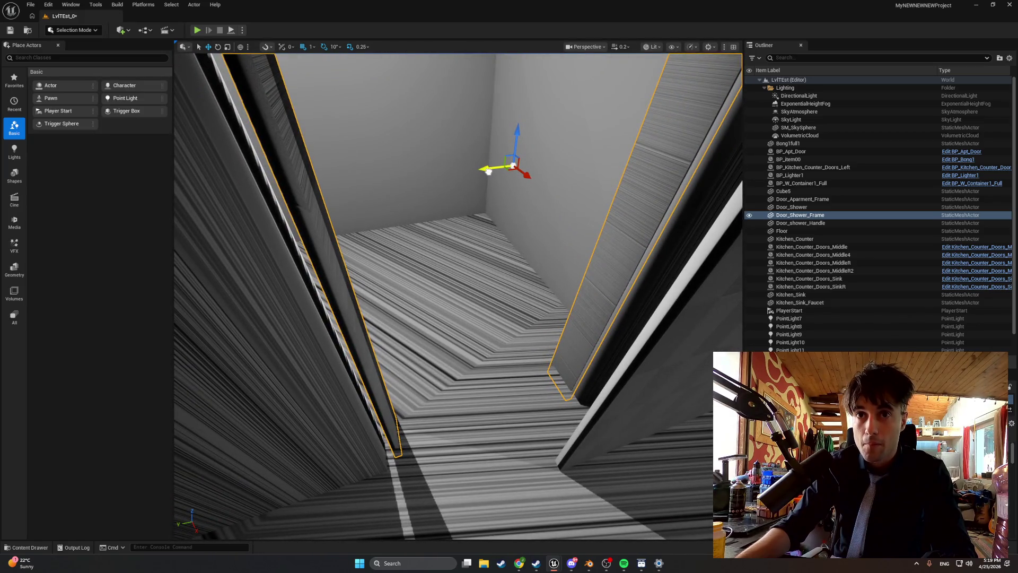
mouse_move(486, 171)
left_mouse_down()
mouse_move(475, 174)
mouse_move(533, 186)
left_mouse_up()
left_click_drag(456, 291, 485, 292)
mouse_move(538, 199)
left_mouse_down()
mouse_move(527, 199)
mouse_move(538, 199)
left_mouse_up()
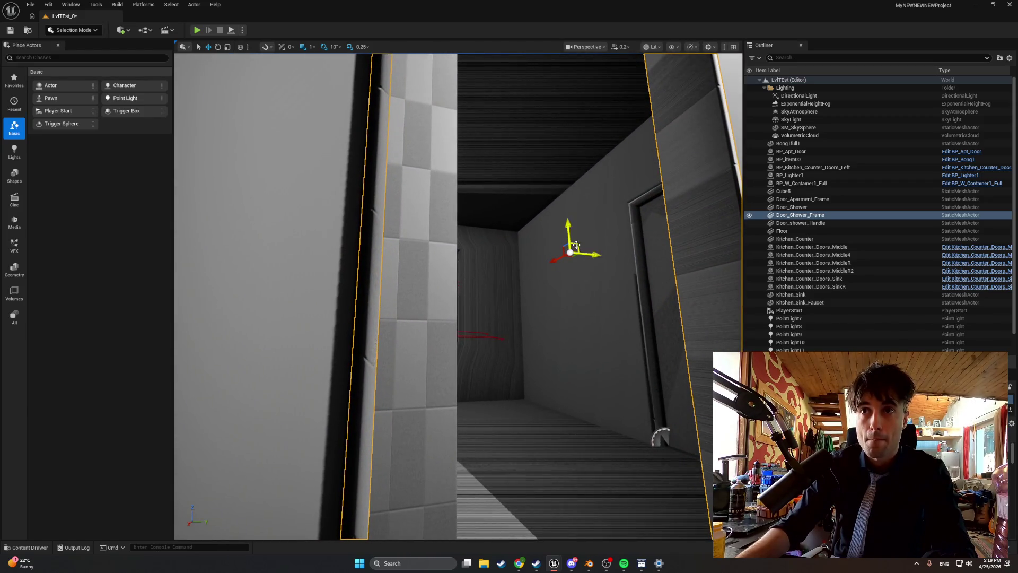
In Unlit view mode, delete the old shower door and its handle from the level.
left_click(652, 47)
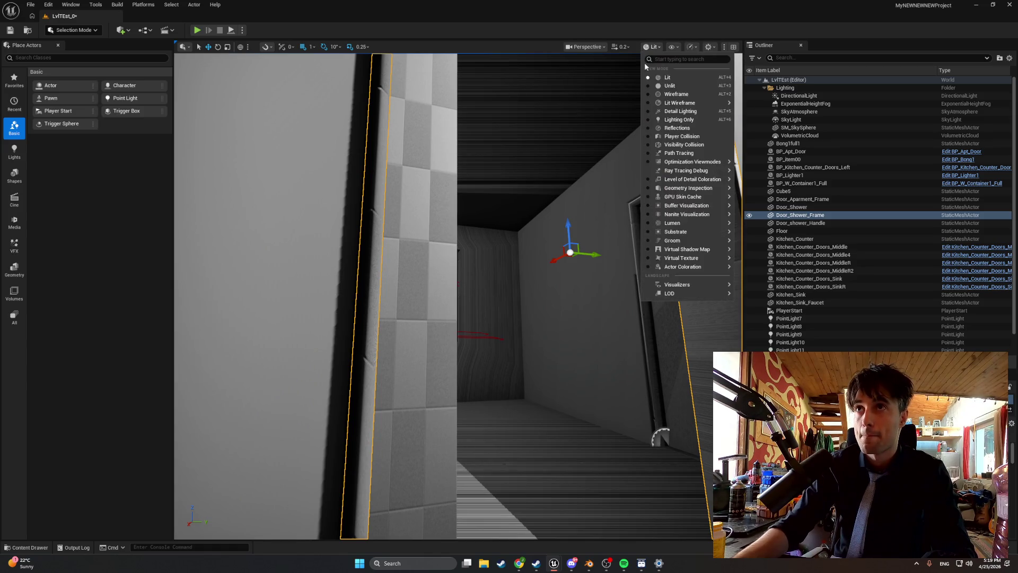
left_click(657, 81)
left_click_drag(531, 265, 535, 265)
left_click_drag(509, 222, 511, 222)
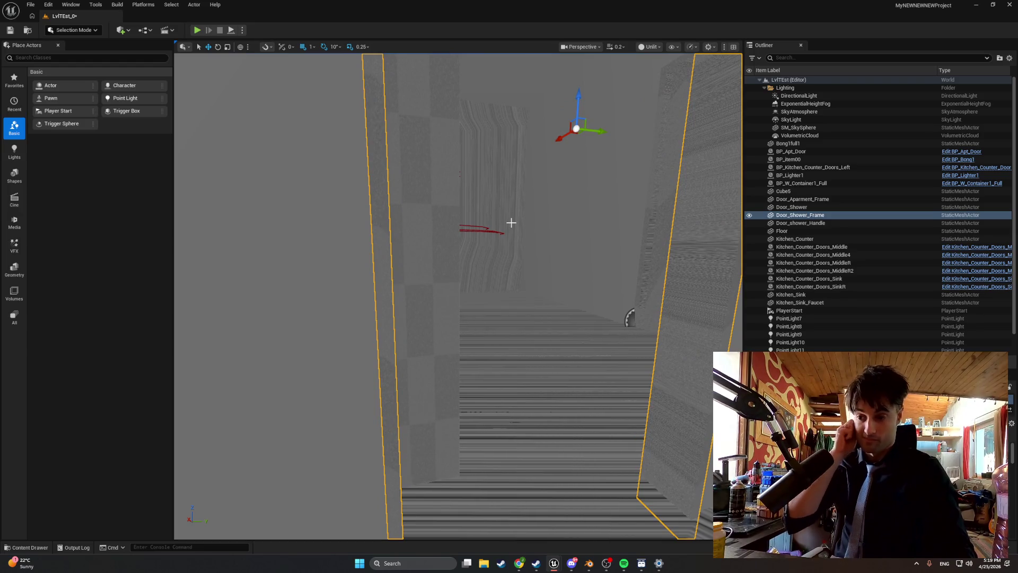
mouse_move(509, 221)
left_mouse_down()
mouse_move(500, 357)
mouse_move(516, 328)
left_mouse_up()
left_click(516, 328)
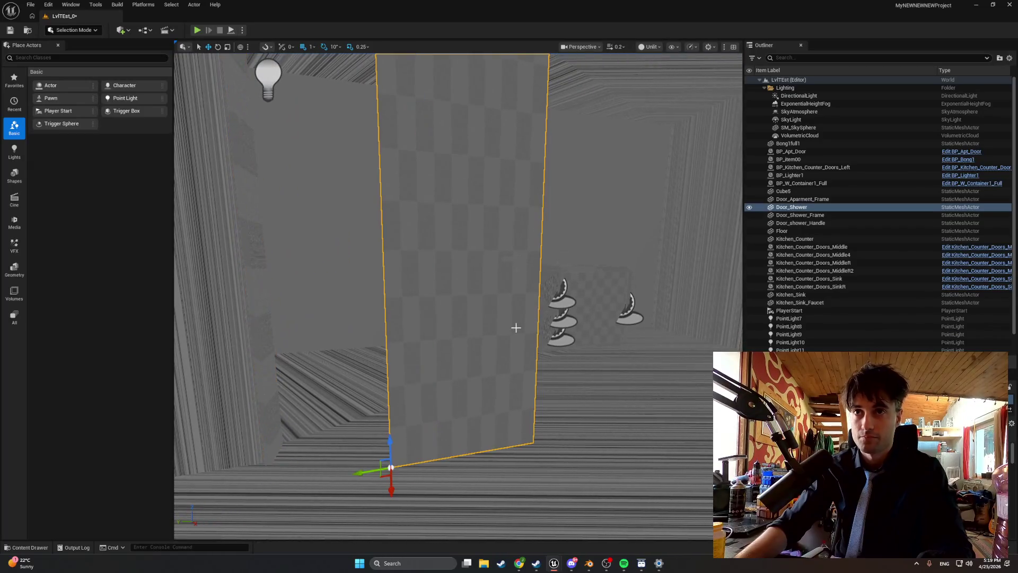
key("Delete")
left_click(513, 267)
left_click(512, 265)
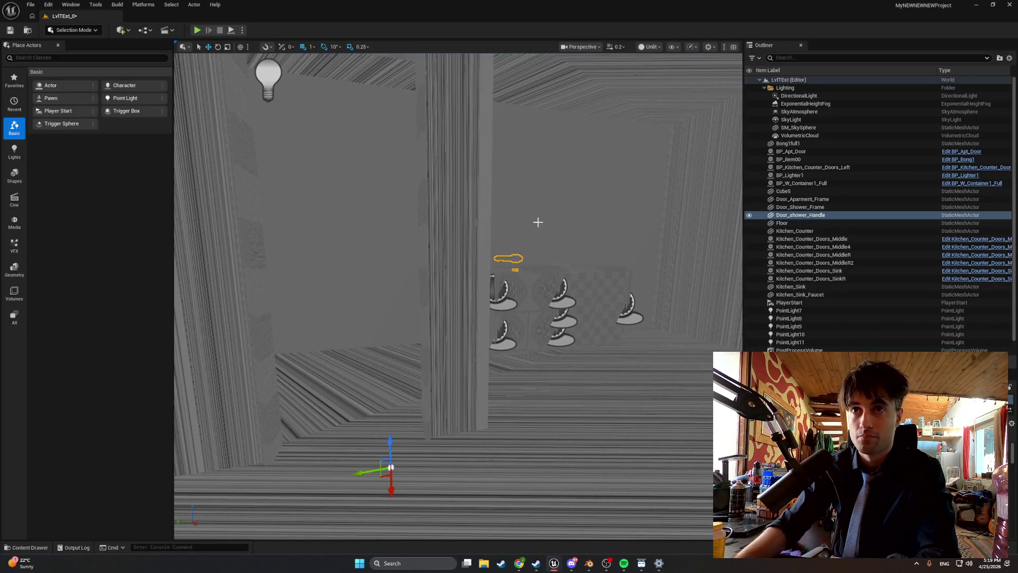
key("Delete")
Return the viewport to Lit mode and bring up the Content Drawer.
left_click(651, 47)
left_click(662, 77)
left_click_drag(493, 286, 491, 243)
key("ctrl+space")
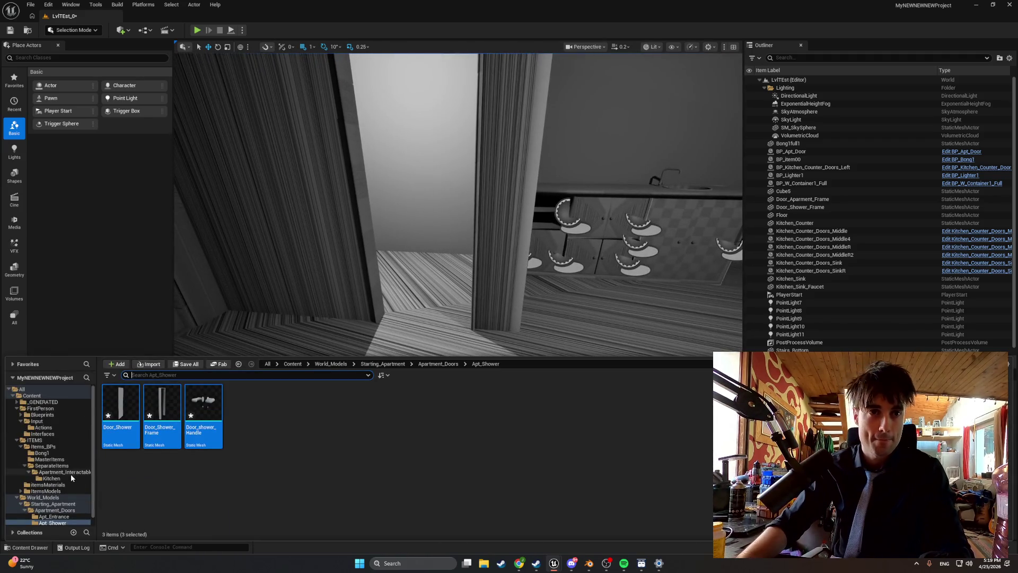
Create a folder named Shower inside Apartment_Interactables.
left_click(71, 478)
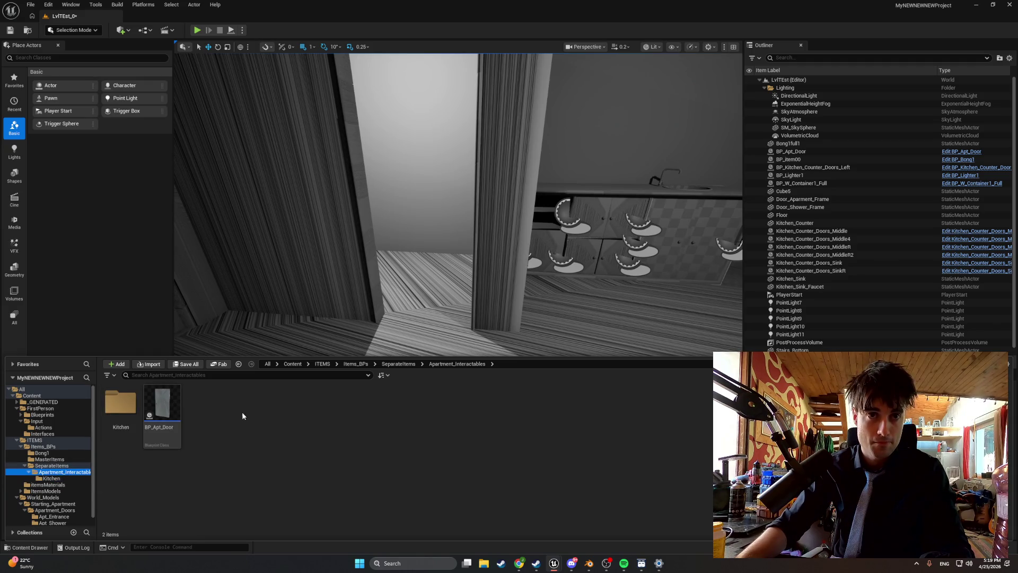
right_click(214, 415)
left_click(185, 393)
right_click(200, 410)
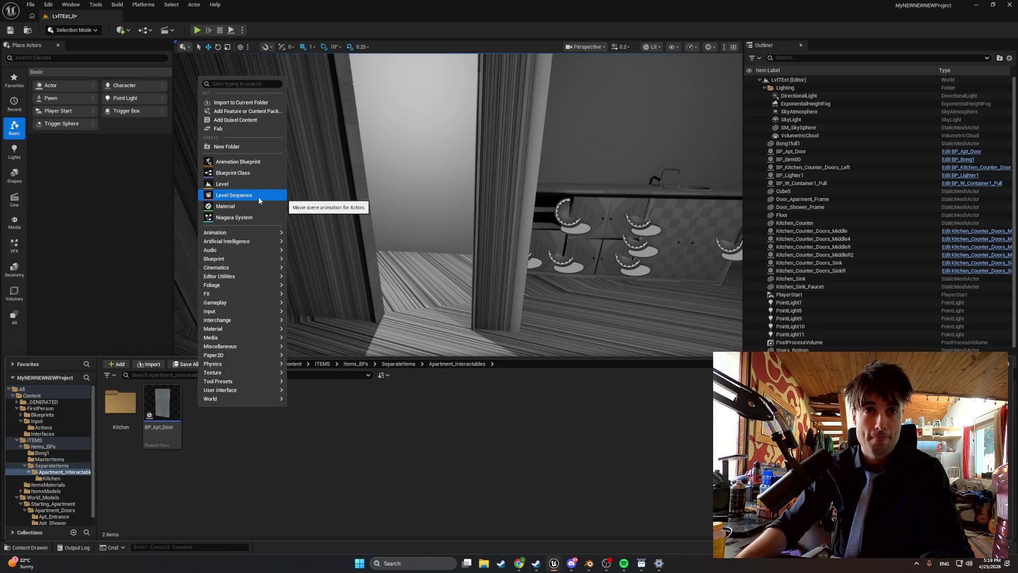
key("Escape")
key("ctrl+shift+n")
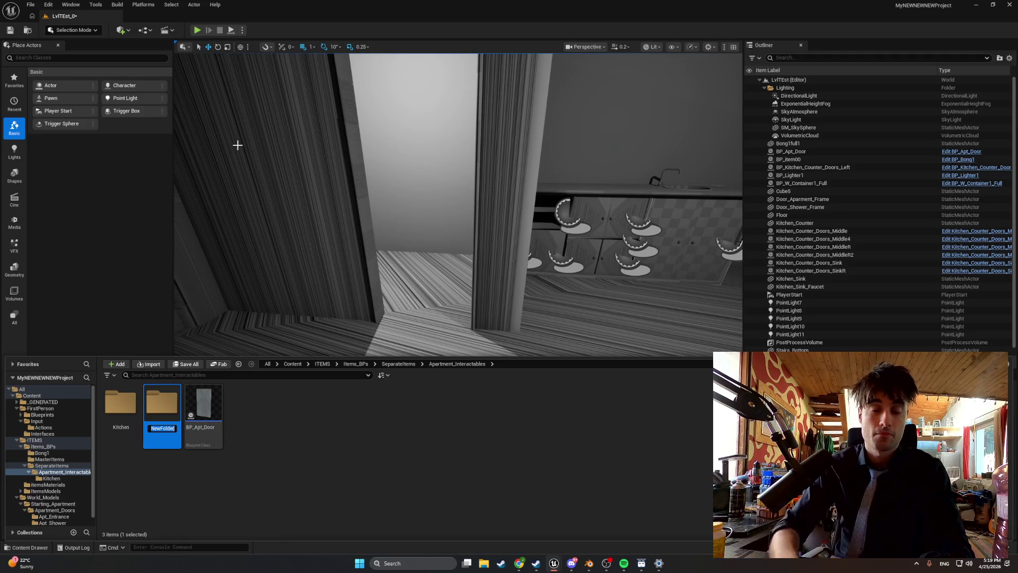
type("Shower")
key("Return")
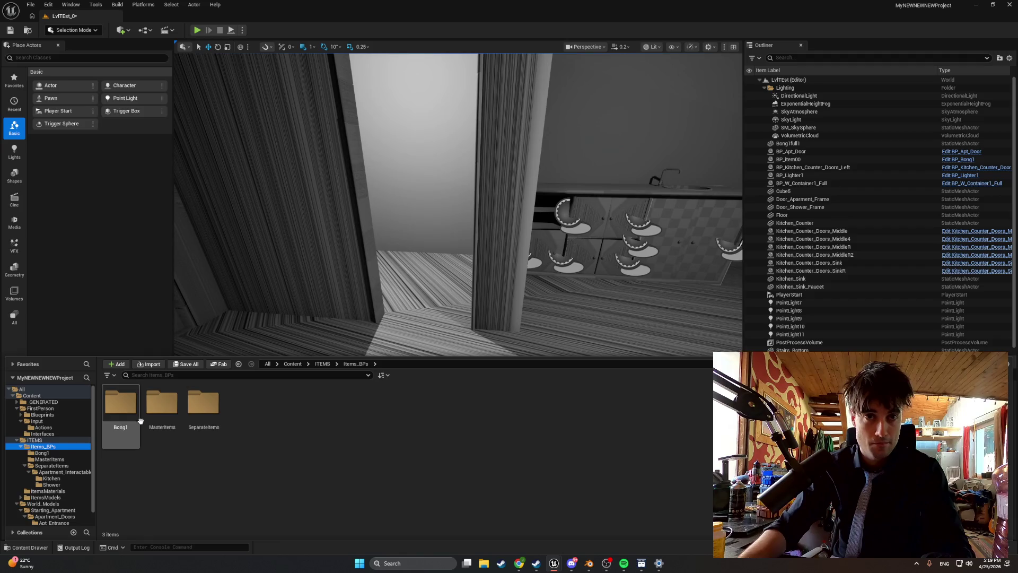
Create a child blueprint BP_MasterSwingDoor_Child from BP_MasterSwingDoor in MasterItems.
left_click(49, 459)
left_click(248, 408)
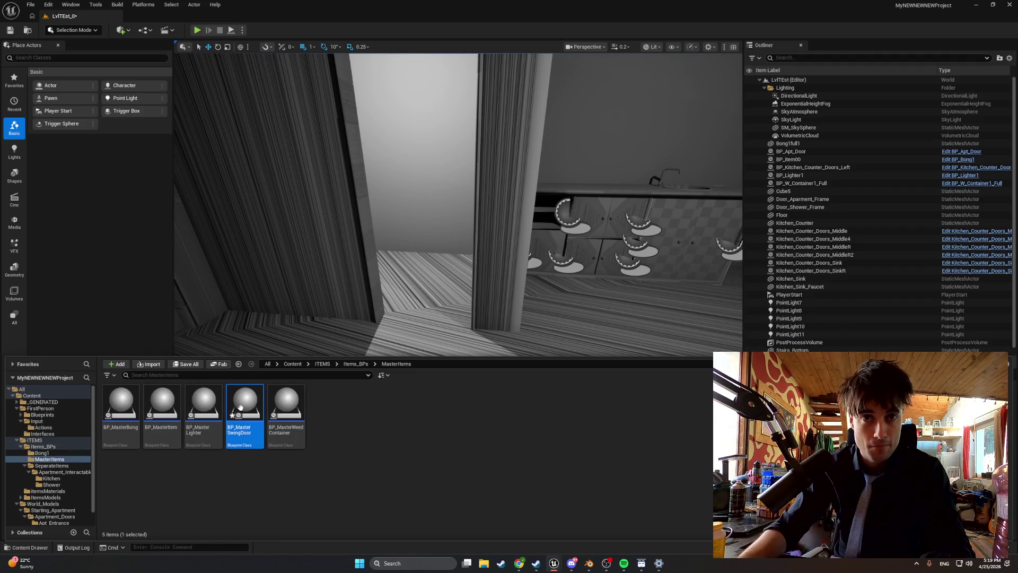
right_click(252, 407)
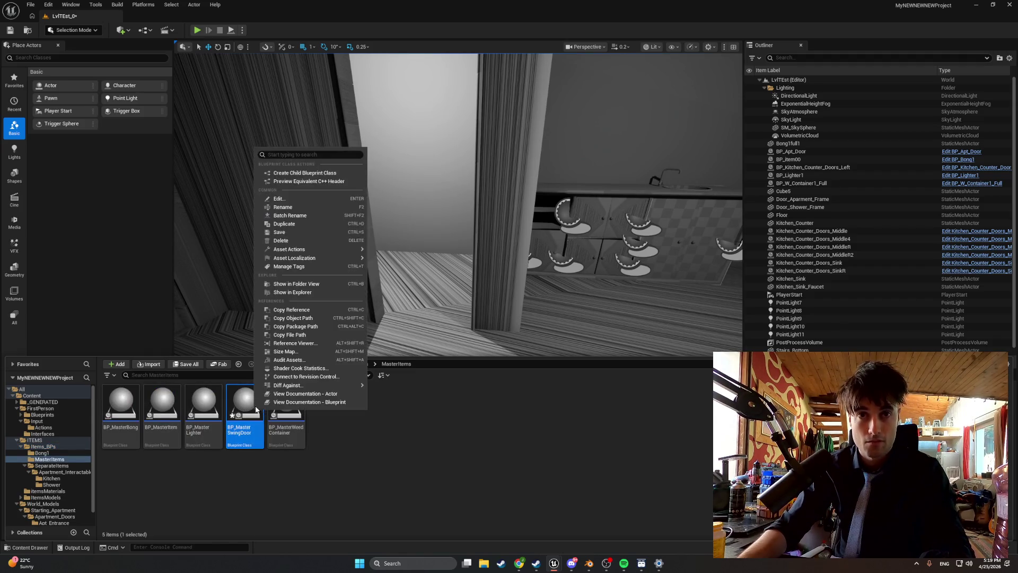
left_click(298, 173)
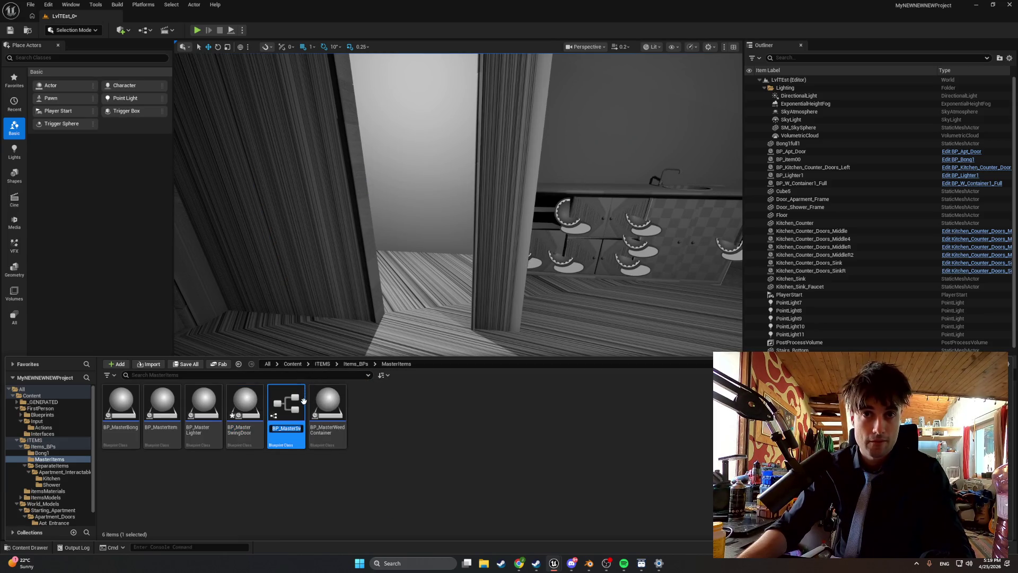
key("Return")
Move BP_MasterSwingDoor_Child into the Shower folder and confirm it is there.
left_click_drag(289, 411, 64, 486)
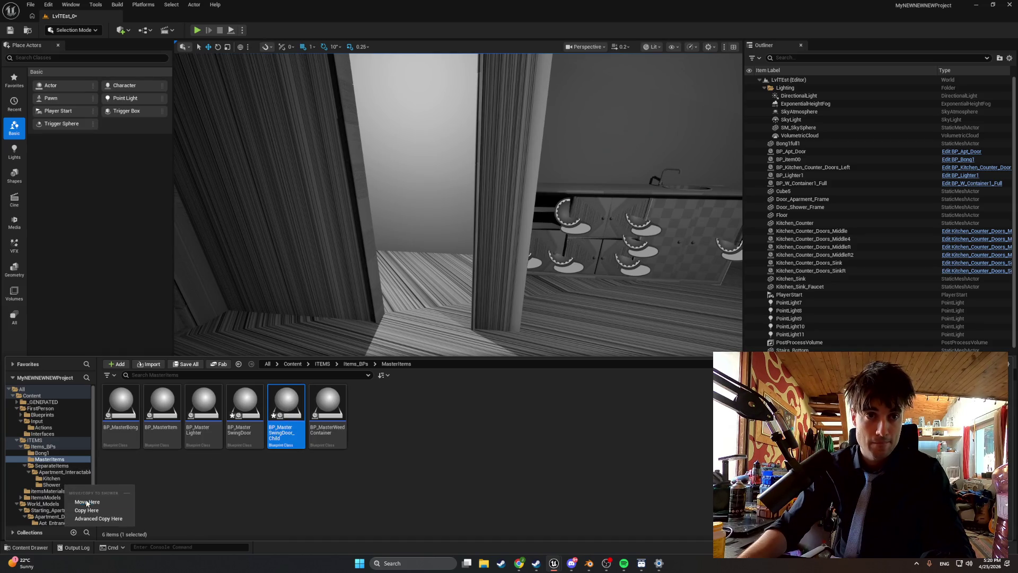
left_click(74, 500)
left_click(53, 484)
scroll(62, 518, "down", 1)
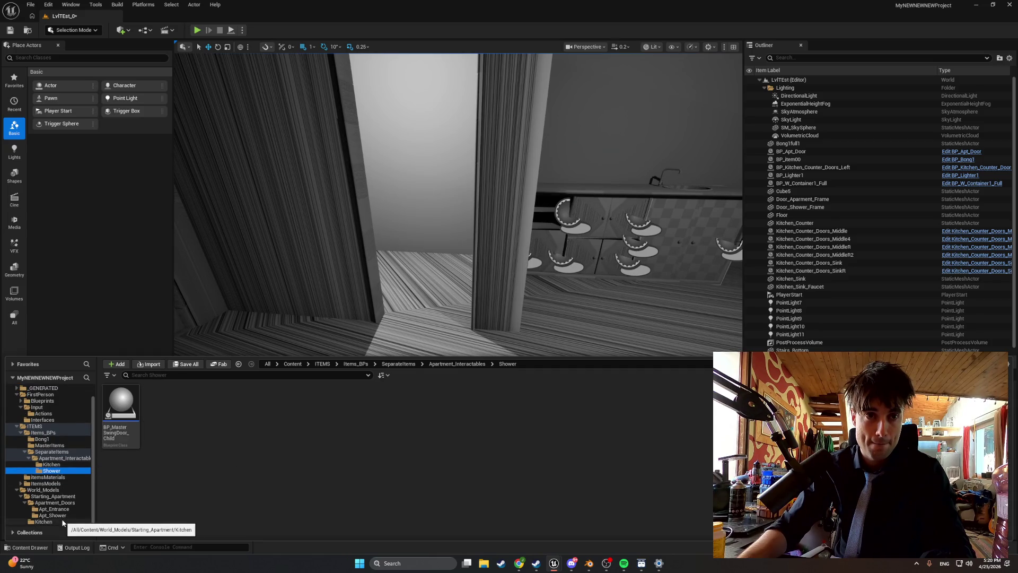
Move the Apt_Shower folder from Apartment_Doors into Starting_Apartment.
left_click(58, 491)
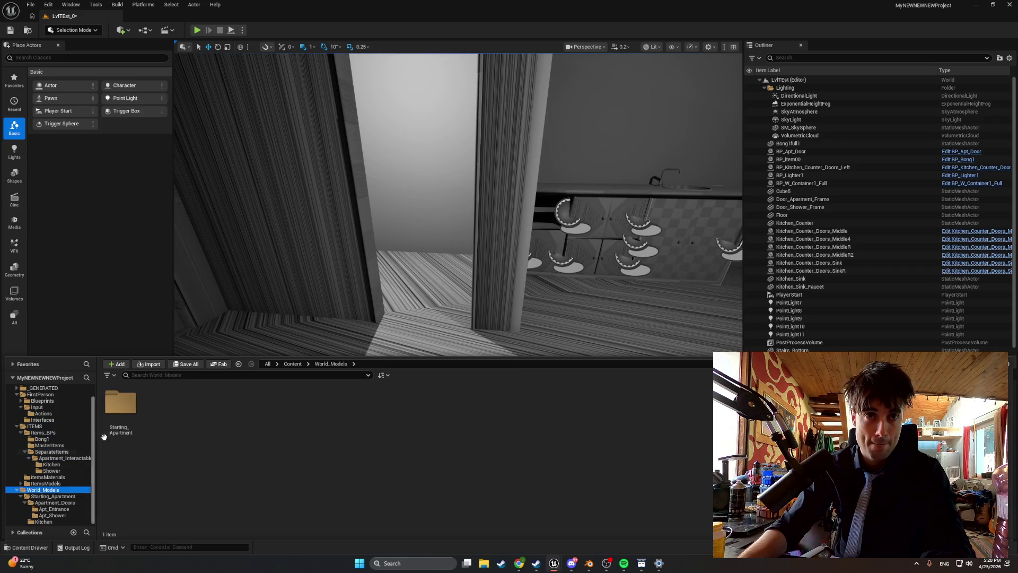
double_click(120, 403)
left_click(155, 418)
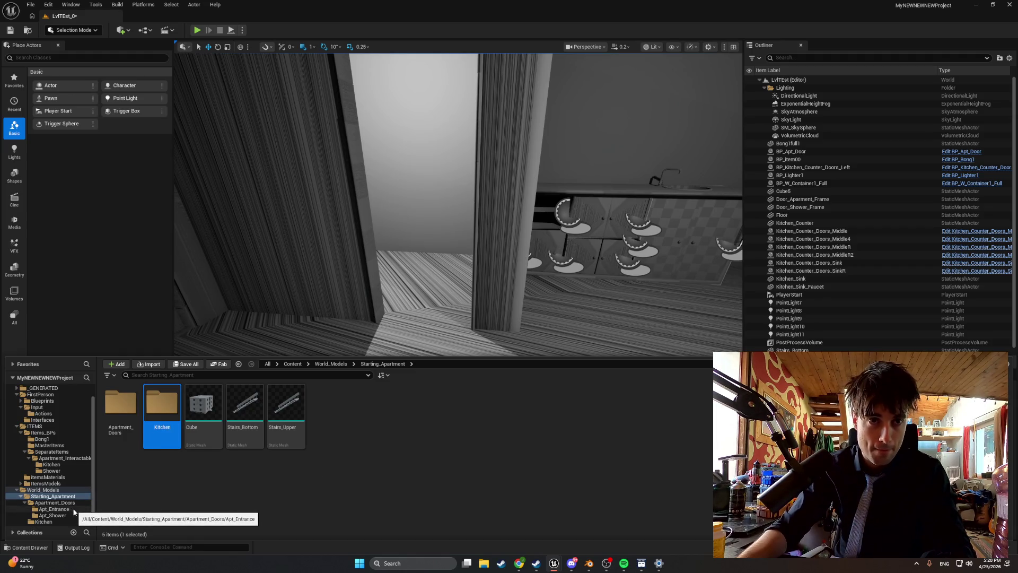
double_click(128, 413)
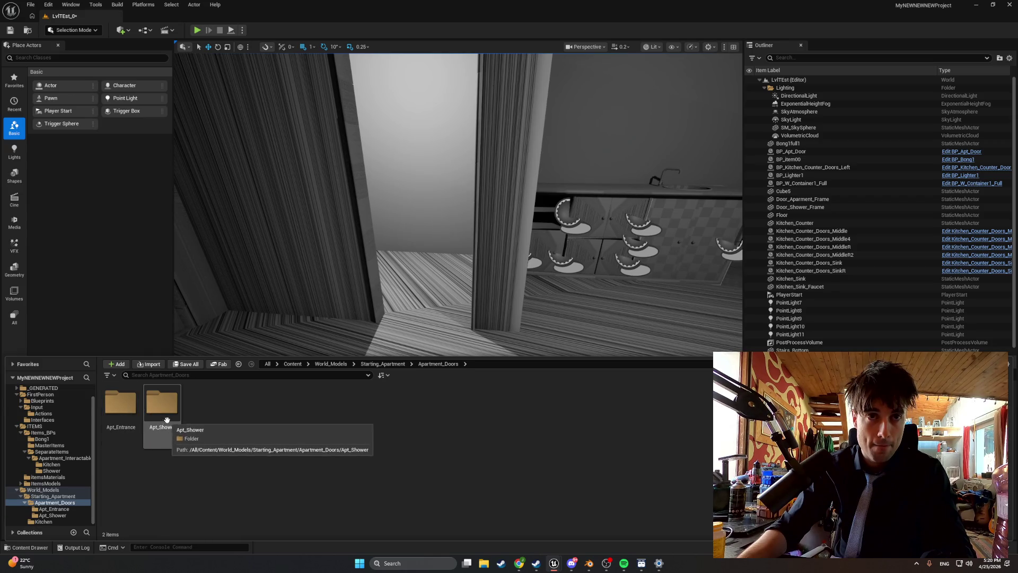
mouse_move(174, 419)
left_mouse_down()
mouse_move(114, 483)
mouse_move(61, 494)
mouse_move(73, 498)
left_mouse_up()
left_click(95, 516)
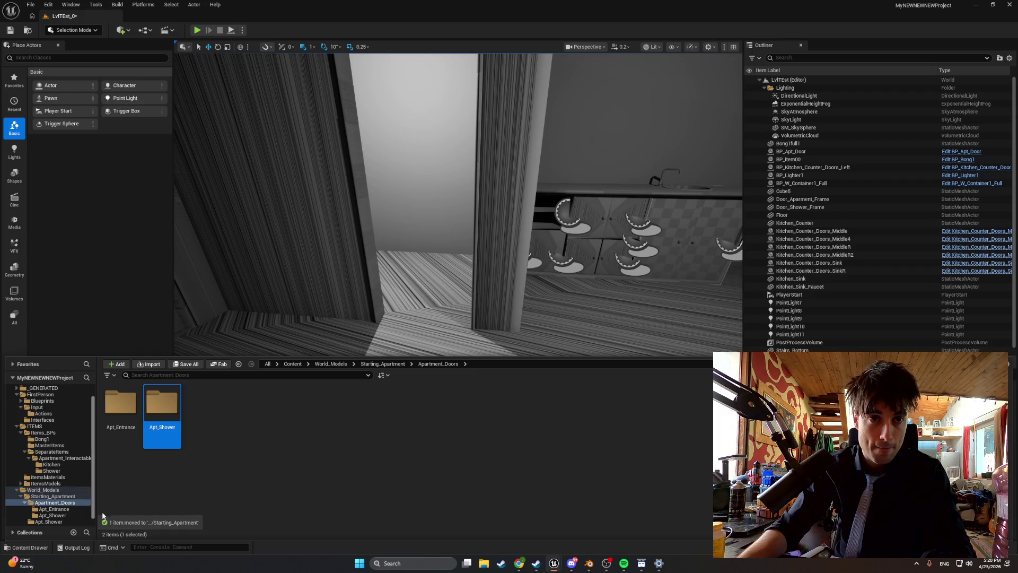
Compare the empty Apt_Shower folder with the Apartment_Doors one holding the meshes.
left_click(65, 494)
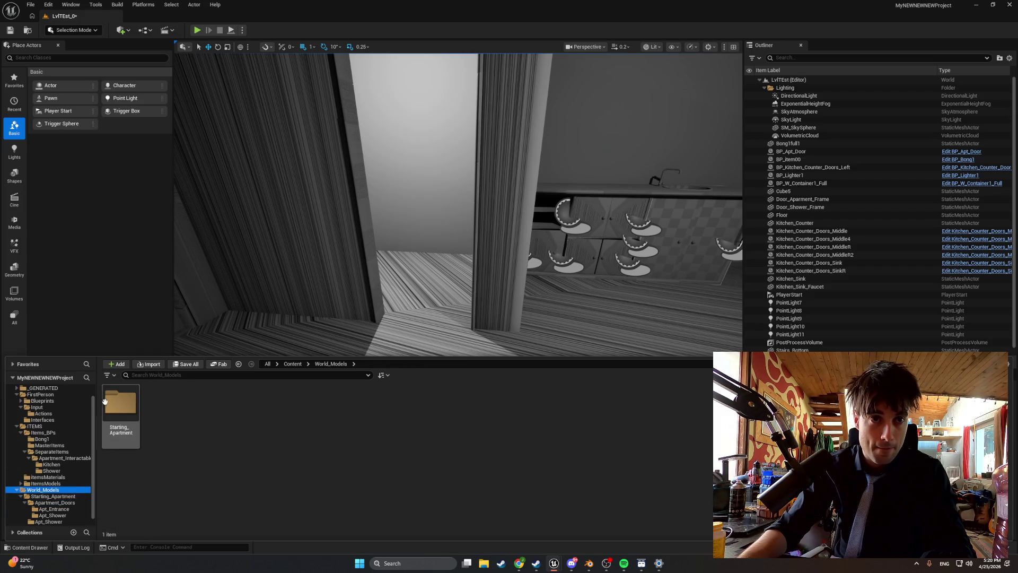
left_click(68, 496)
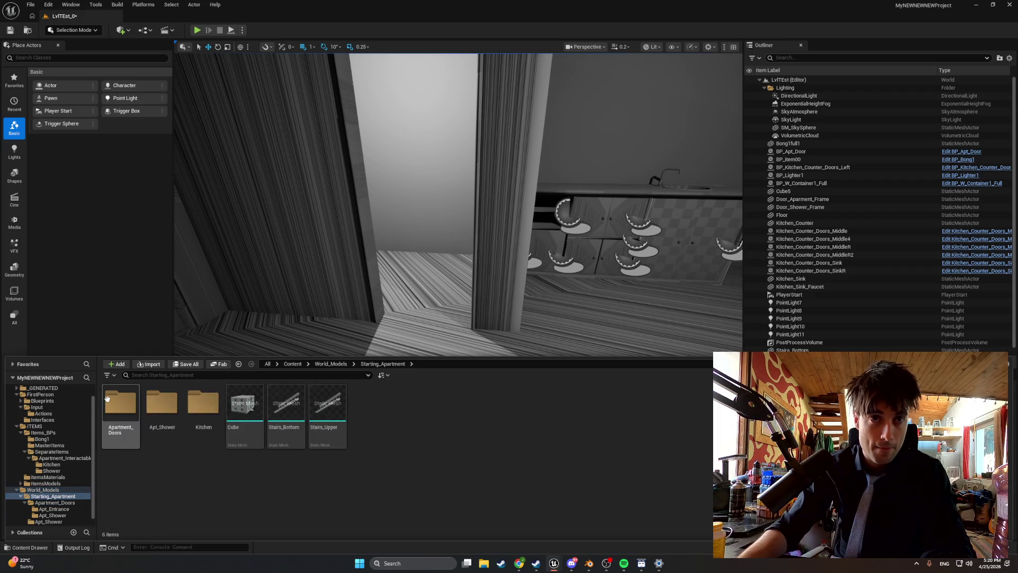
double_click(161, 406)
scroll(79, 478, "down", 2)
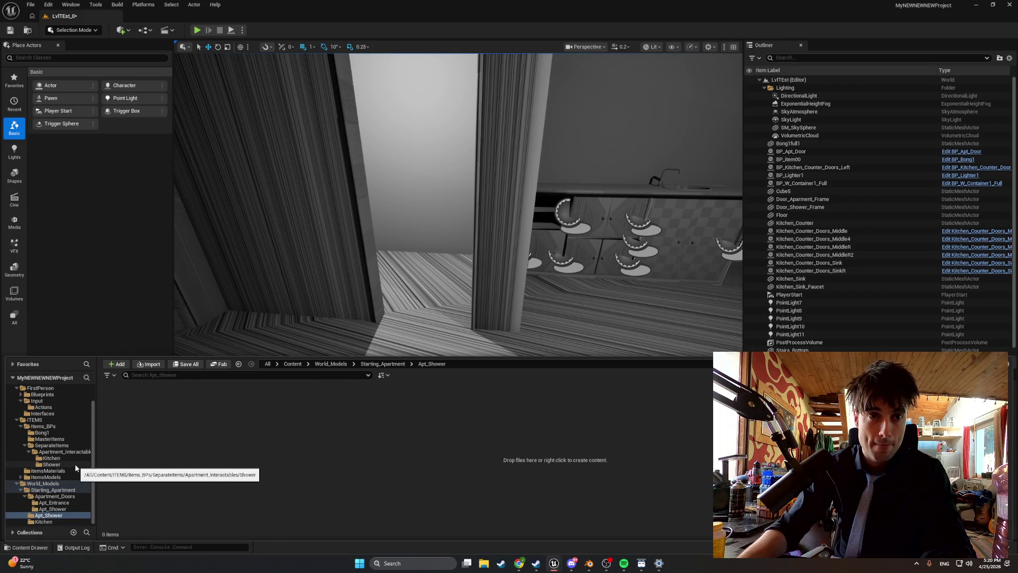
left_click(63, 508)
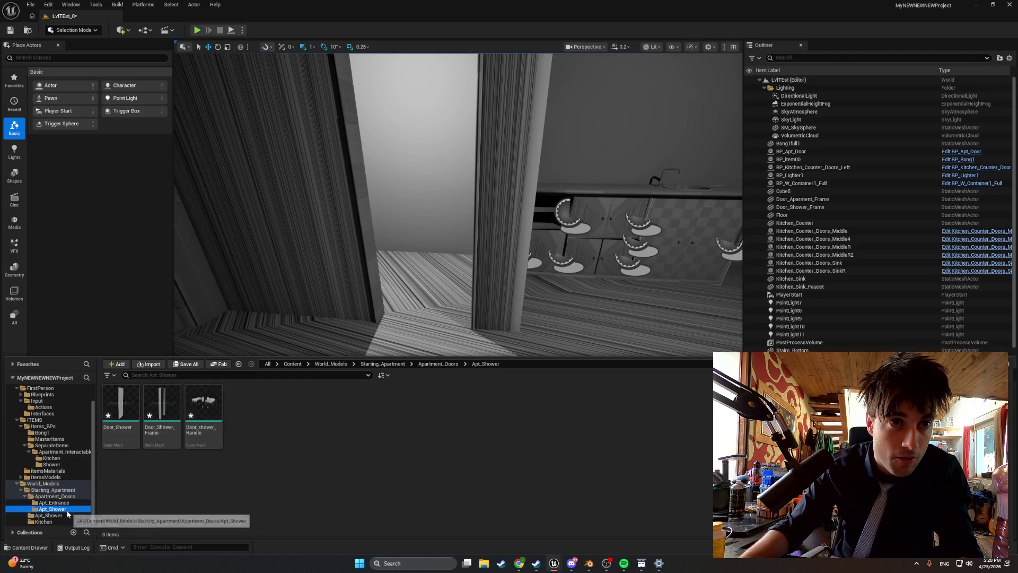
left_click(65, 514)
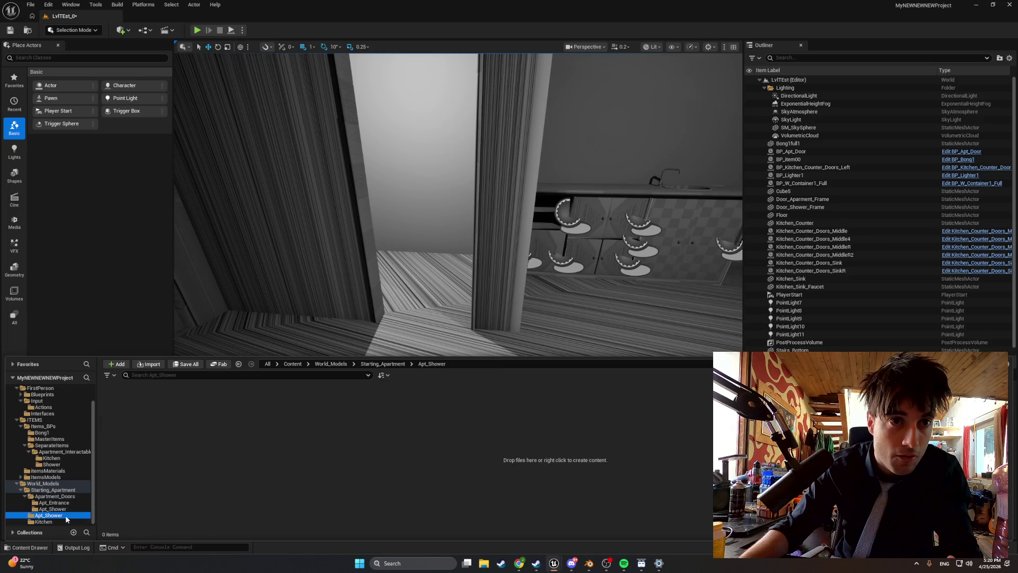
left_click(62, 512)
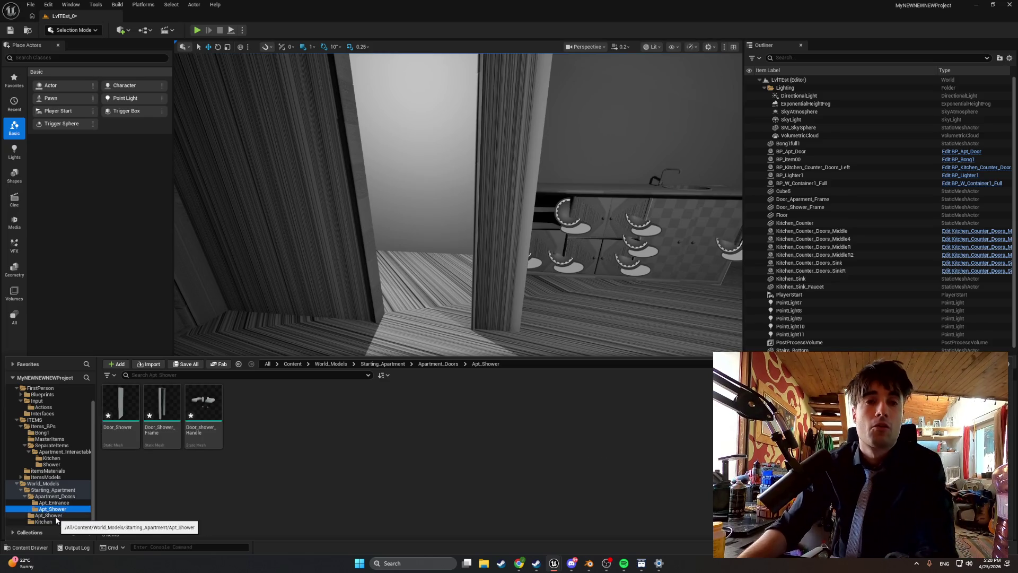
Delete the empty Apt_Shower folder and reopen the Apt_Shower folder with the meshes.
left_click(58, 517)
key("Delete")
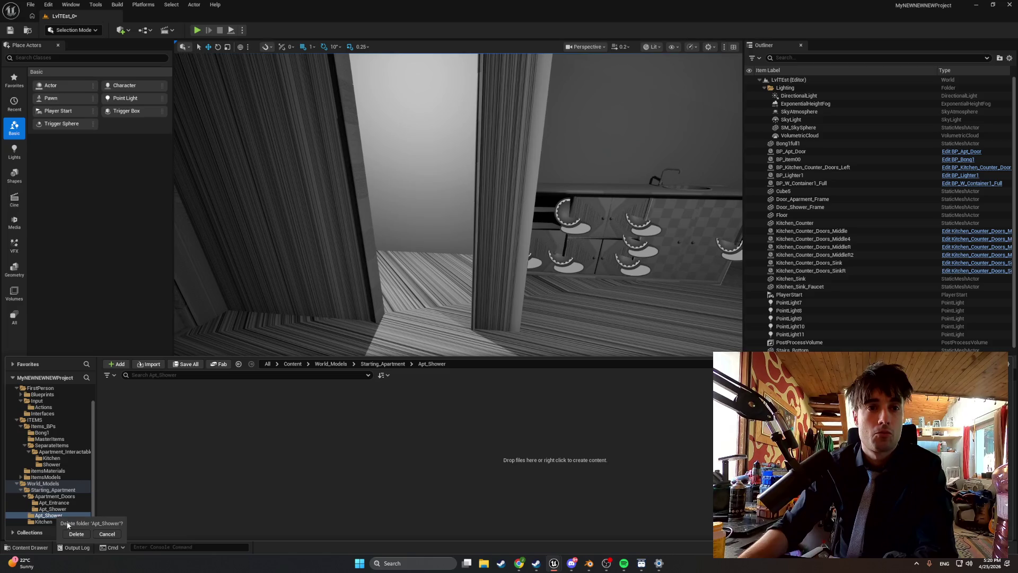
left_click(71, 535)
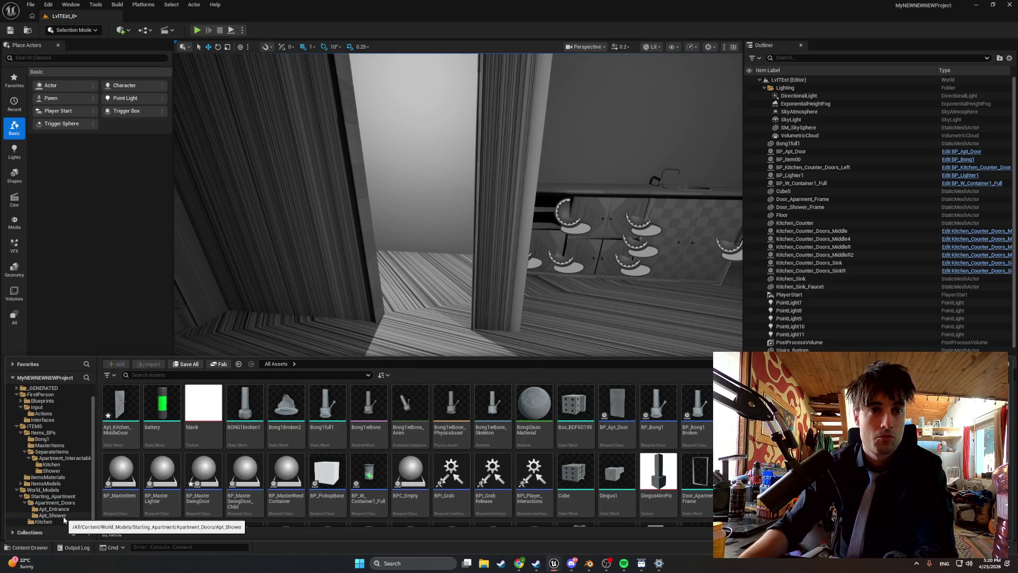
left_click(64, 515)
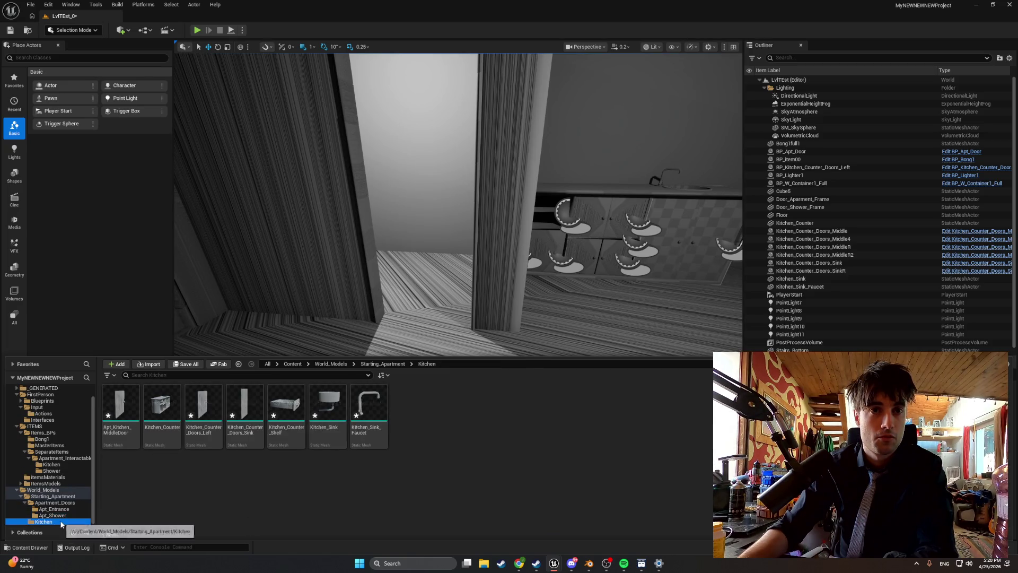
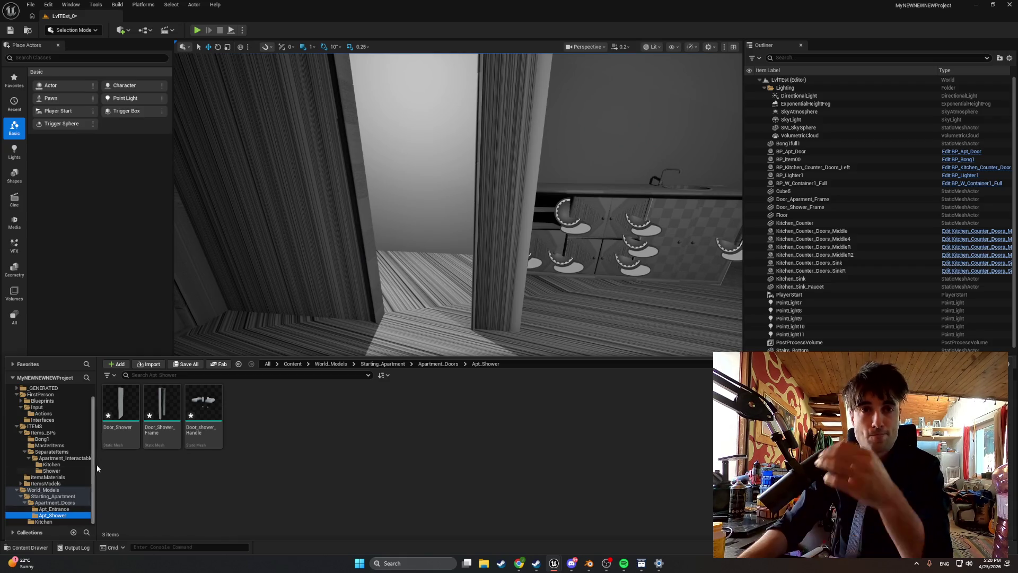
Copy the Door_Shower name and rename the Shower folder's child door Blueprint to BP_Door_Shower.
left_click(68, 470)
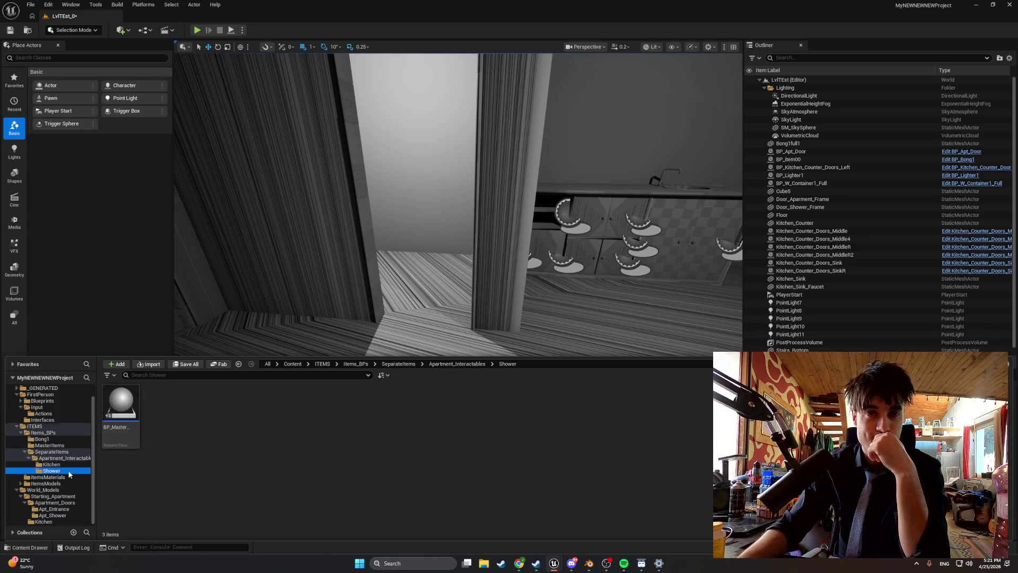
left_click(61, 515)
left_click(137, 414)
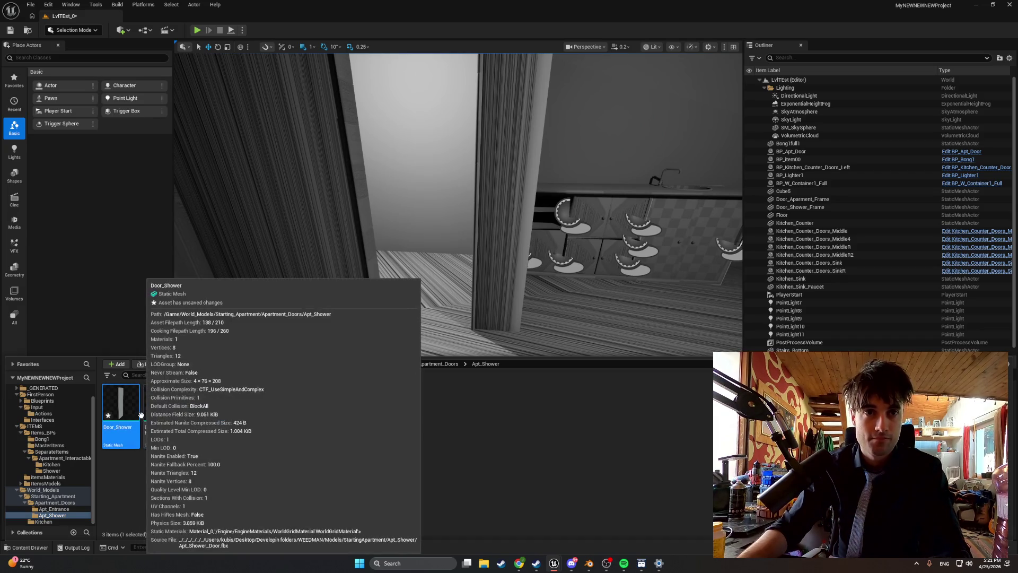
key("F2")
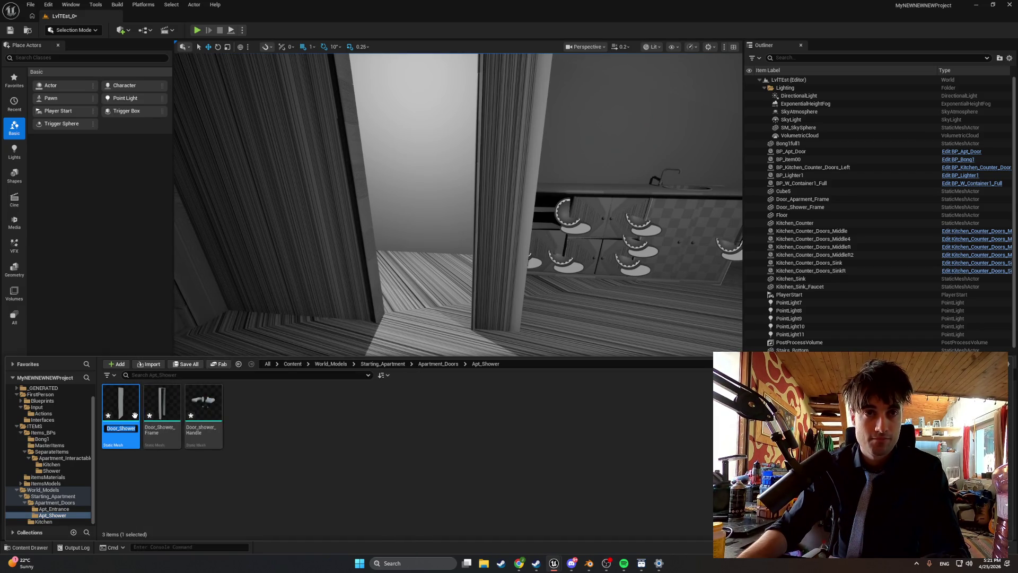
left_click(67, 470)
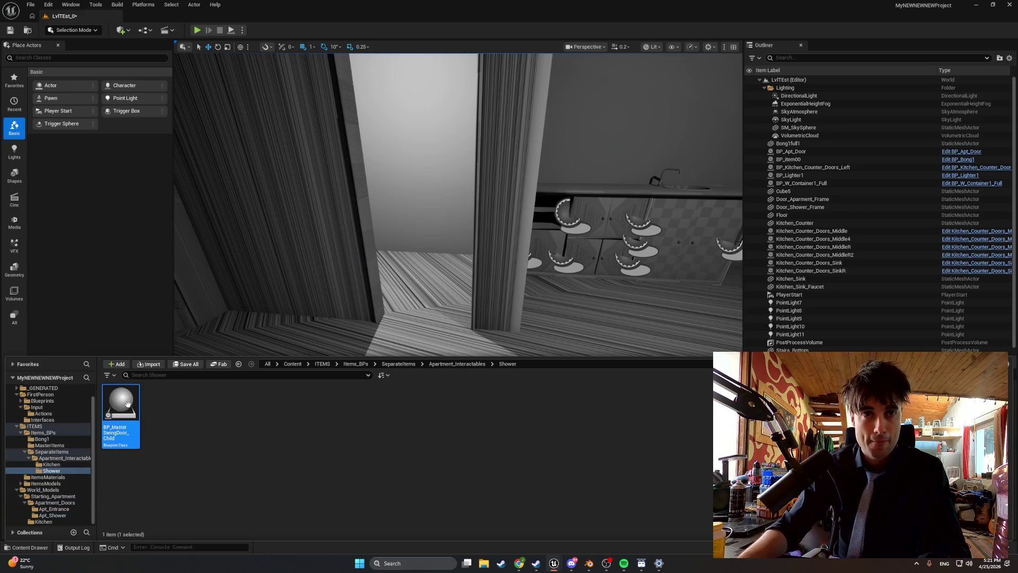
type("BP")
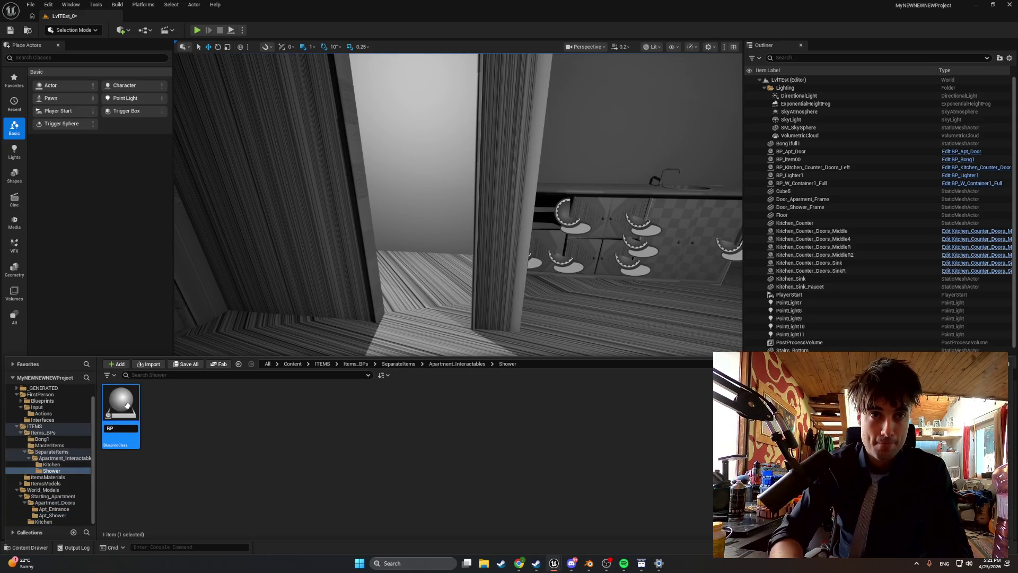
type("BP_")
key("Return")
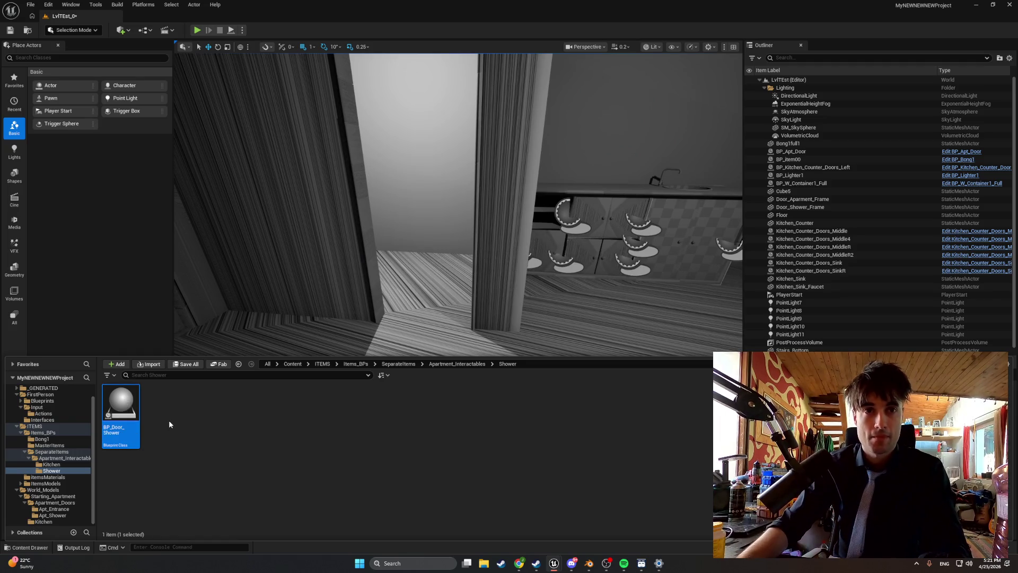
double_click(127, 422)
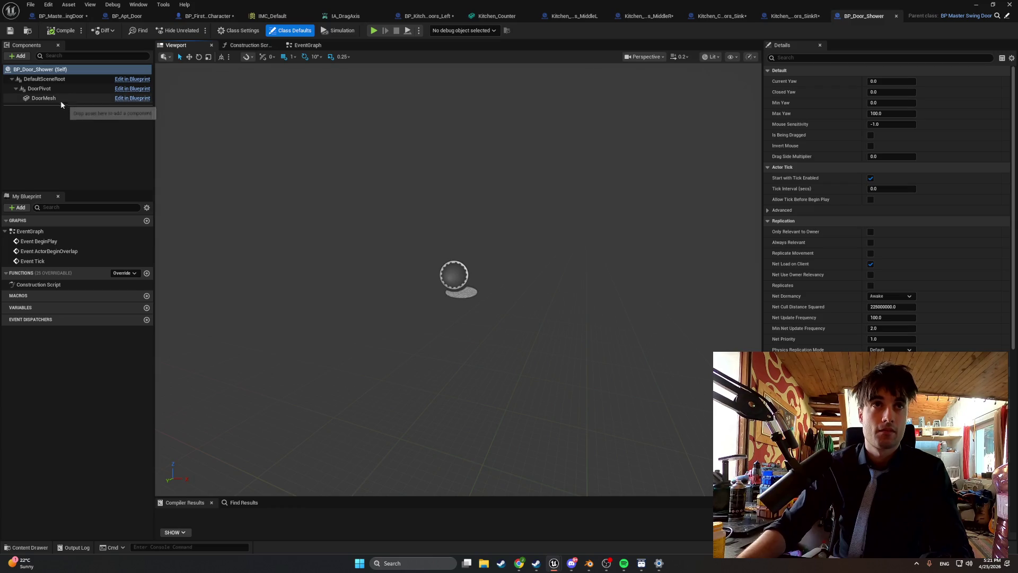
Set the DoorMesh component's static mesh to Door_Shower.
left_click(61, 99)
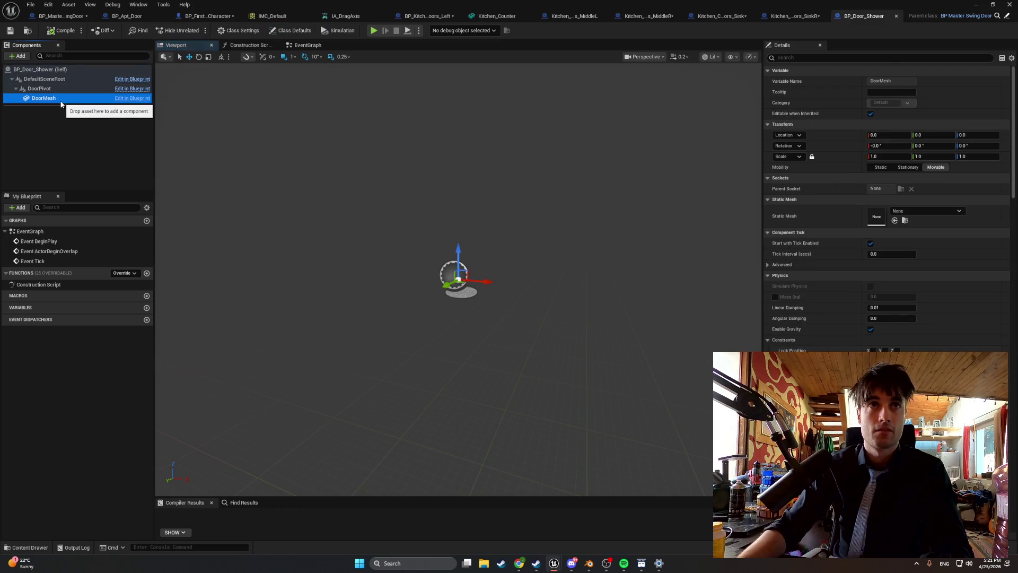
left_click(928, 212)
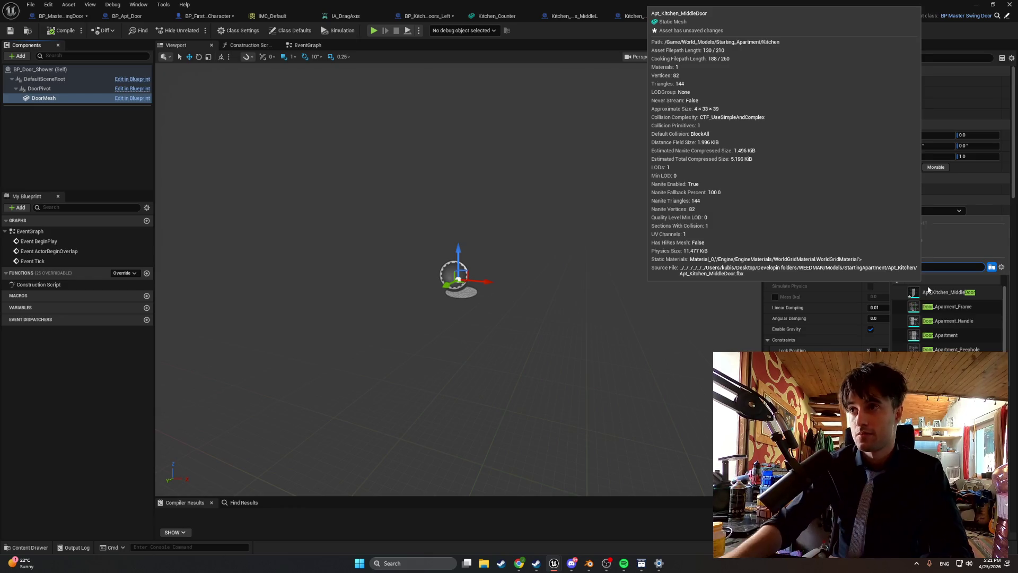
left_click(954, 348)
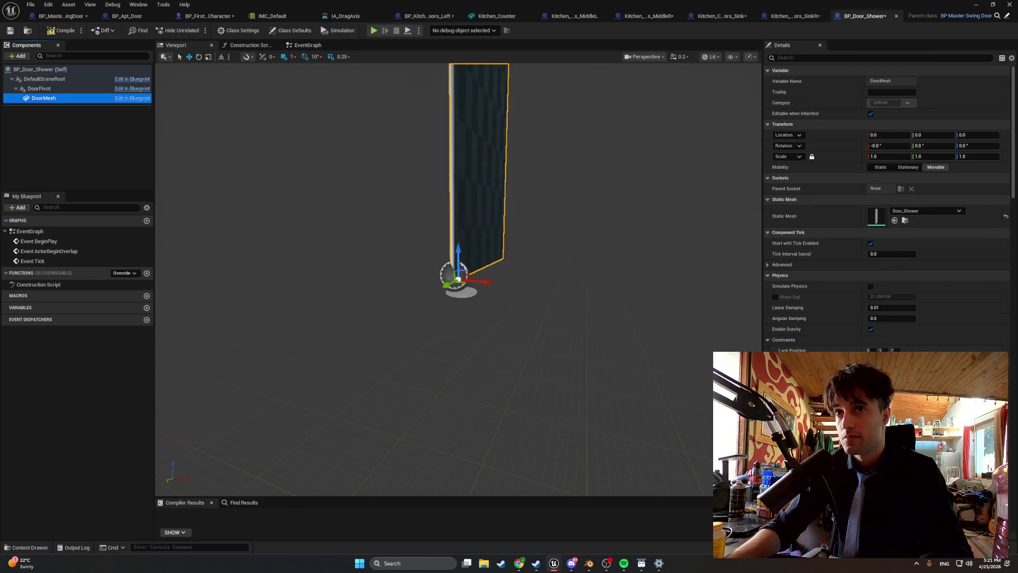
Add a Static Mesh component under DoorPivot using Door_shower_Handle, then compile the Blueprint.
left_click(52, 105)
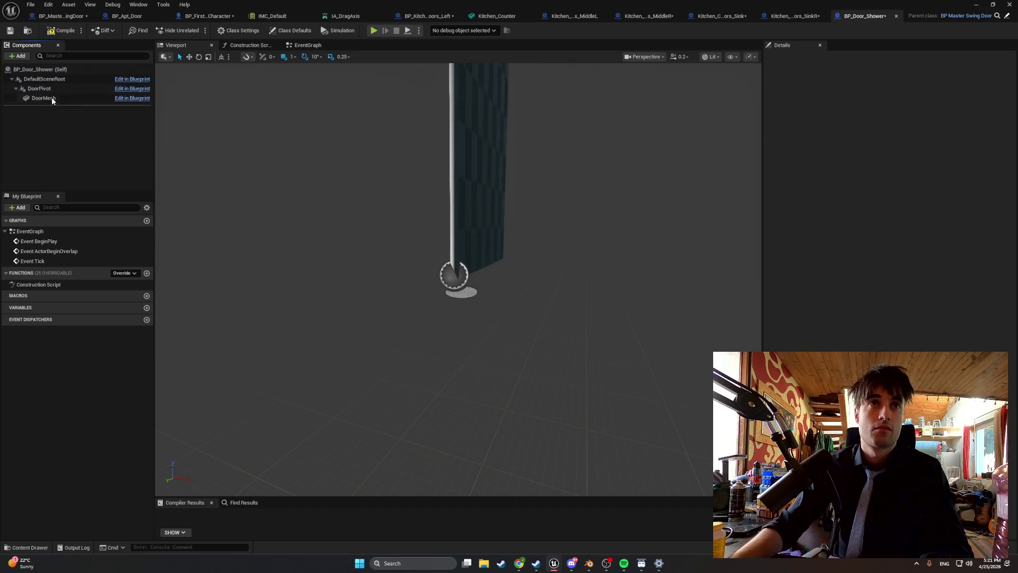
left_click(24, 56)
type("stati")
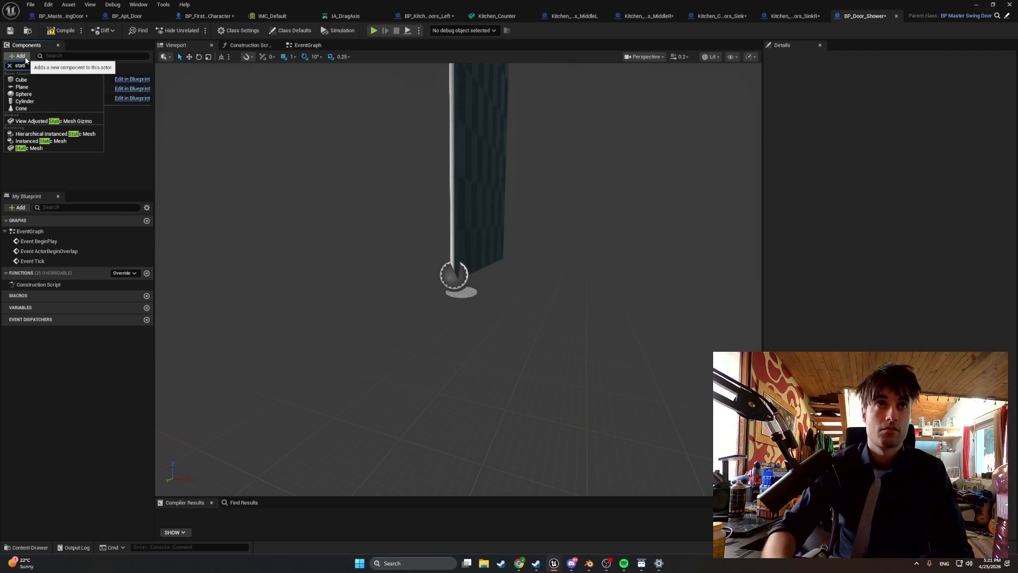
left_click(58, 149)
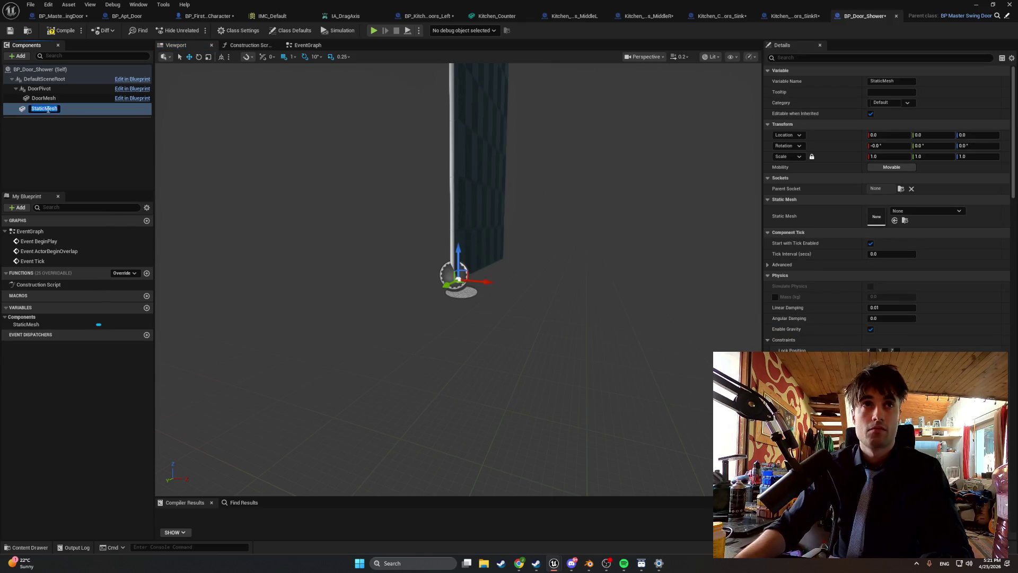
left_click_drag(29, 108, 32, 91)
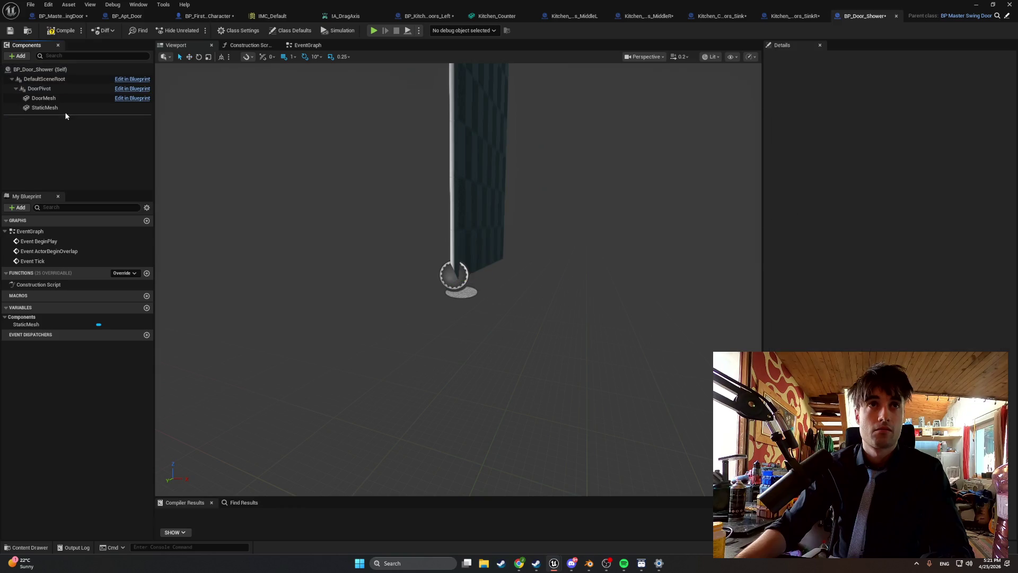
left_click(937, 211)
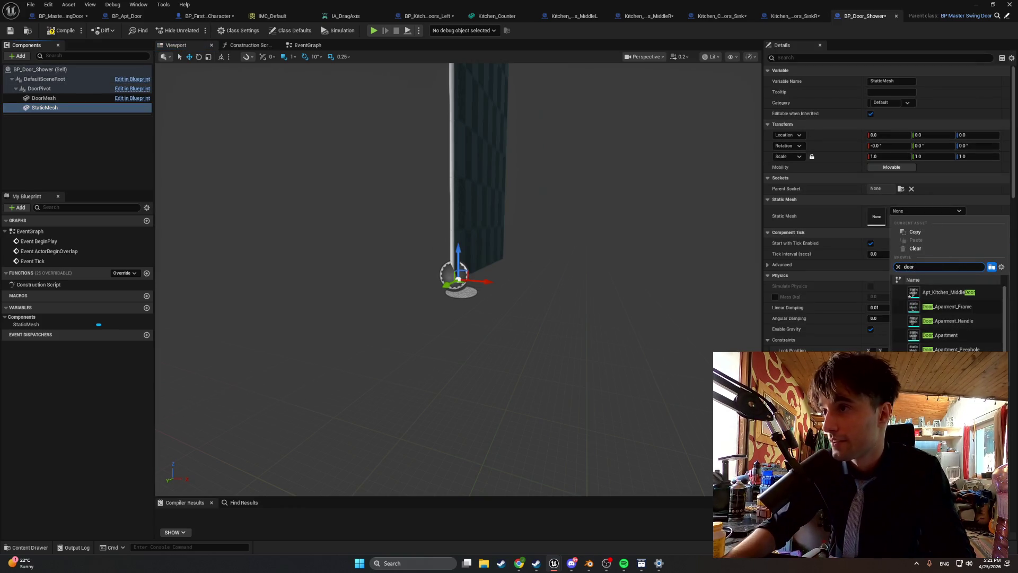
scroll(965, 329, "down", 2)
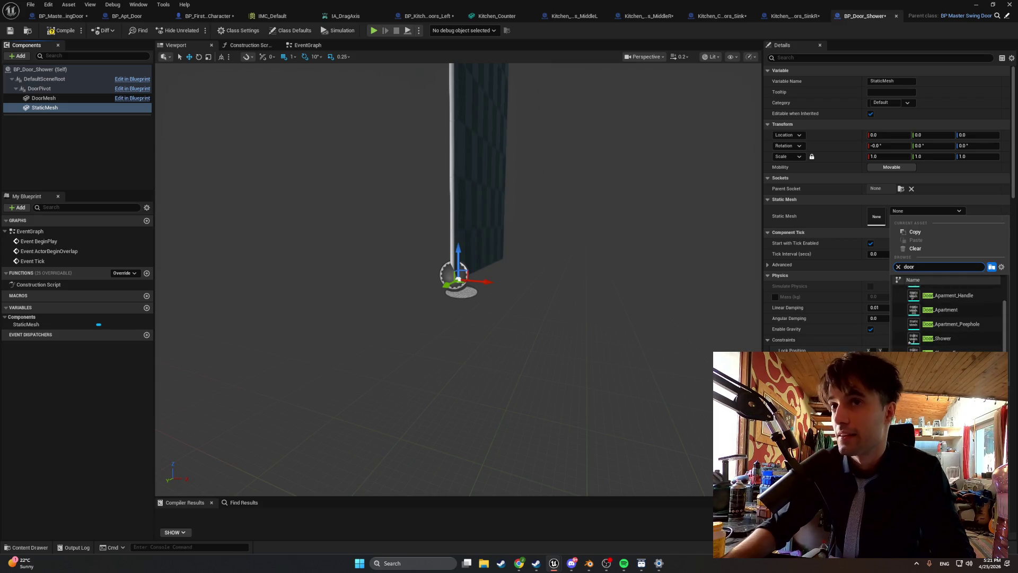
left_click(950, 353)
left_click_drag(627, 228, 451, 234)
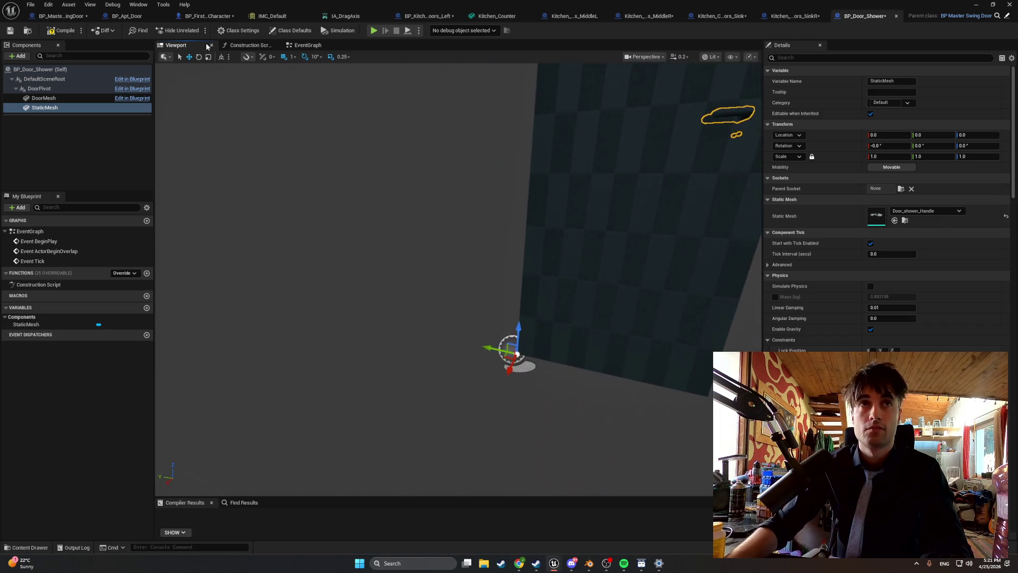
left_click(59, 30)
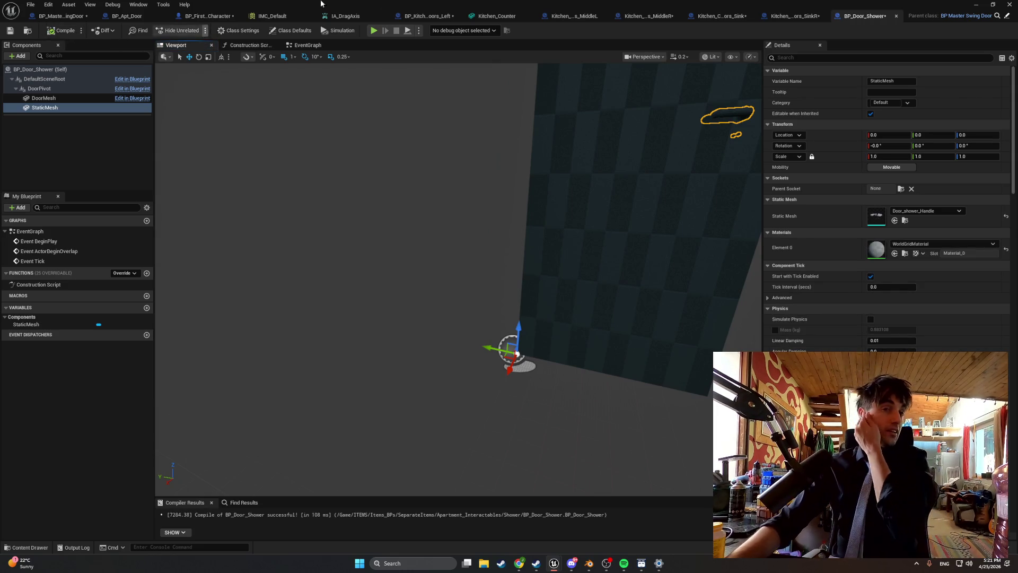
Drag BP_Door_Shower into the level and nudge it into the shower doorway.
left_click(974, 8)
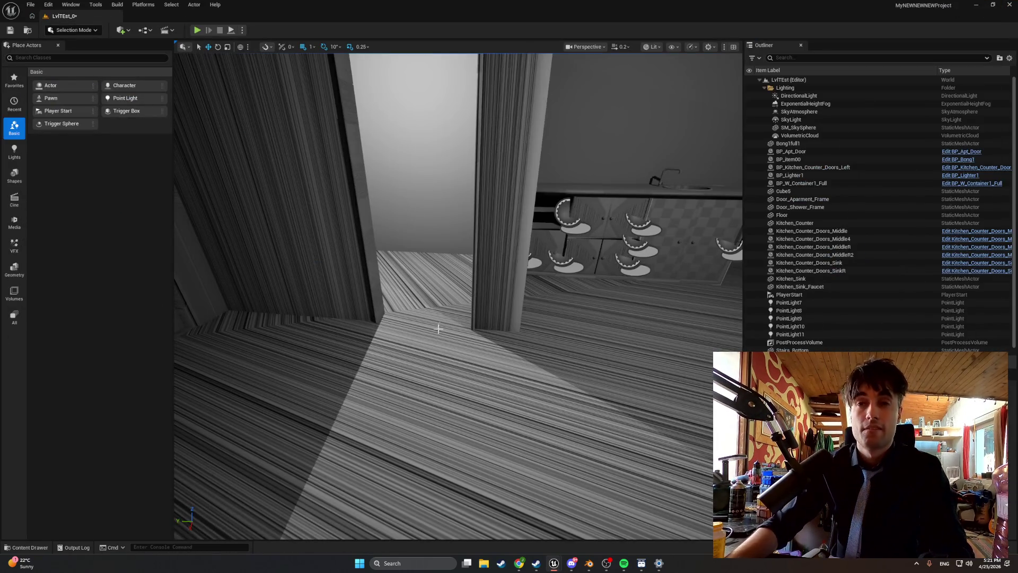
key("ctrl+space")
mouse_move(118, 406)
left_mouse_down()
mouse_move(386, 307)
mouse_move(357, 354)
left_mouse_up()
key("f")
scroll(437, 394, "up", 5)
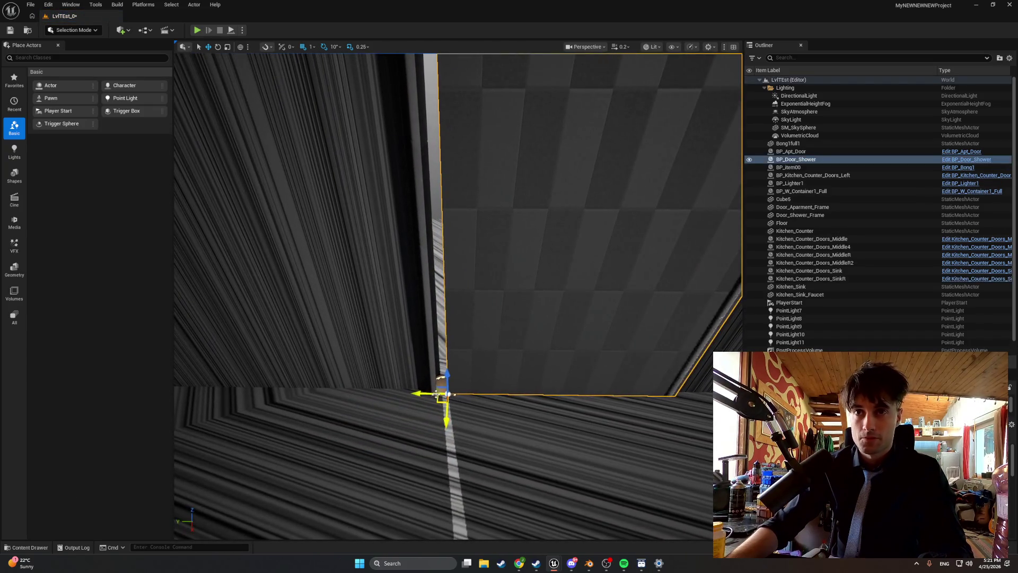
left_click_drag(445, 410, 437, 416)
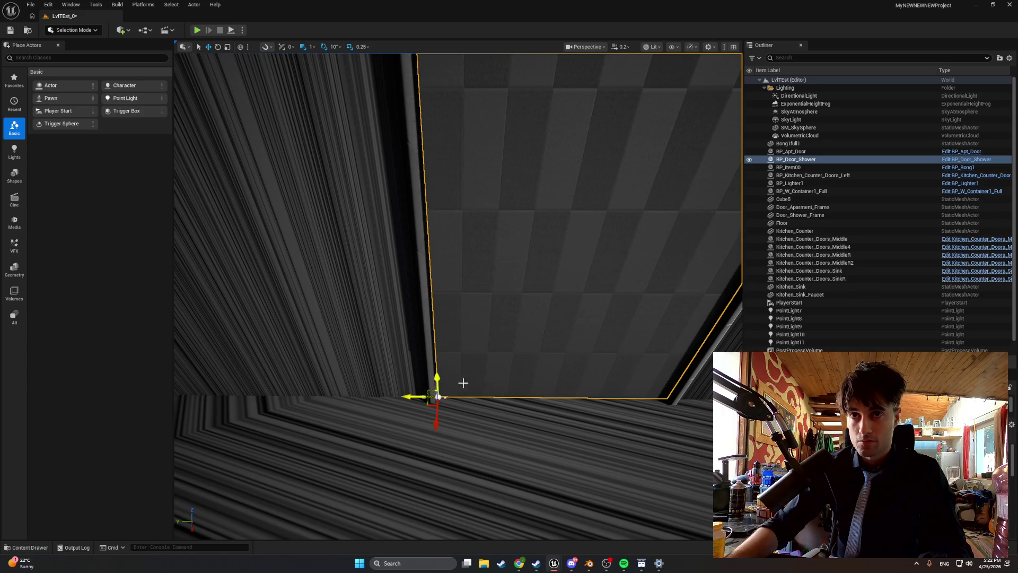
key("f")
mouse_move(247, 465)
left_mouse_down()
mouse_move(249, 371)
mouse_move(249, 435)
mouse_move(249, 403)
mouse_move(396, 359)
left_mouse_up()
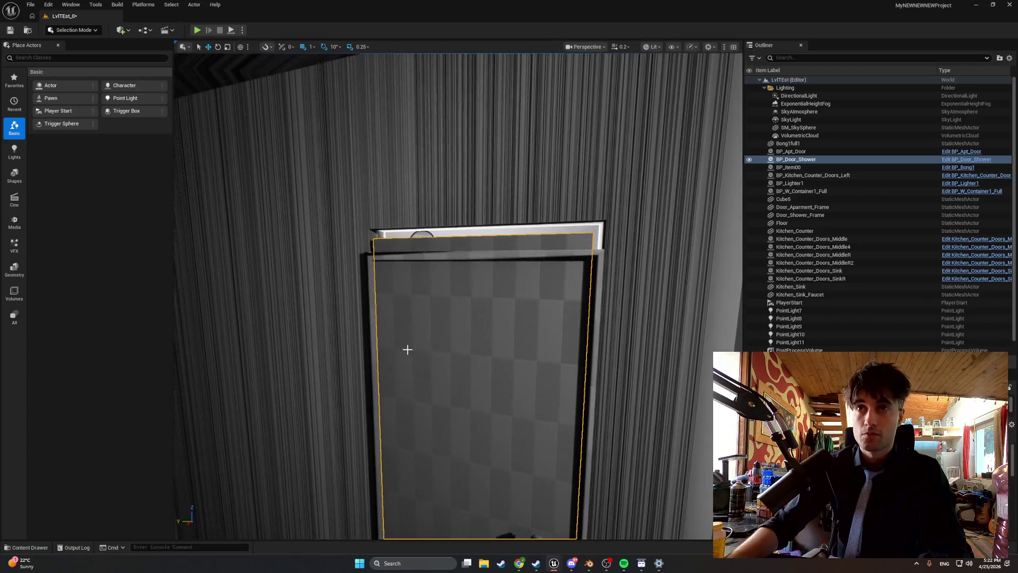
Raise the shower door frame slightly and check the door's fit inside it up close.
left_click(453, 257)
left_click_drag(473, 476, 475, 479)
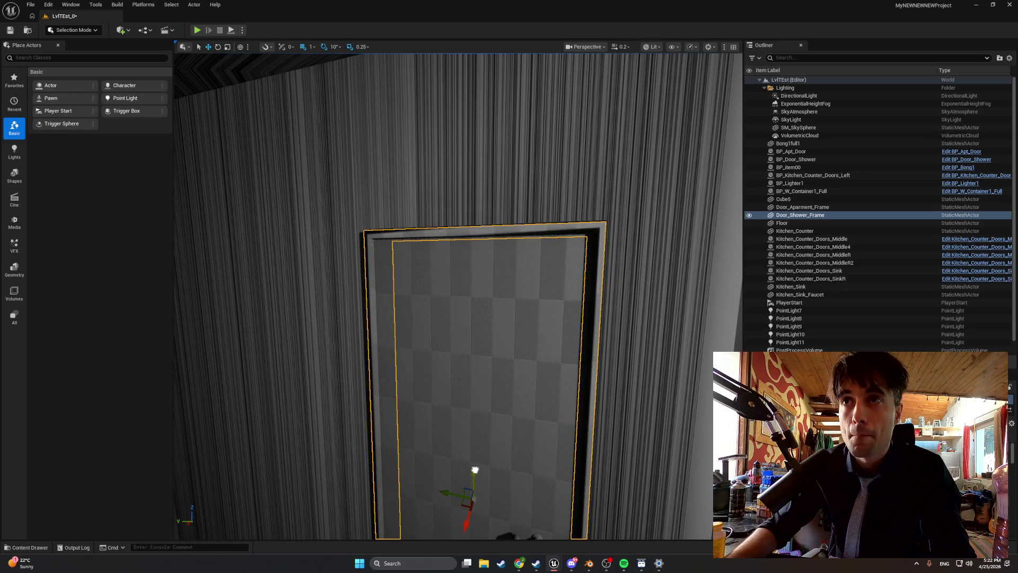
left_click_drag(475, 466, 475, 451)
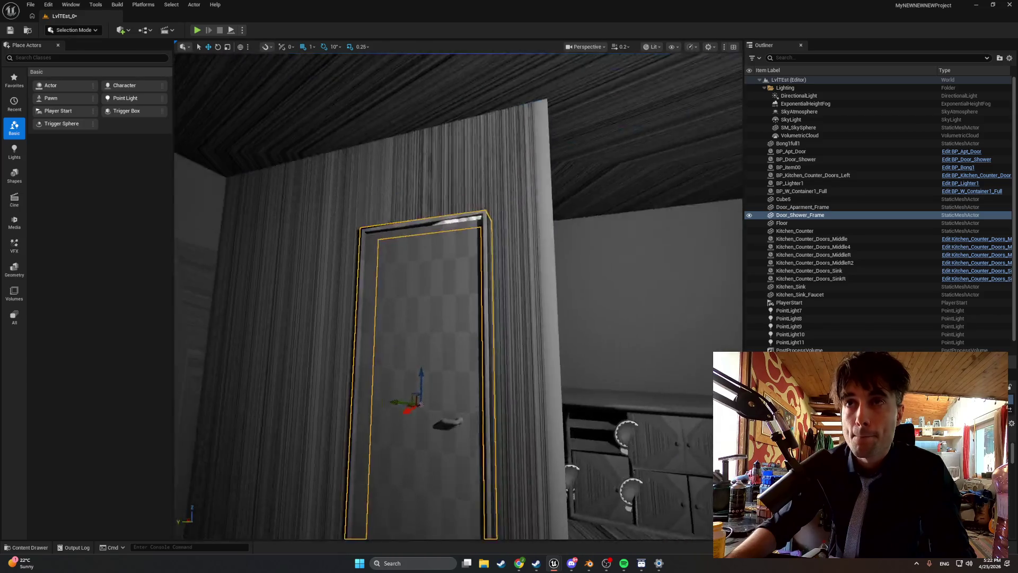
mouse_move(475, 450)
left_mouse_down()
mouse_move(476, 477)
mouse_move(475, 450)
left_mouse_up()
mouse_move(527, 408)
left_mouse_down()
mouse_move(527, 397)
mouse_move(526, 409)
left_mouse_up()
left_click(526, 425)
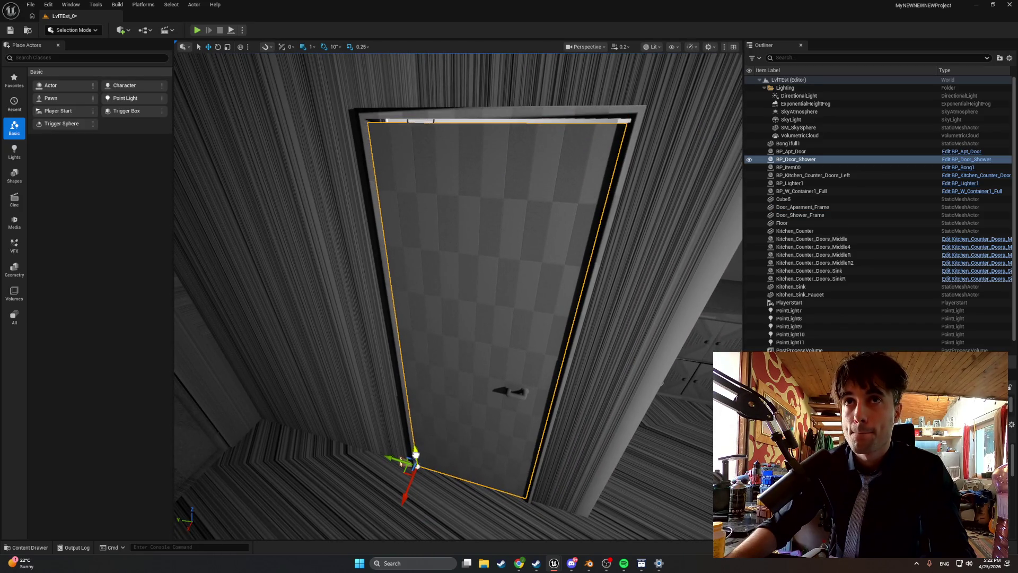
mouse_move(458, 297)
left_mouse_down()
mouse_move(458, 276)
mouse_move(451, 297)
mouse_move(478, 297)
mouse_move(477, 307)
mouse_move(471, 297)
mouse_move(437, 307)
left_mouse_up()
mouse_move(400, 336)
left_mouse_down()
mouse_move(387, 336)
mouse_move(400, 336)
left_mouse_up()
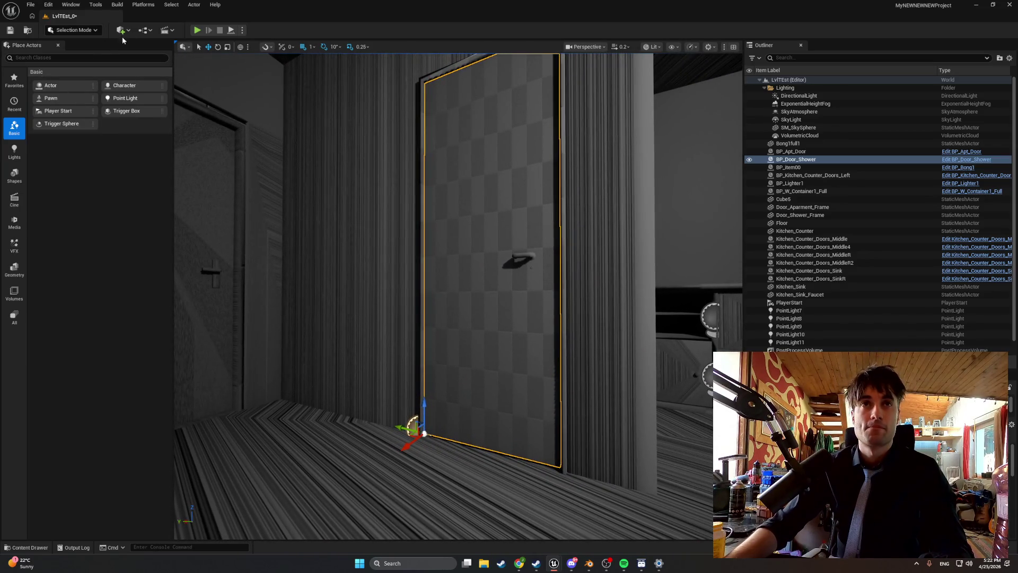
Play-test the level, then locate the door frame's mesh asset in the Content Browser.
left_click(196, 31)
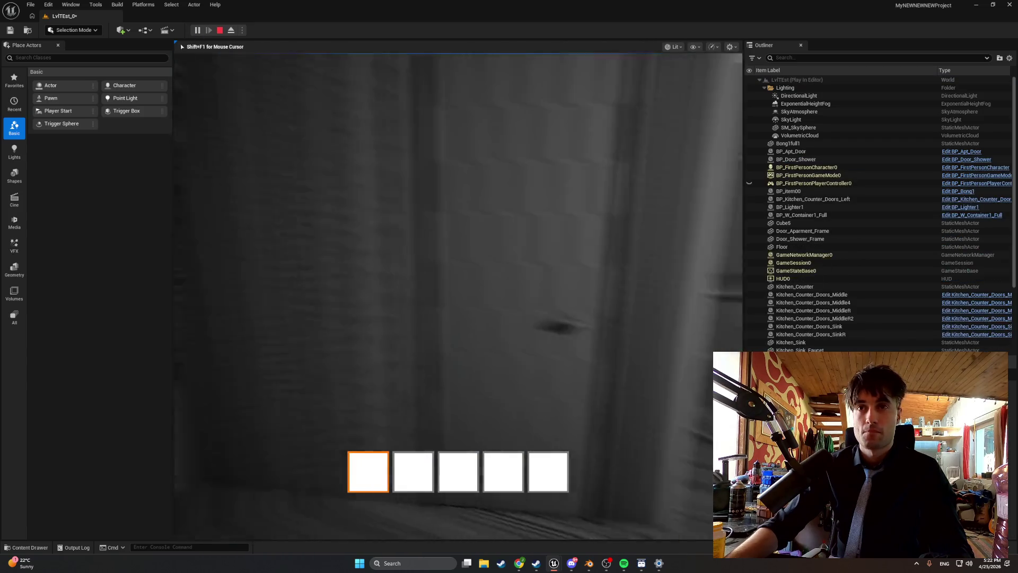
key("Escape")
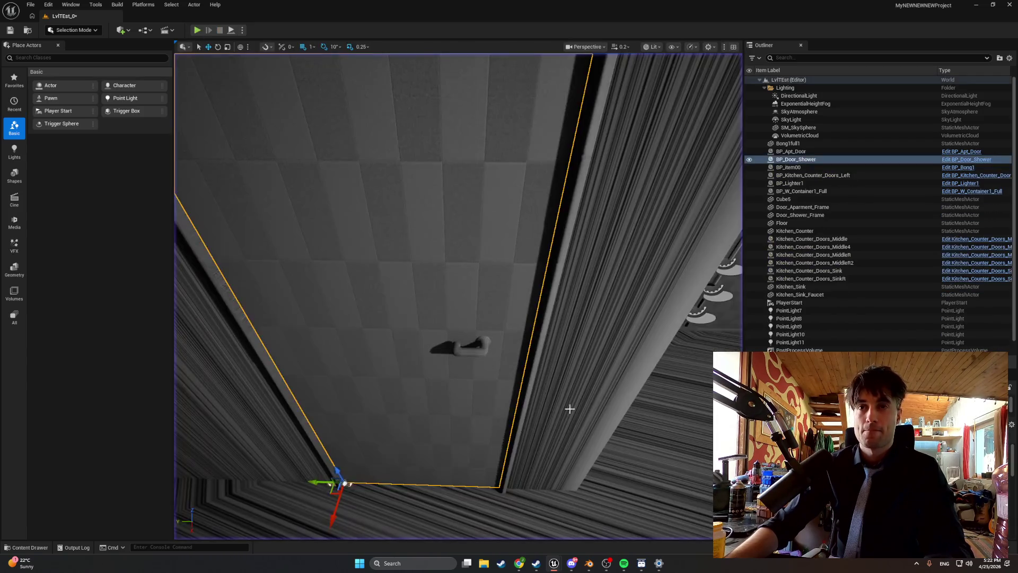
left_click(537, 355)
right_click(537, 355)
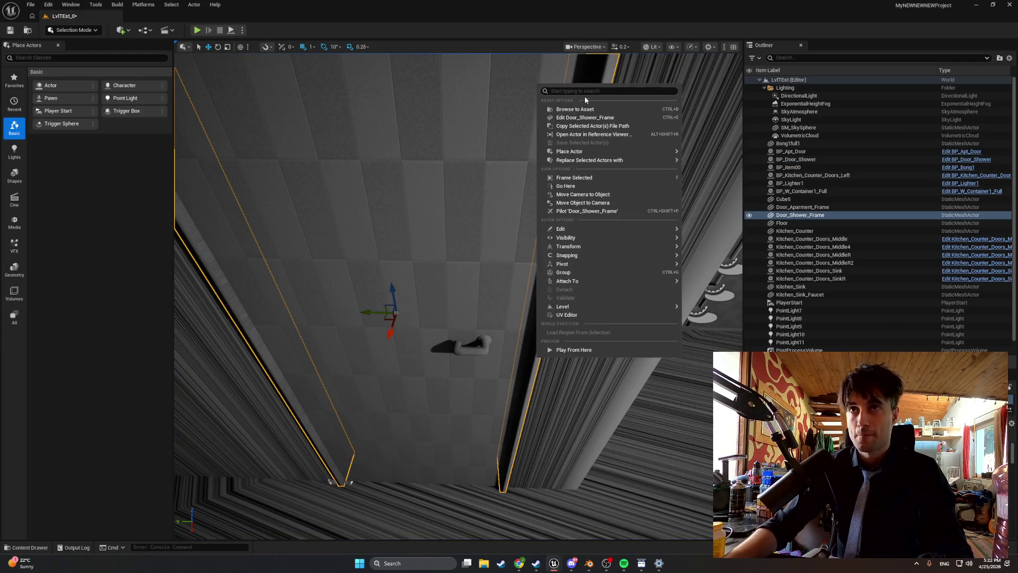
left_click(574, 109)
Set Door_Shower_Frame's Collision Complexity to Use Complex Collision As Simple, save, and play-test again.
double_click(162, 413)
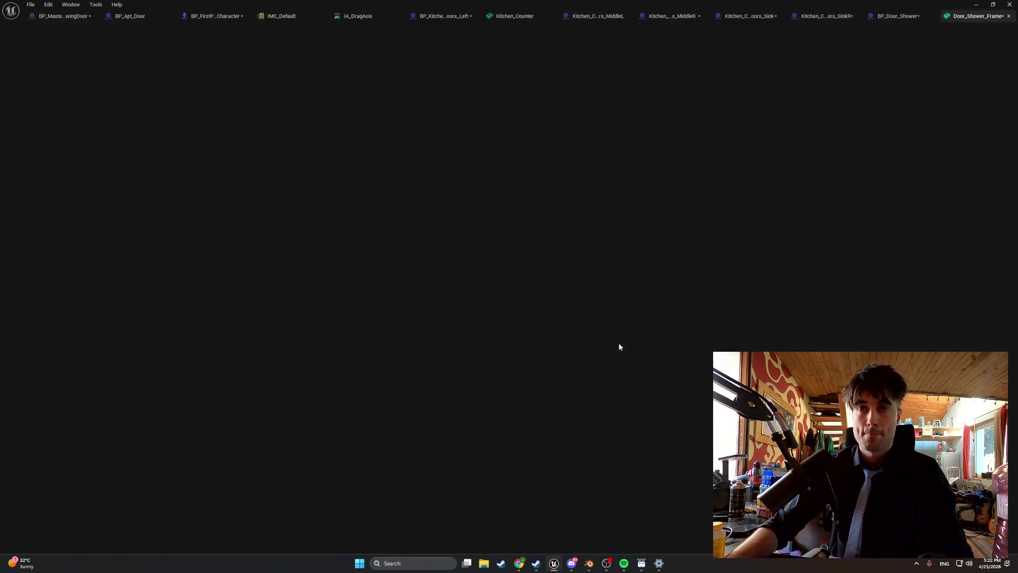
scroll(838, 288, "down", 10)
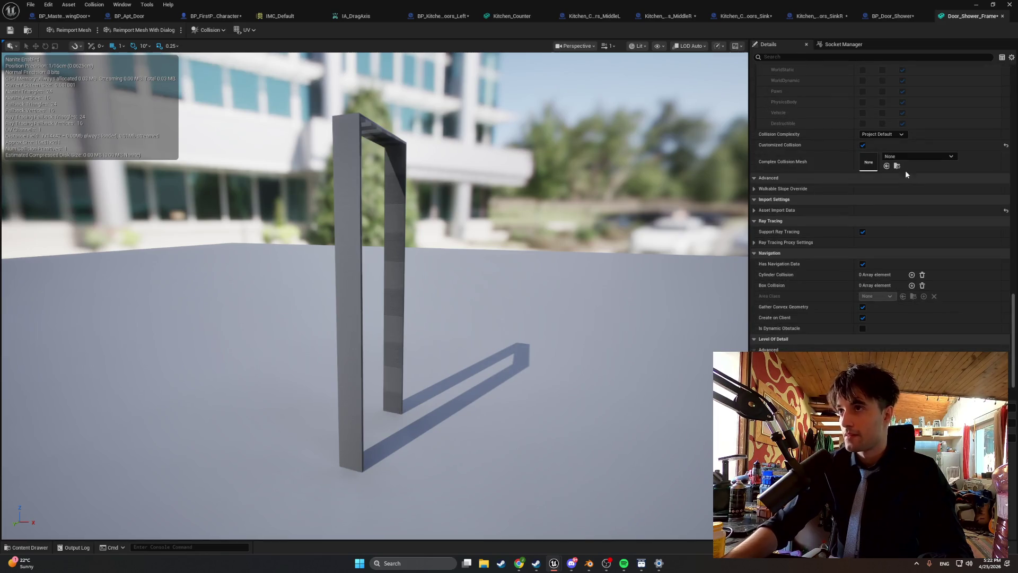
left_click(892, 135)
left_click(876, 164)
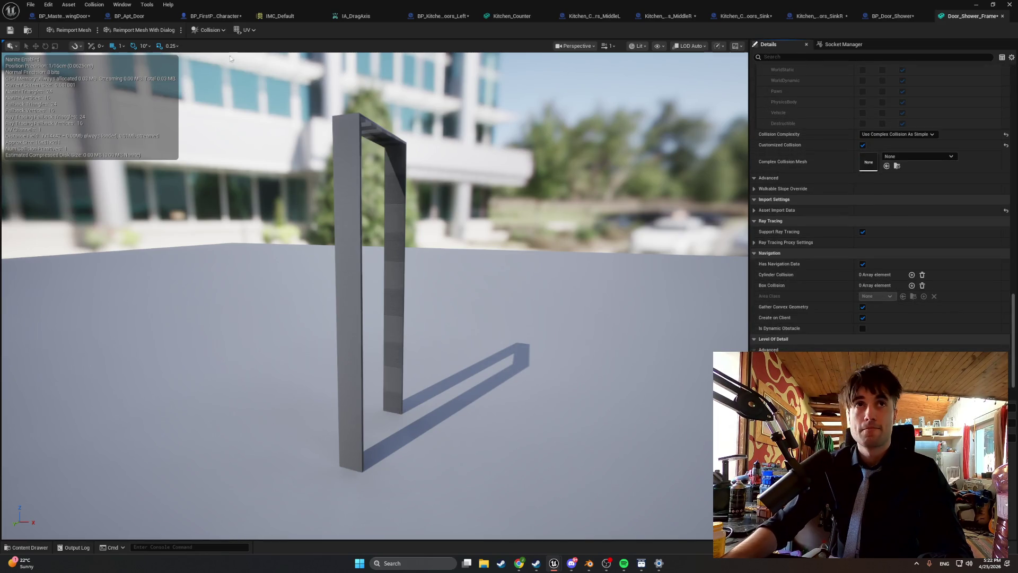
left_click(10, 30)
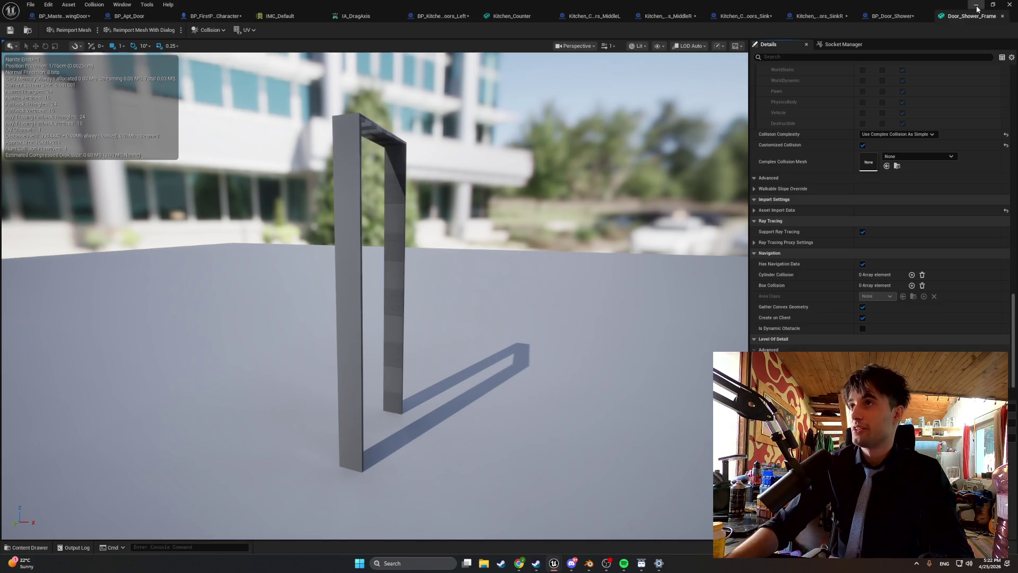
left_click(976, 4)
left_click(197, 30)
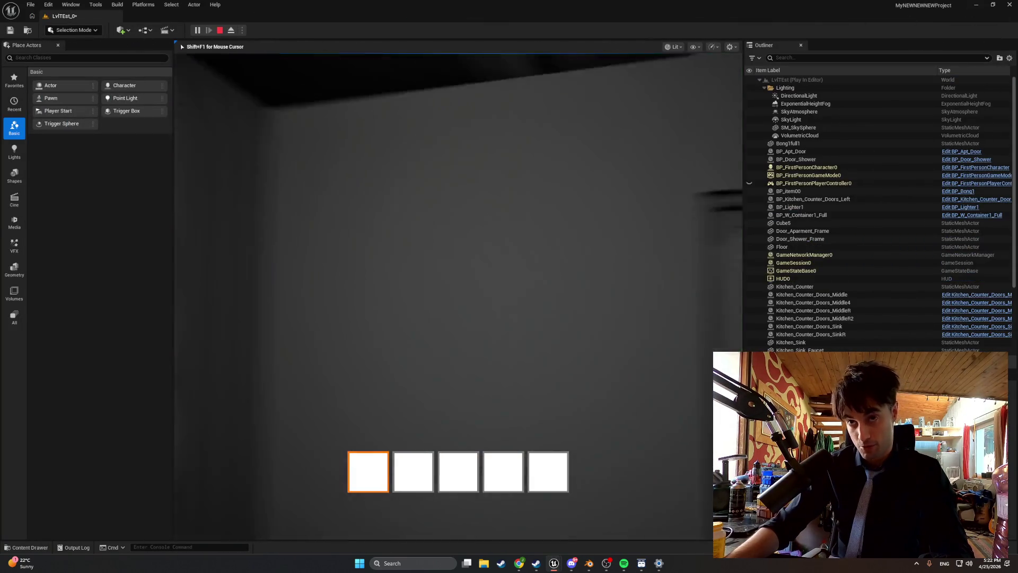
Walk forward through the shower doorway to test the frame's collision, then stop playing.
mouse_move(459, 295)
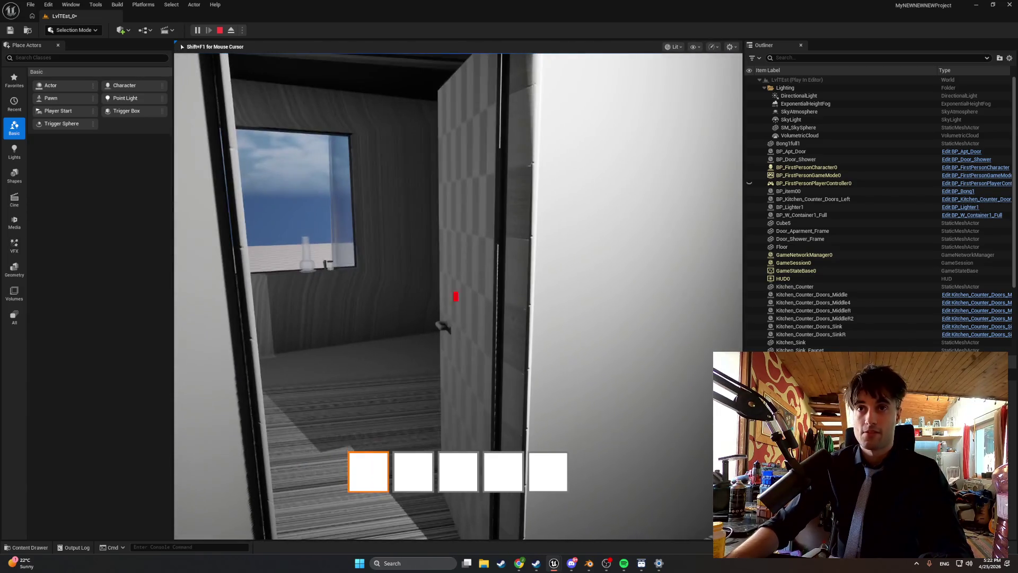
key("w")
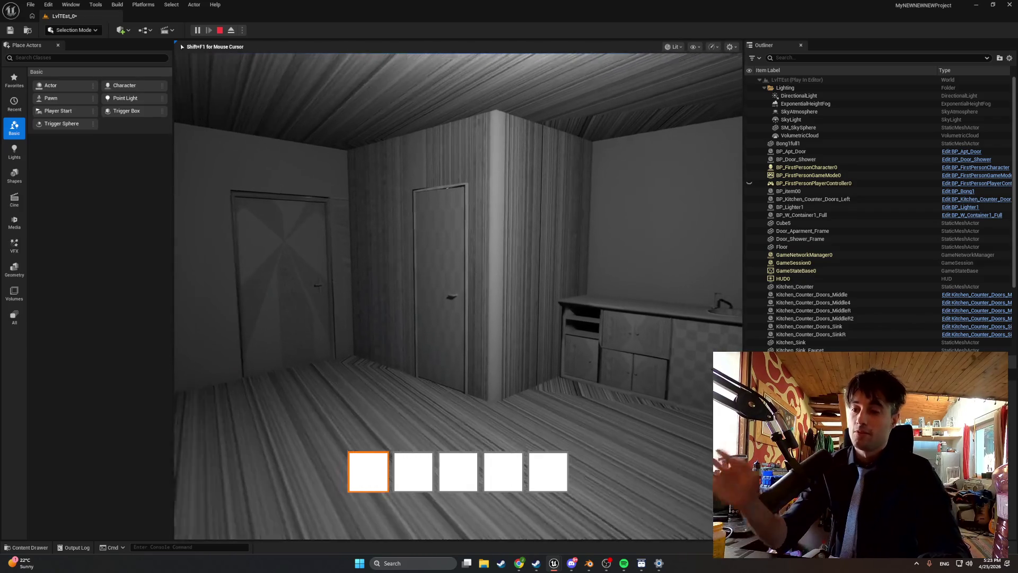
key("w")
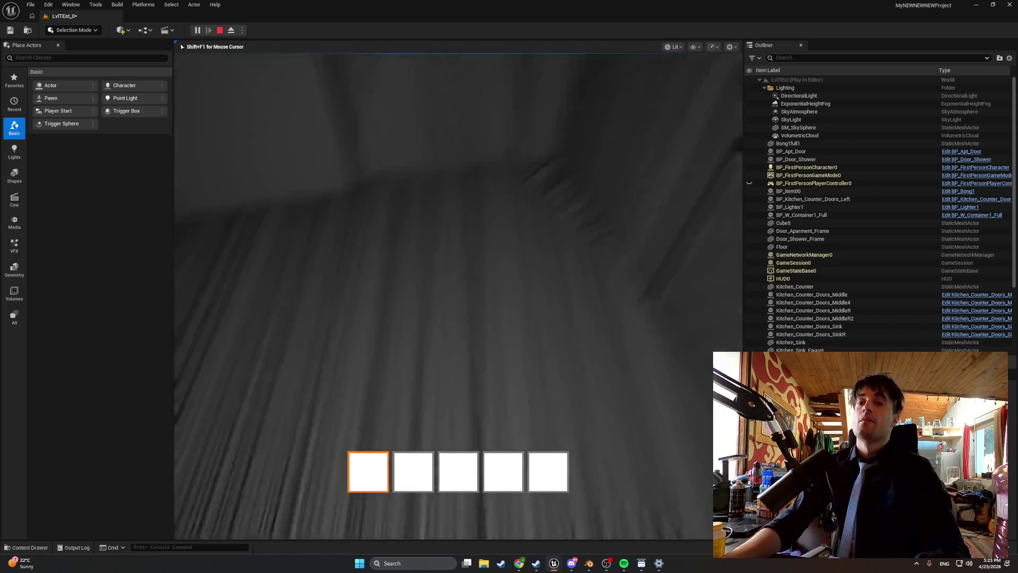
key("Escape")
key("ctrl+b")
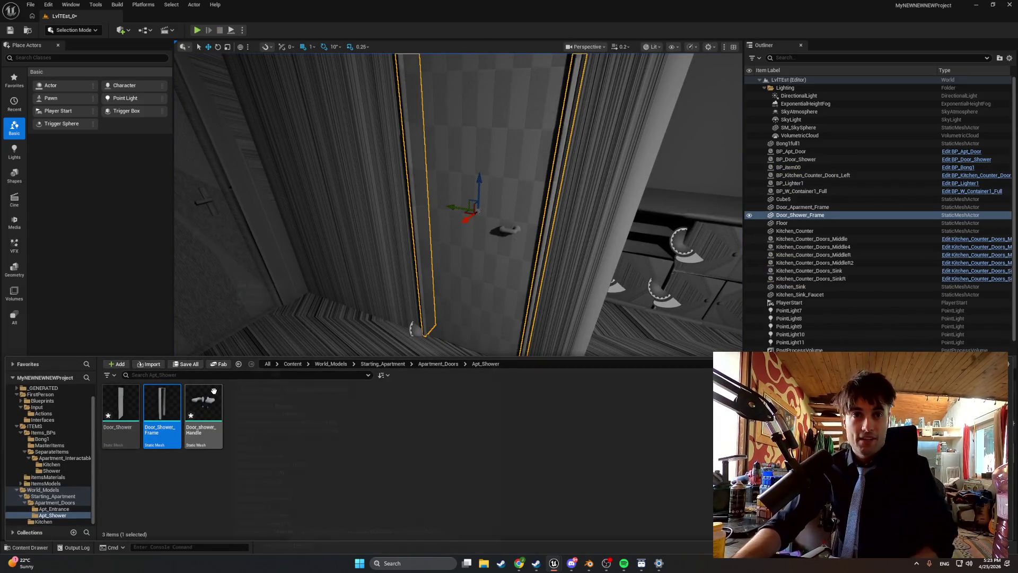
Open BP_Door_Shower and confirm its class defaults show Mouse Sensitivity -1.0.
left_click(52, 471)
double_click(121, 413)
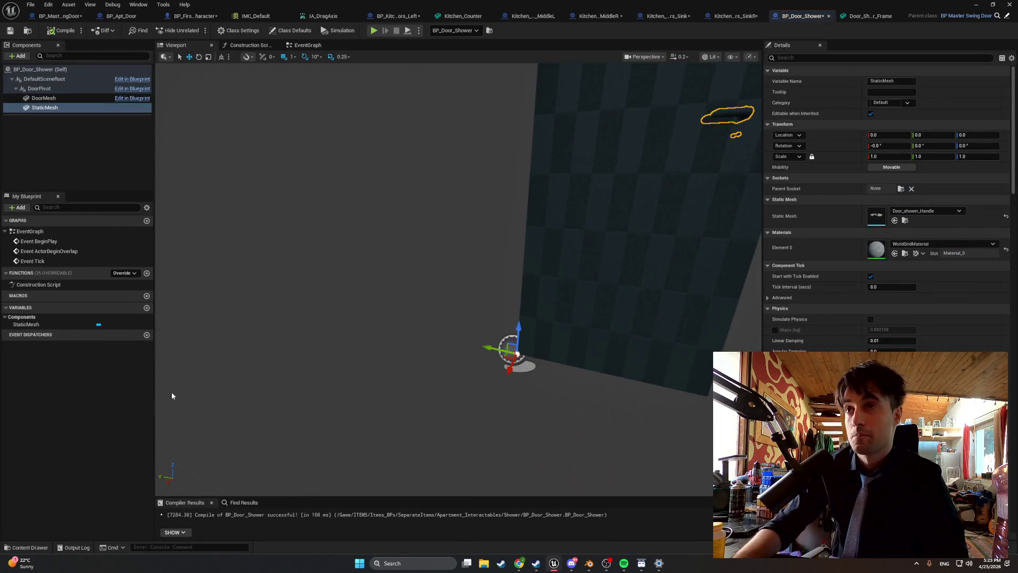
scroll(397, 312, "down", 5)
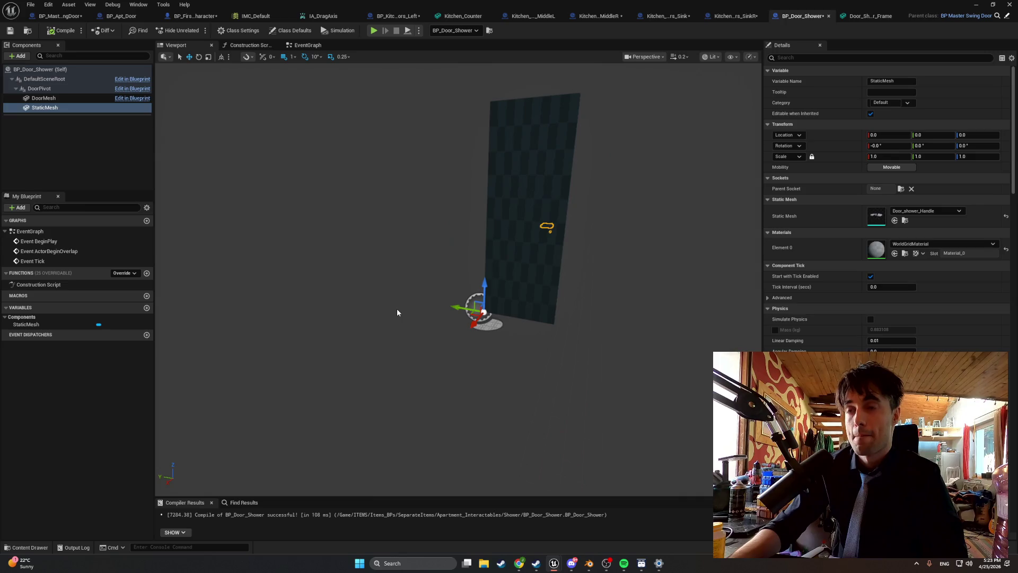
left_click(296, 34)
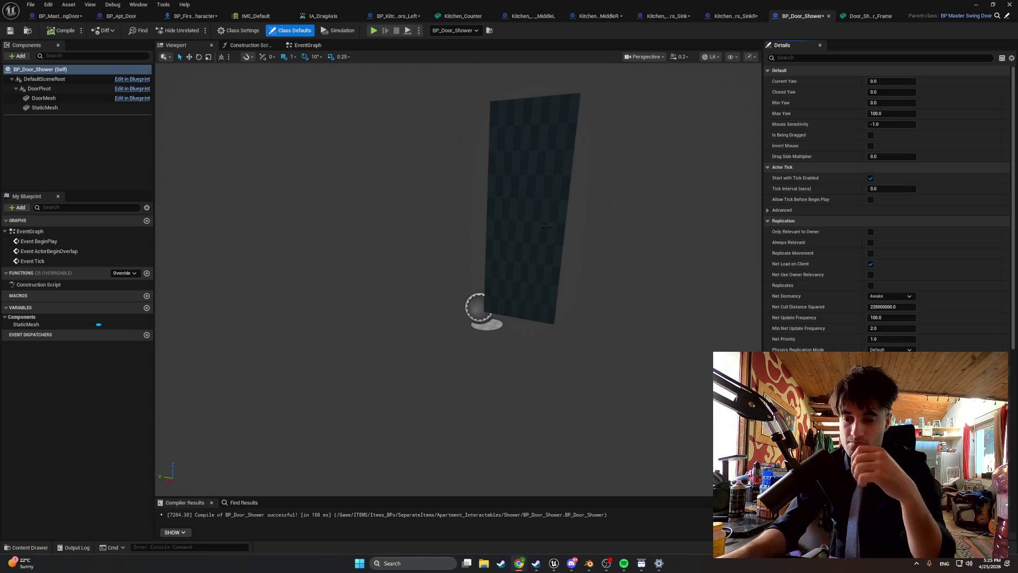
mouse_move(560, 559)
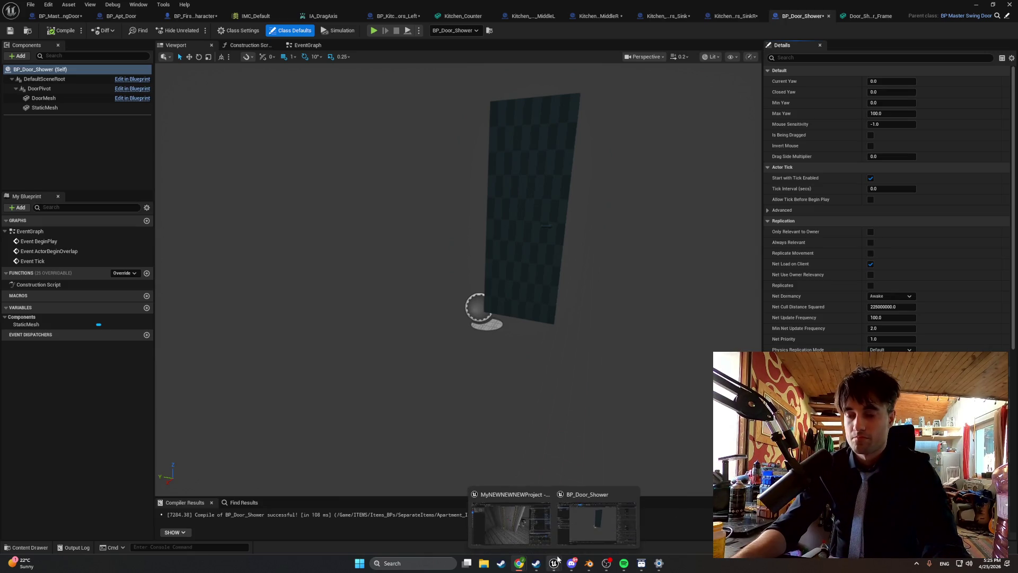
Return to the level editor with the view framed on the shower door frame.
left_click(499, 358)
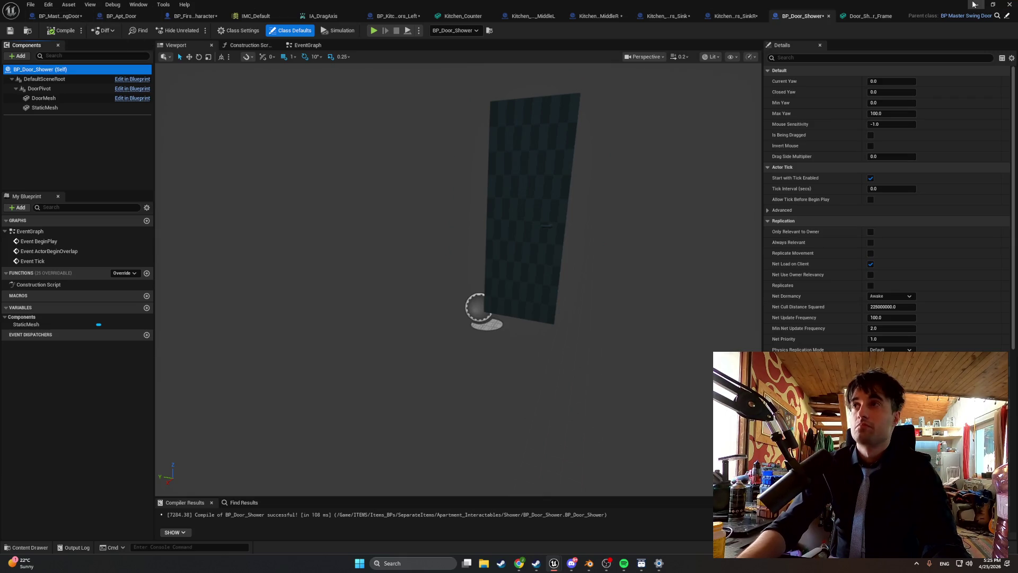
key("alt+Tab")
key("f")
key("super+shift+s")
mouse_move(660, 537)
left_mouse_down()
mouse_move(251, 40)
mouse_move(181, 40)
left_mouse_up()
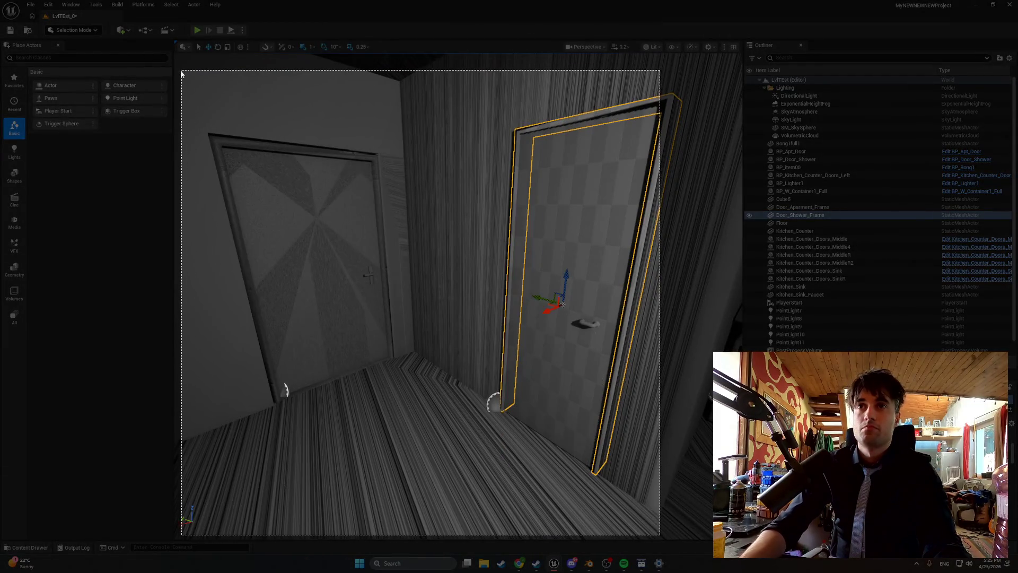
scroll(375, 215, "up", 2)
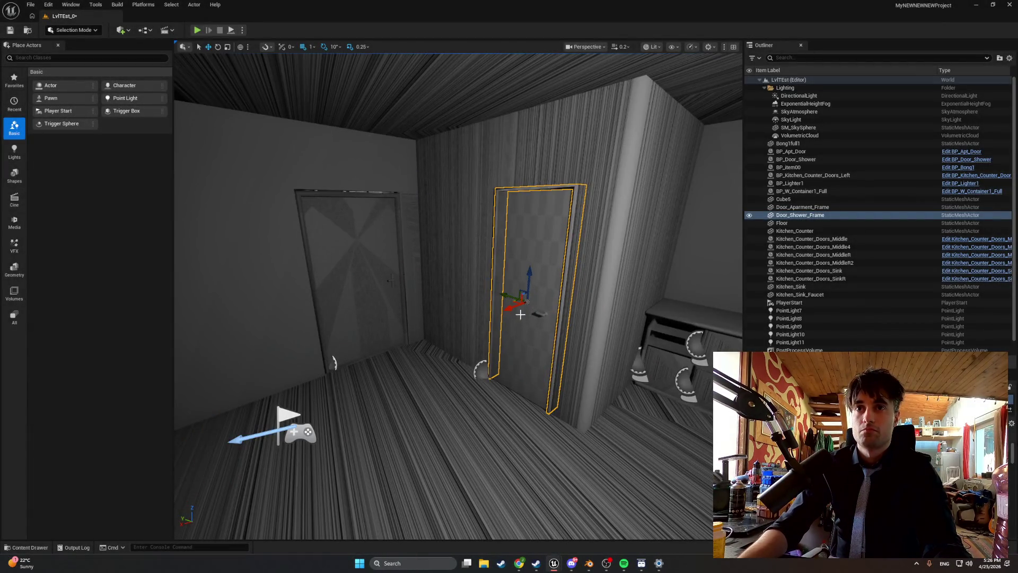
key("super+shift+s")
mouse_move(661, 478)
left_mouse_down()
mouse_move(595, 371)
mouse_move(203, 98)
left_mouse_up()
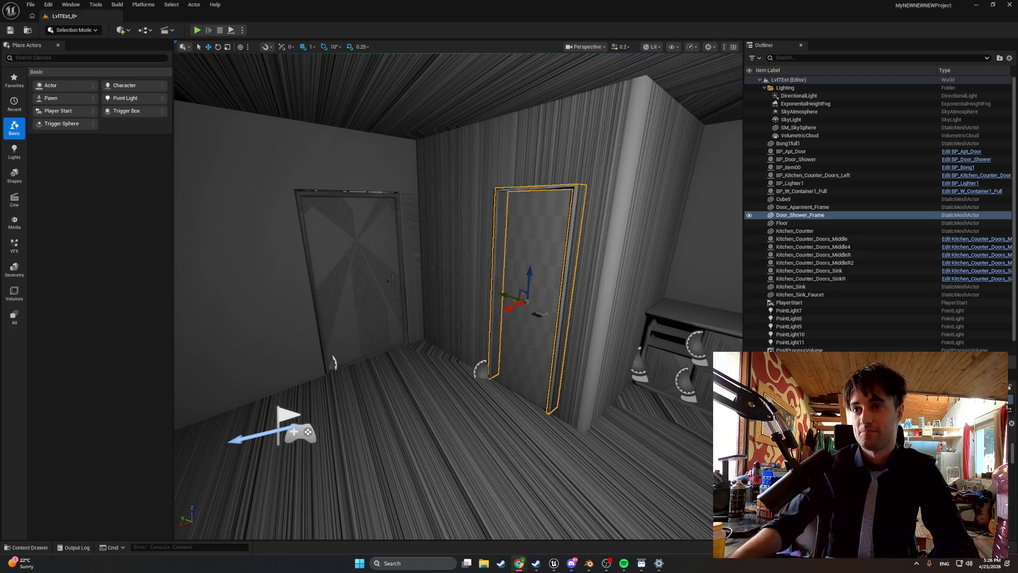
key("w")
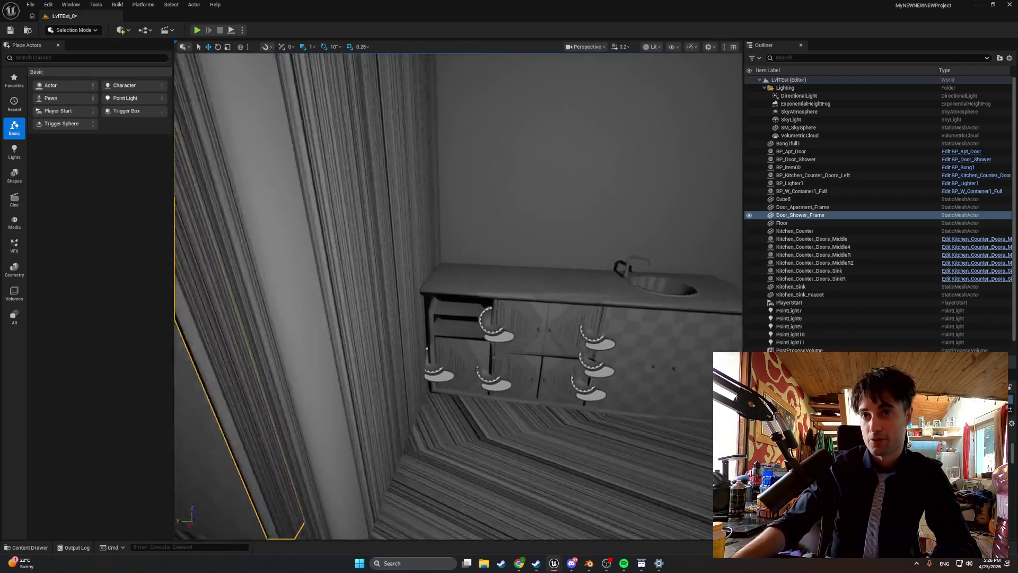
key("w")
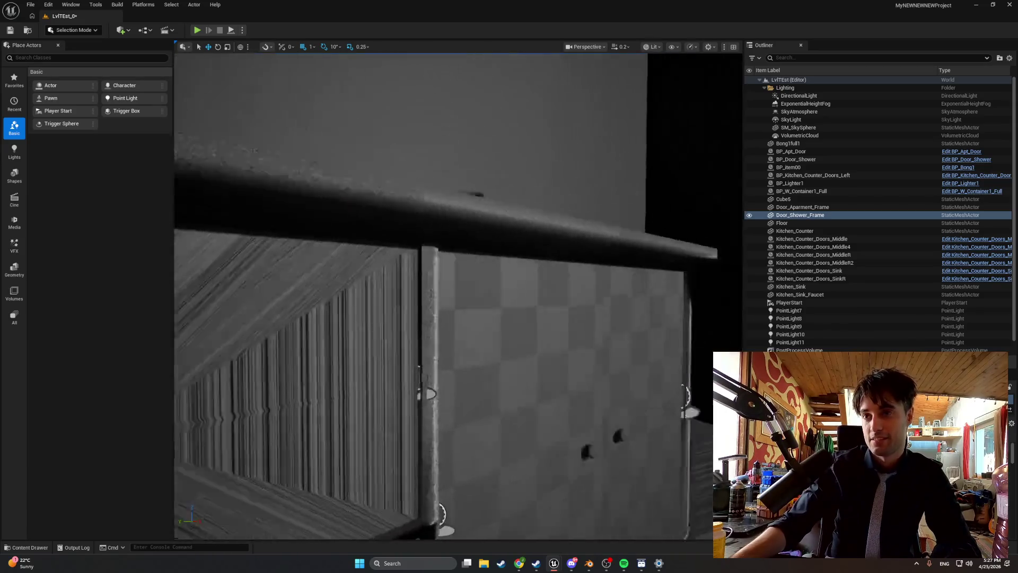
key("w")
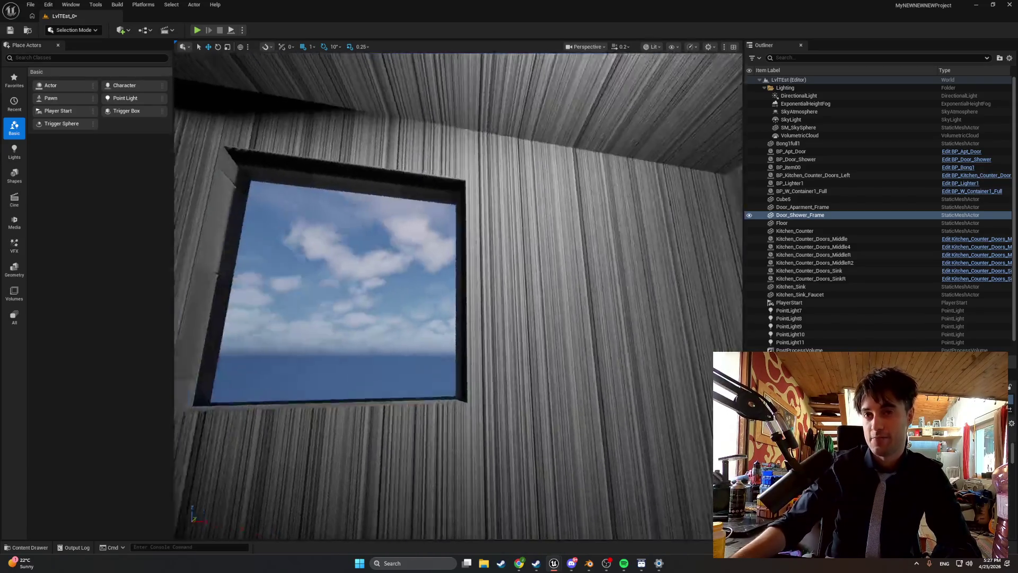
key("w")
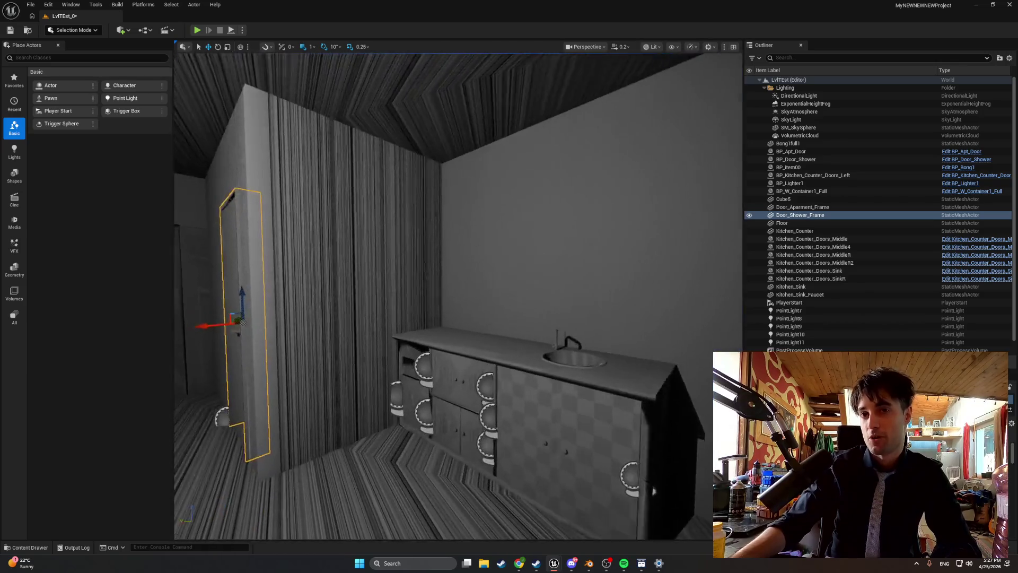
key("w")
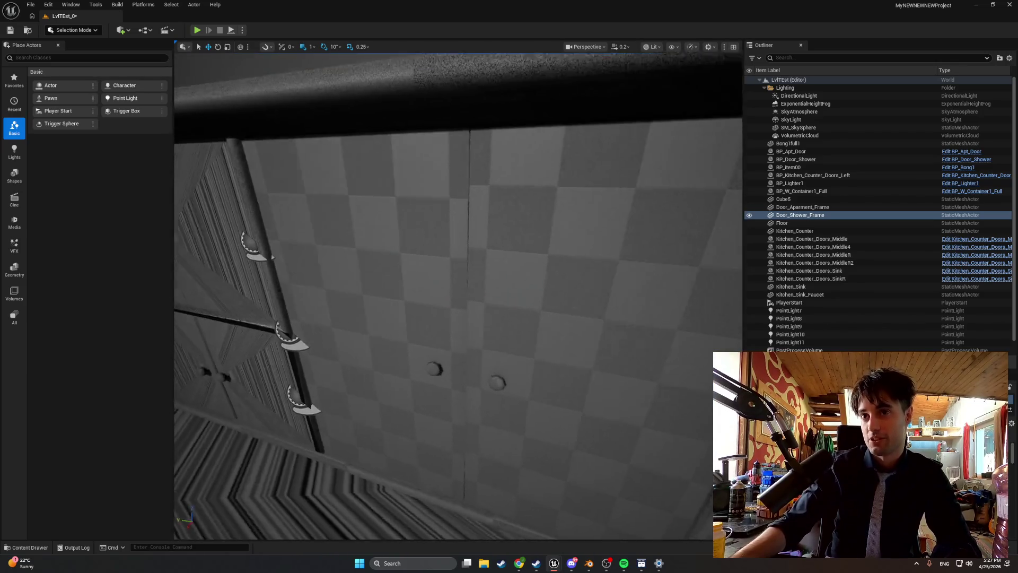
key("w")
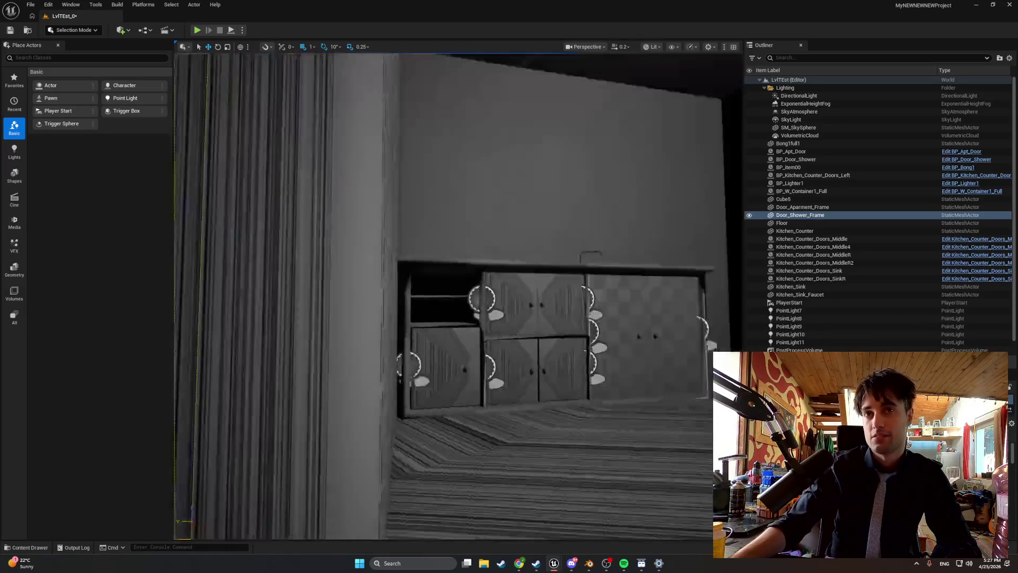
key("w")
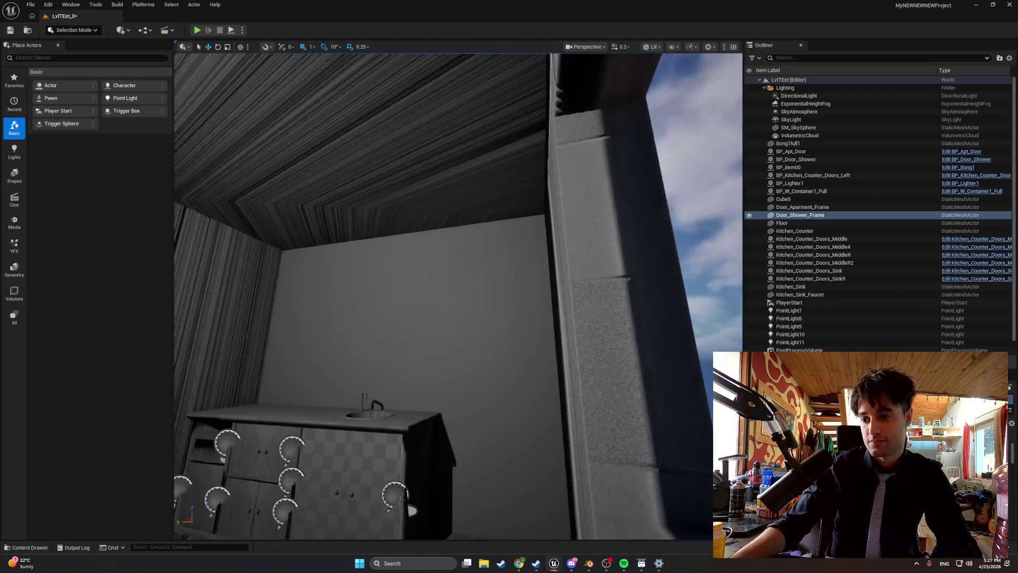
key("w")
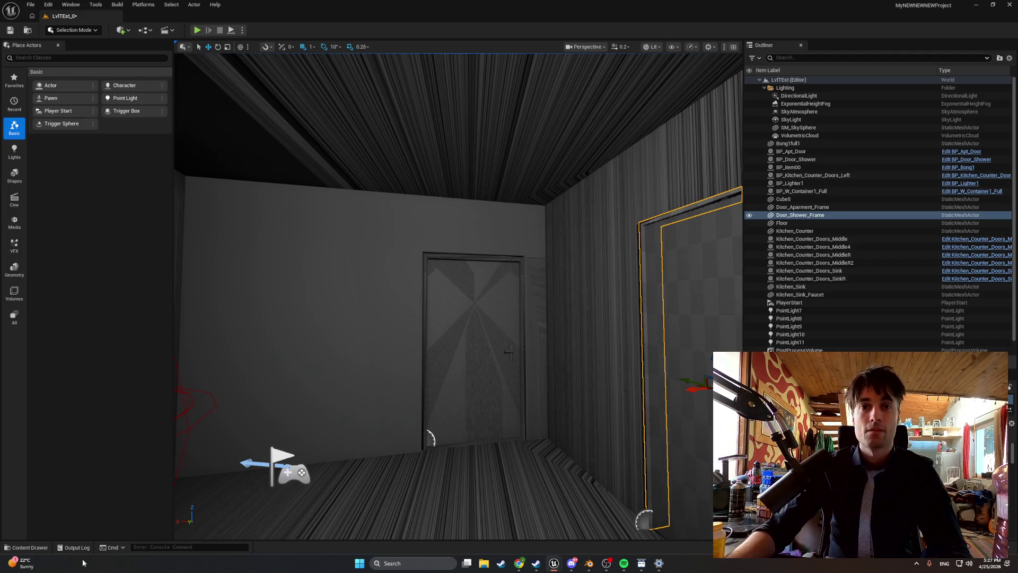
Open BP_MasterSwingDoor from the MasterItems folder and add a new float variable.
left_click(27, 547)
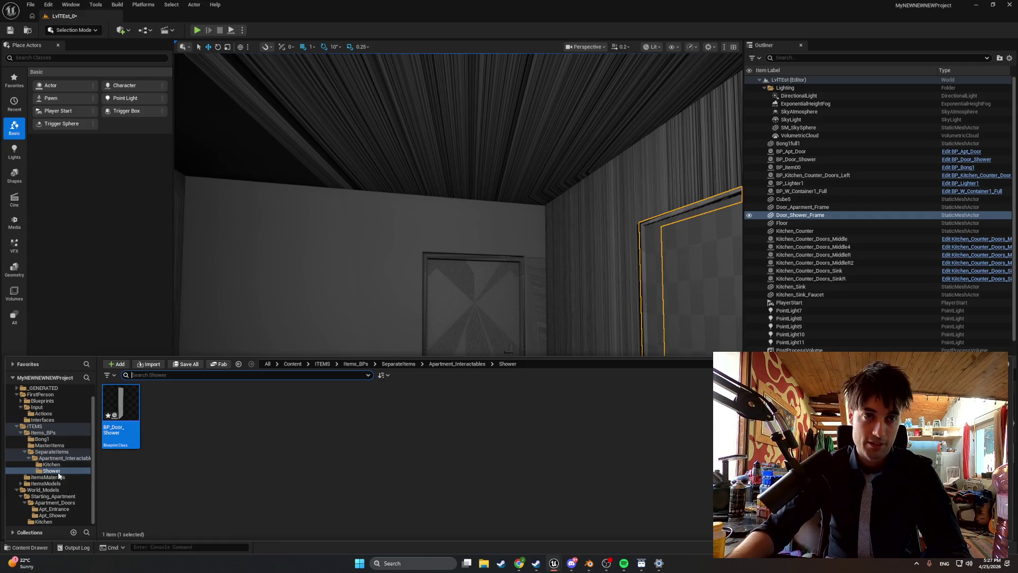
left_click(62, 439)
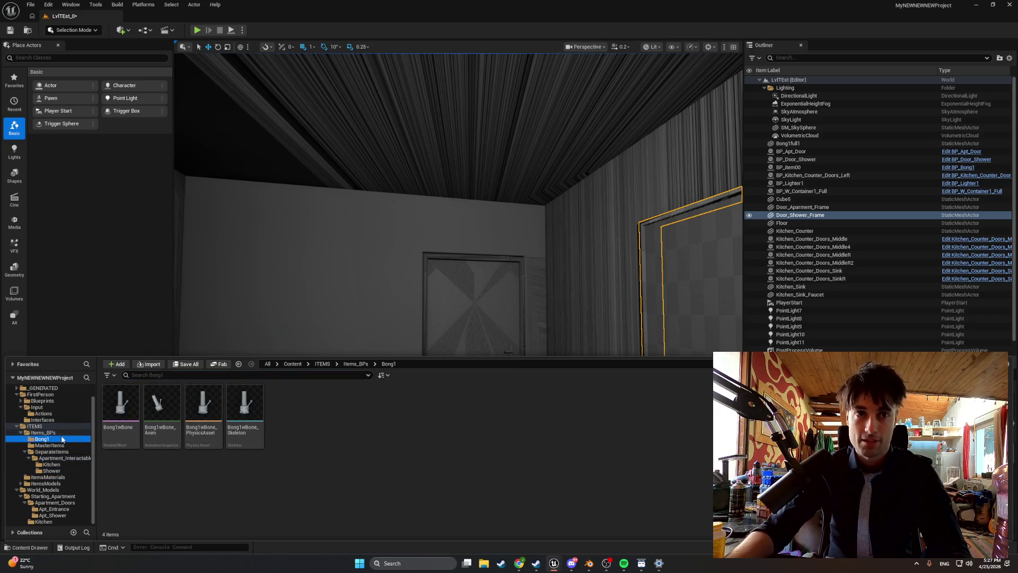
left_click(63, 446)
left_click(65, 452)
left_click(68, 446)
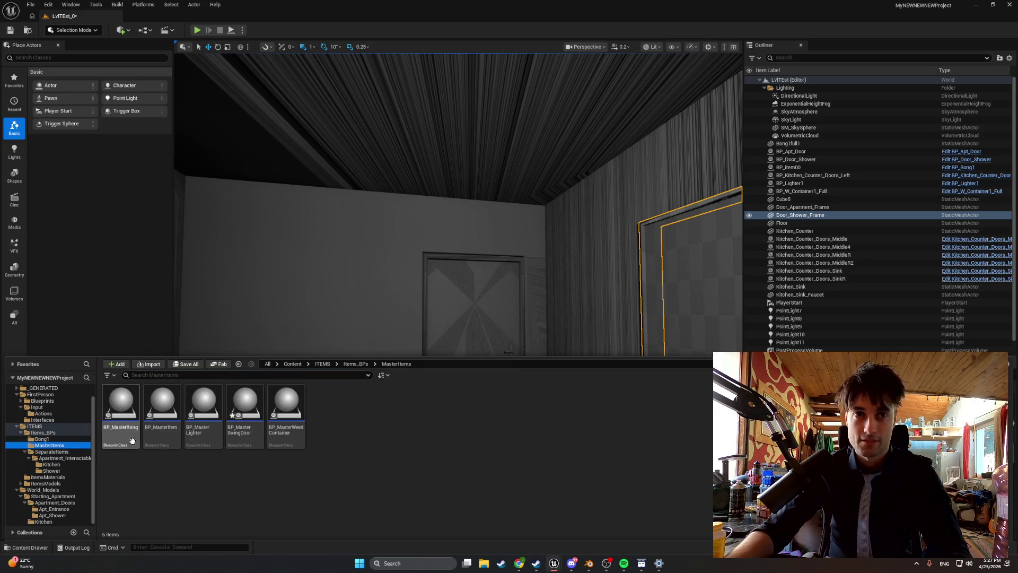
left_click(245, 409)
double_click(245, 410)
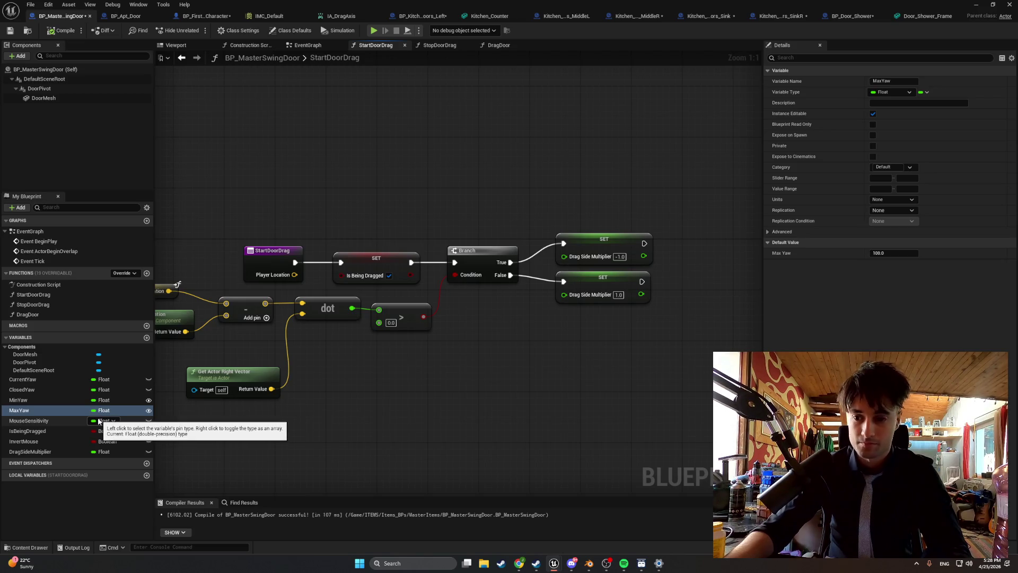
left_click(146, 338)
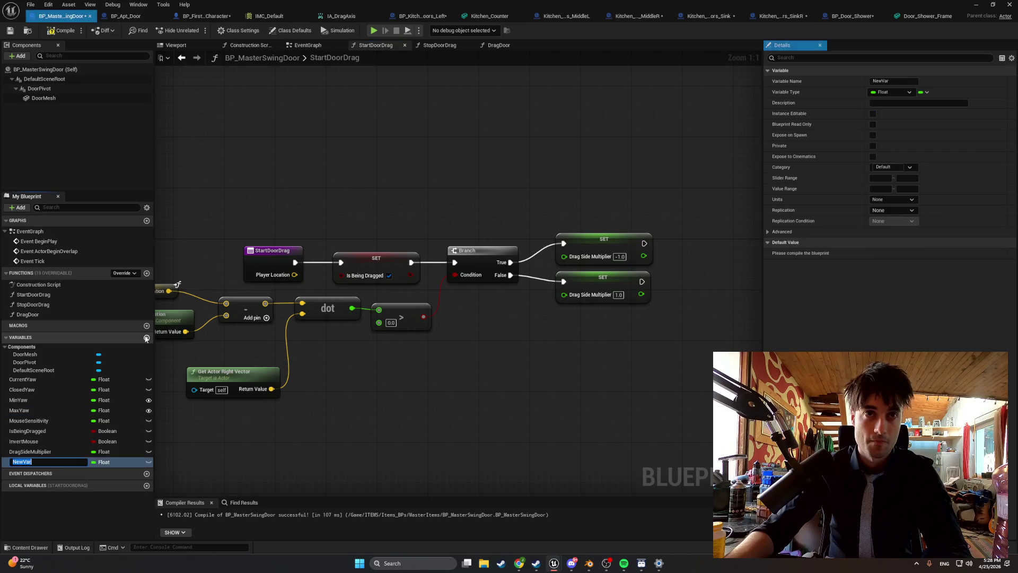
Name the new float variable SideMultiplierInvert with default 1.0 and compile.
type("SideM")
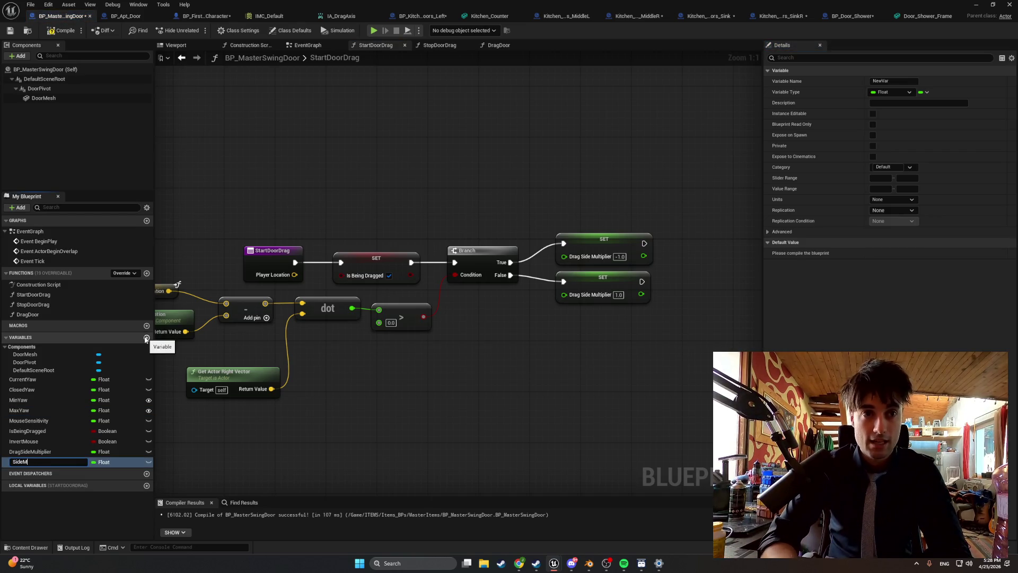
type("ulti")
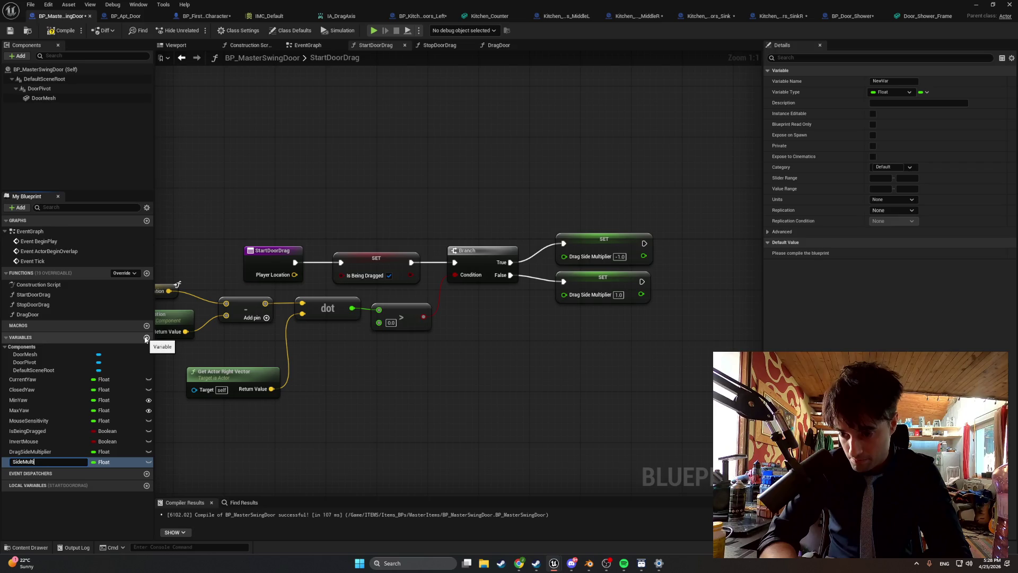
type("plierInvert")
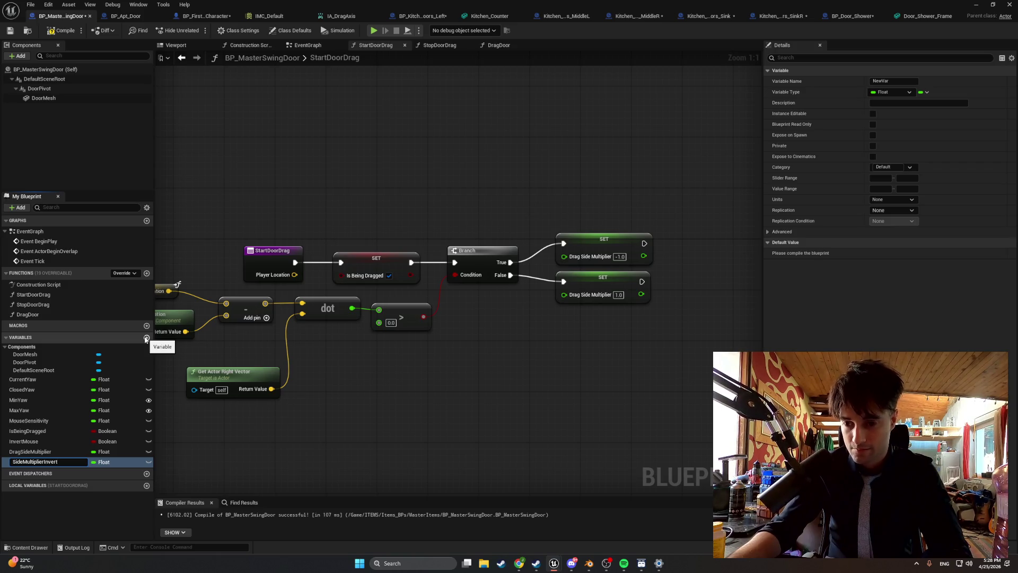
key("Return")
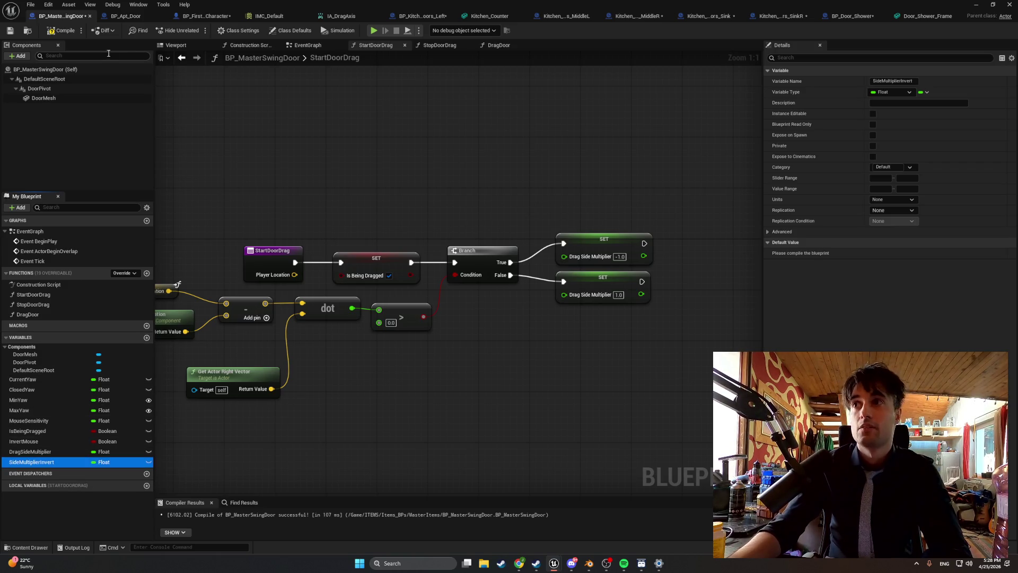
left_click(69, 32)
type("1")
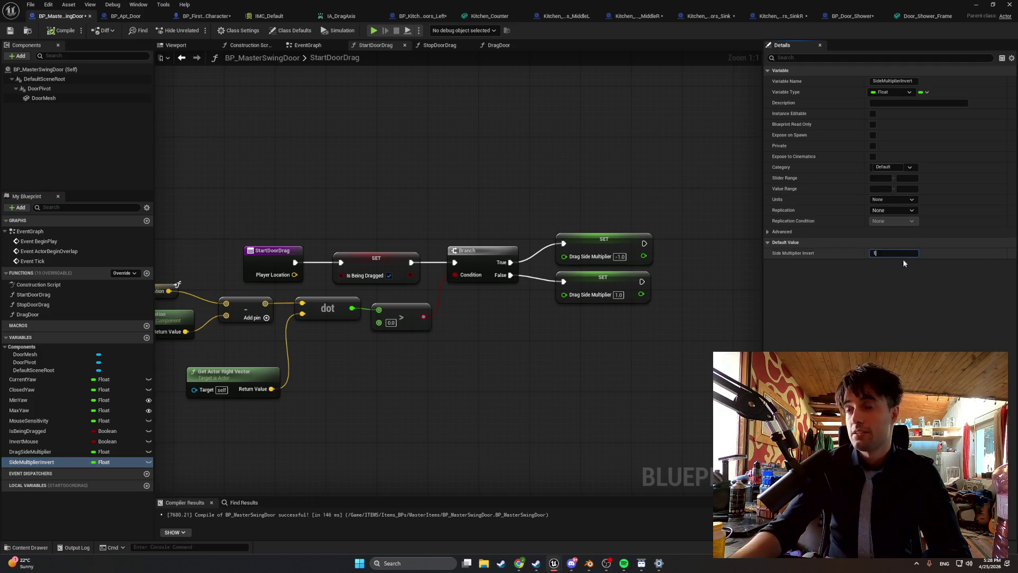
left_click(63, 31)
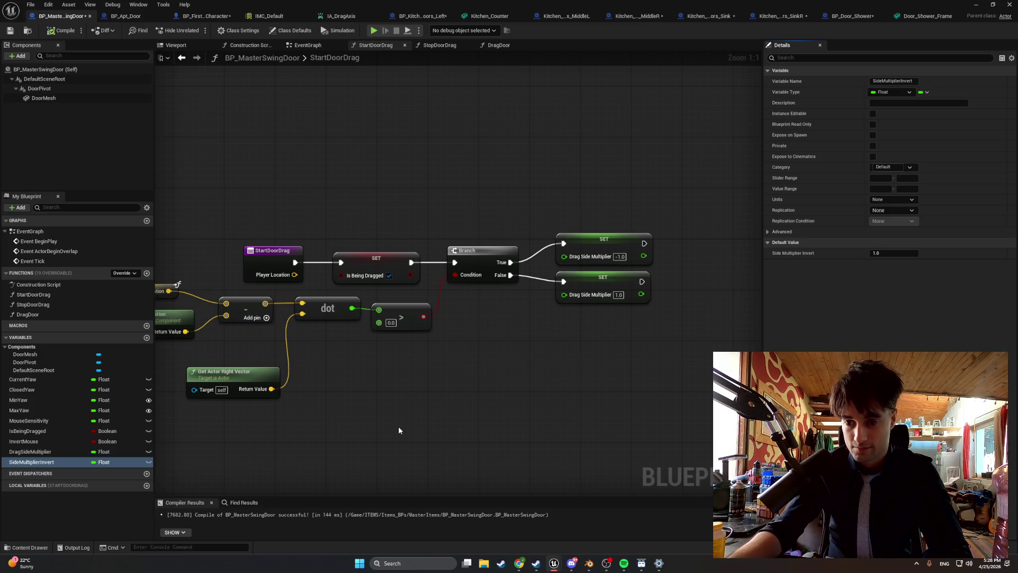
mouse_move(396, 420)
left_mouse_down()
mouse_move(407, 405)
mouse_move(575, 375)
mouse_move(560, 377)
left_mouse_up()
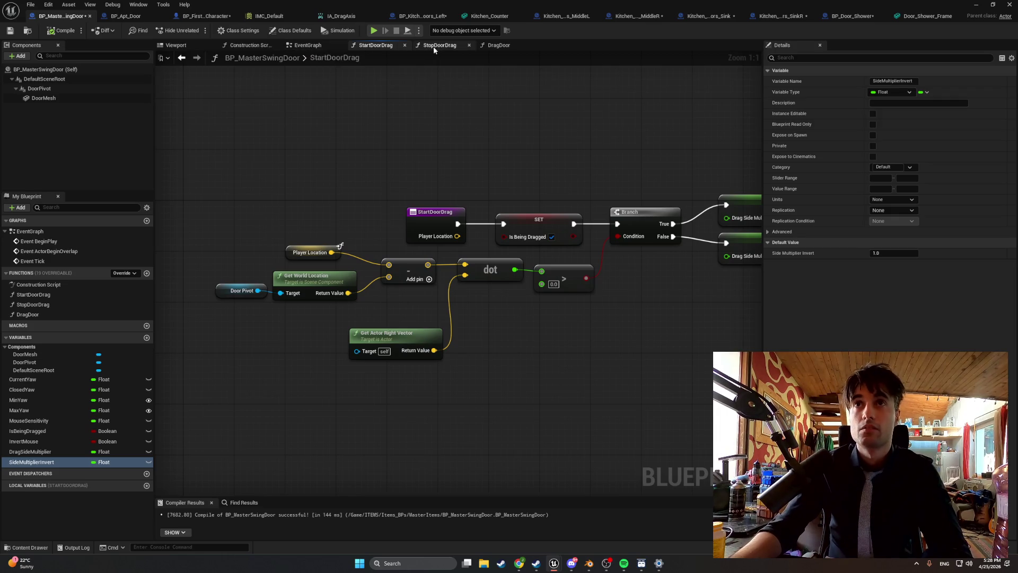
Zoom in on the DragDoor graph and select its Current, Min and Max Yaw nodes.
left_click(492, 46)
scroll(398, 284, "up", 1)
left_click_drag(397, 284, 416, 113)
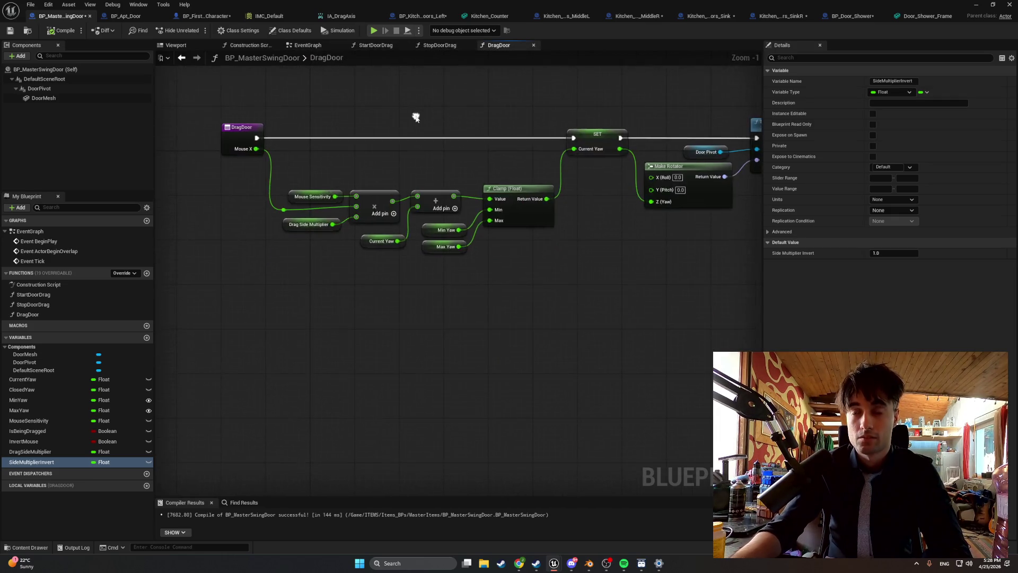
scroll(398, 159, "up", 1)
left_click_drag(485, 318, 364, 233)
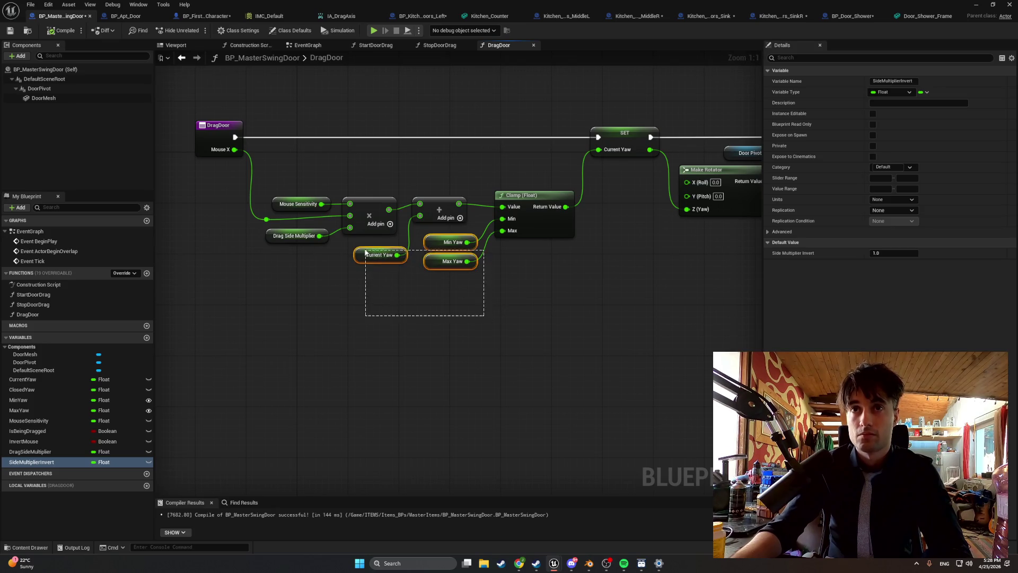
Add a pin to DragDoor's multiply node and wire a SideMultiplierInvert getter into it.
mouse_move(445, 243)
left_mouse_down()
mouse_move(451, 268)
mouse_move(439, 287)
left_mouse_up()
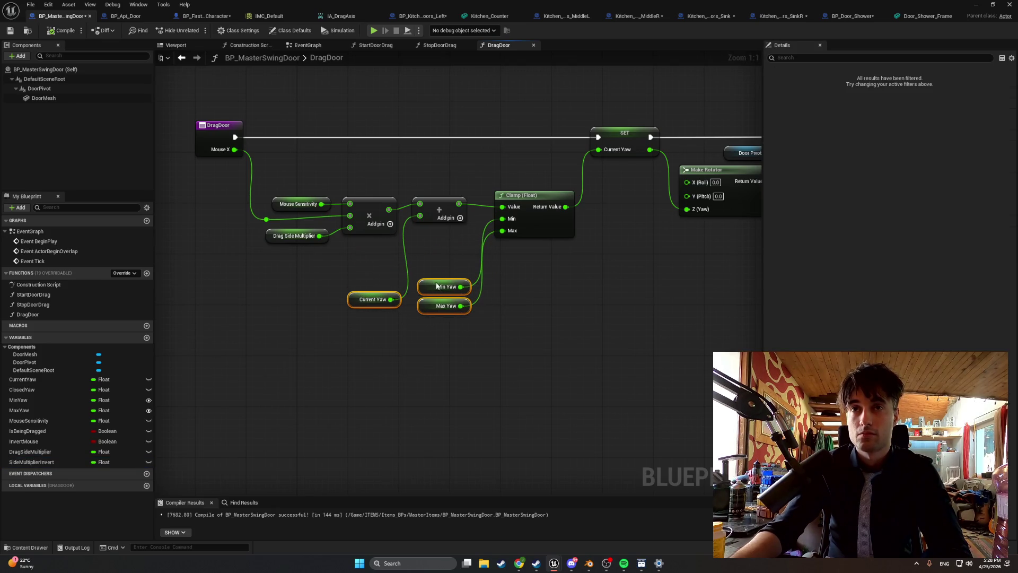
left_click(380, 267)
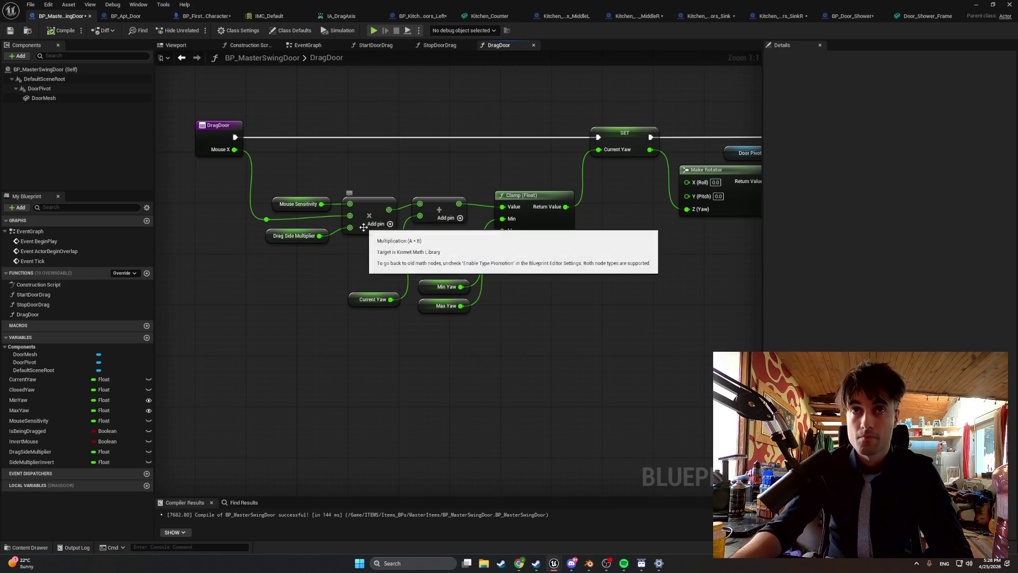
left_click(390, 224)
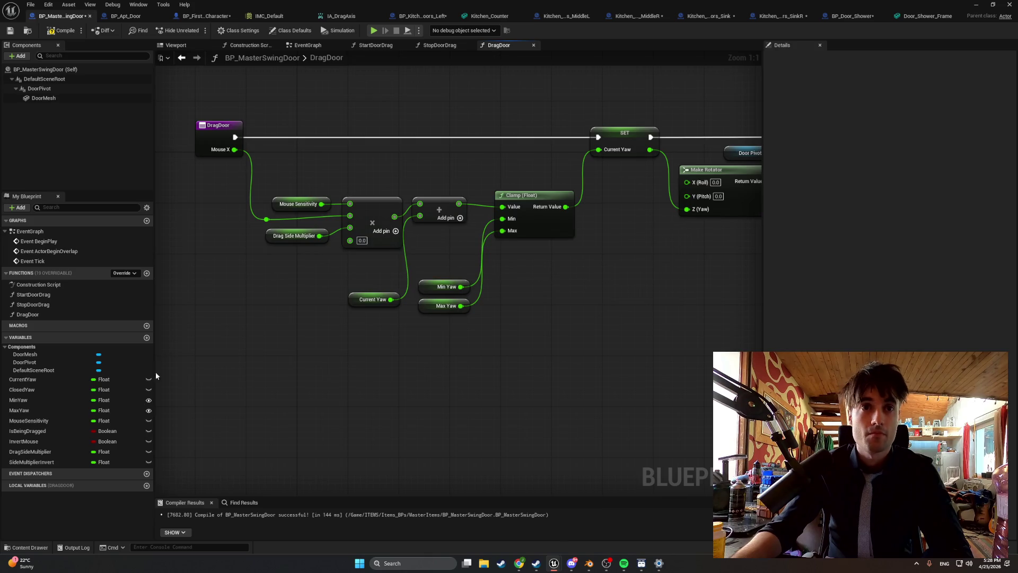
left_click_drag(62, 460, 216, 332)
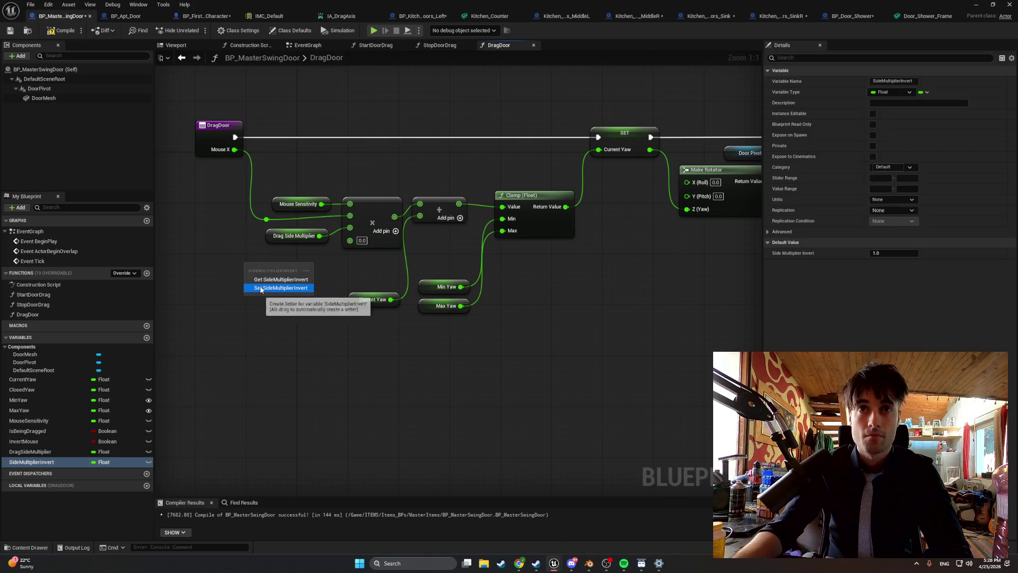
left_click(267, 282)
left_click_drag(295, 267, 350, 240)
left_click_drag(257, 268, 283, 262)
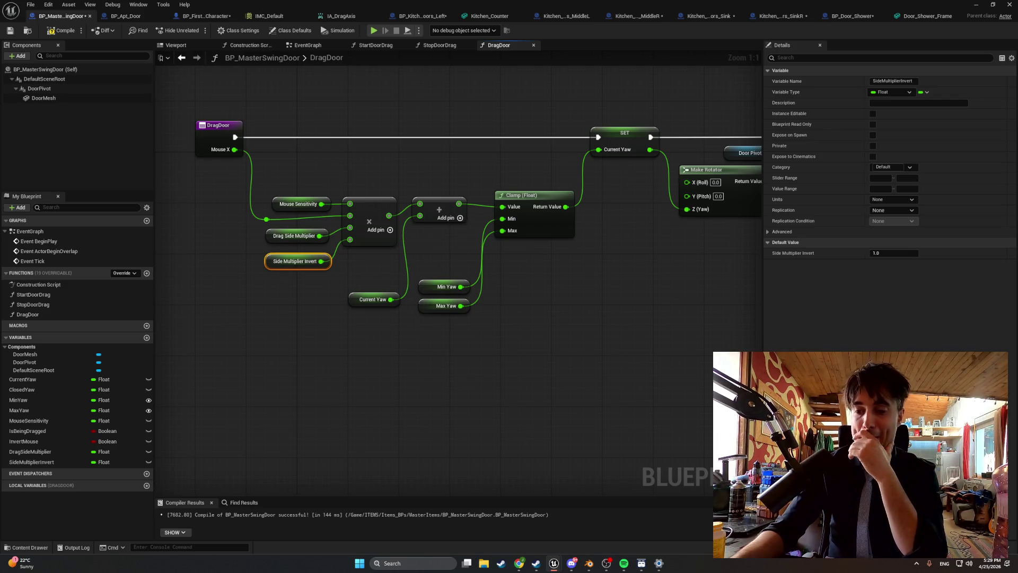
Compile the master swing door Blueprint and start a play test.
left_click(62, 31)
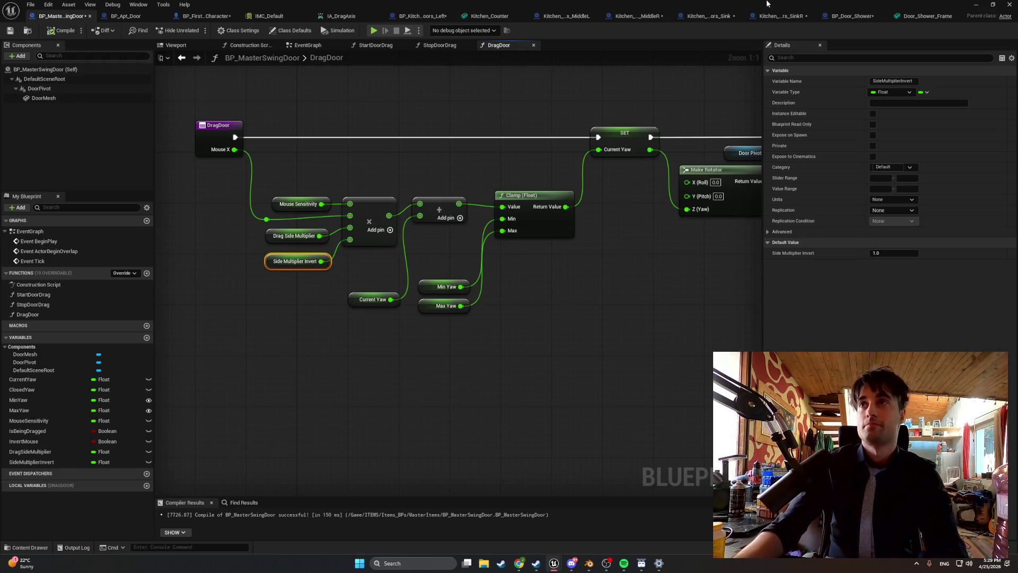
left_click(973, 4)
left_click(197, 31)
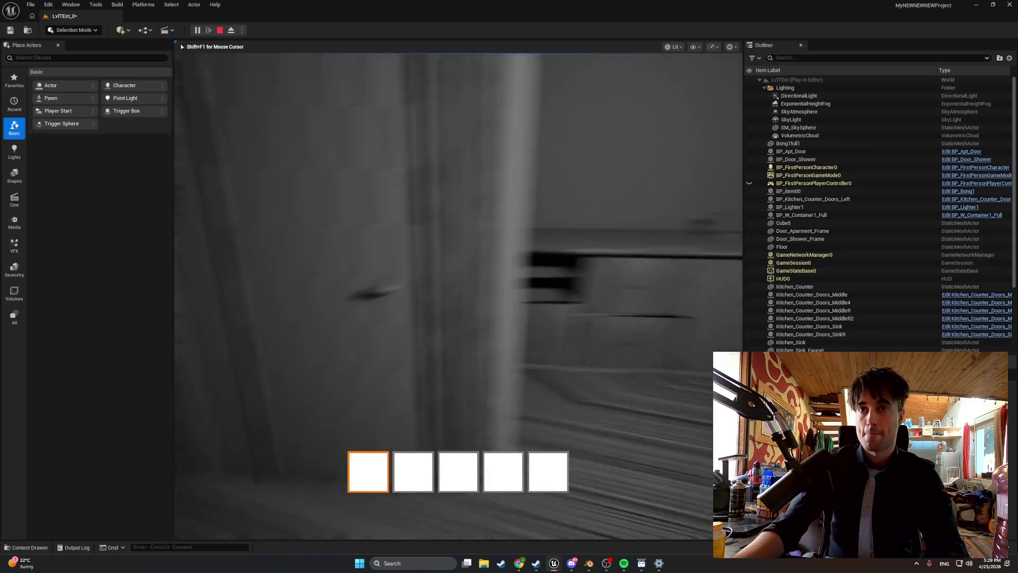
Stop the play test and open BP_Door_Shower via the shower door actor's Browse to Asset.
key("Escape")
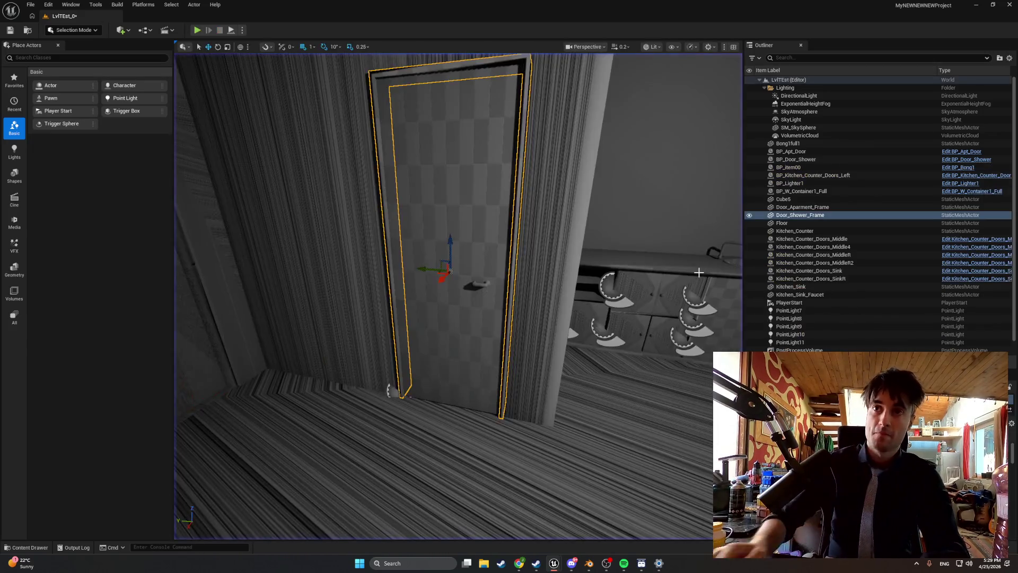
key("ctrl+space")
right_click(446, 222)
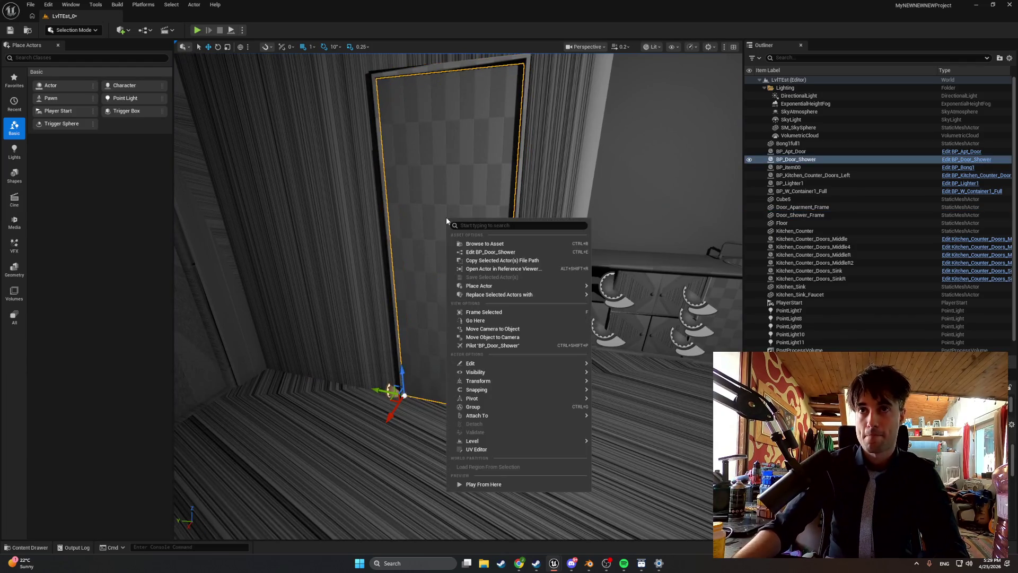
left_click(480, 244)
double_click(136, 404)
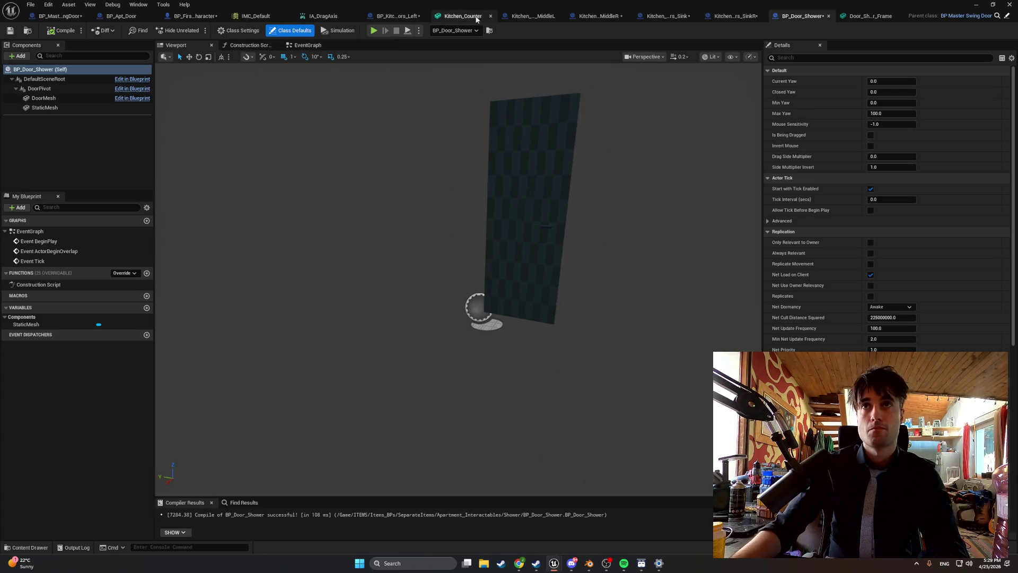
Close the kitchen counter, shower frame, IA_DragAxis and IMC_Default editor tabs.
left_click(196, 16)
left_click(125, 16)
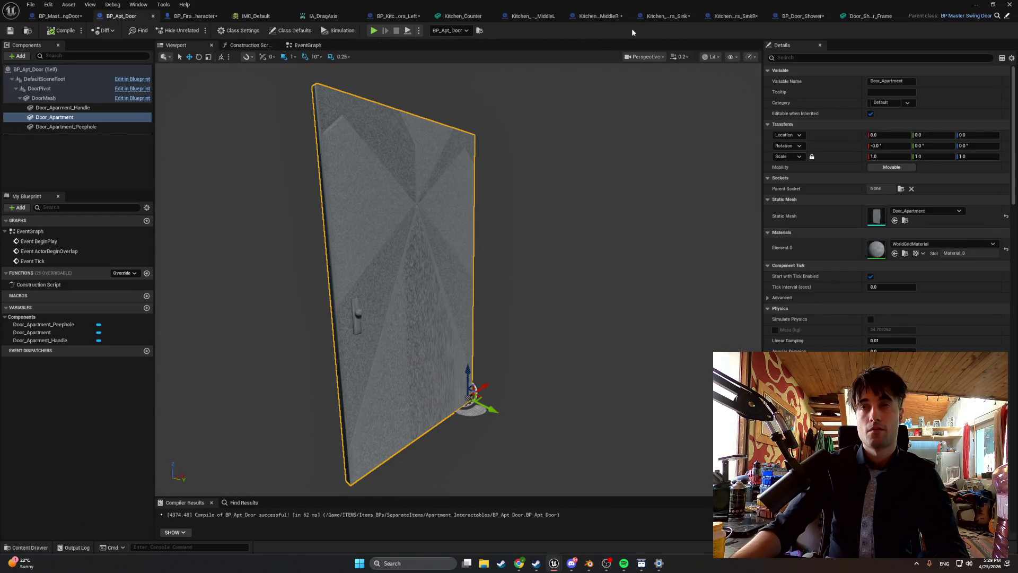
left_click(559, 17)
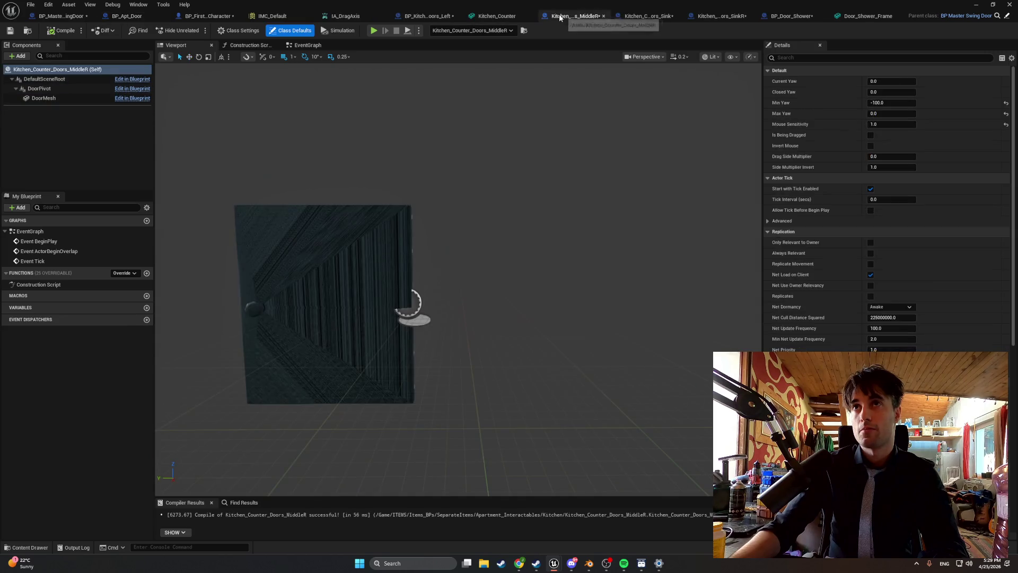
left_click(603, 16)
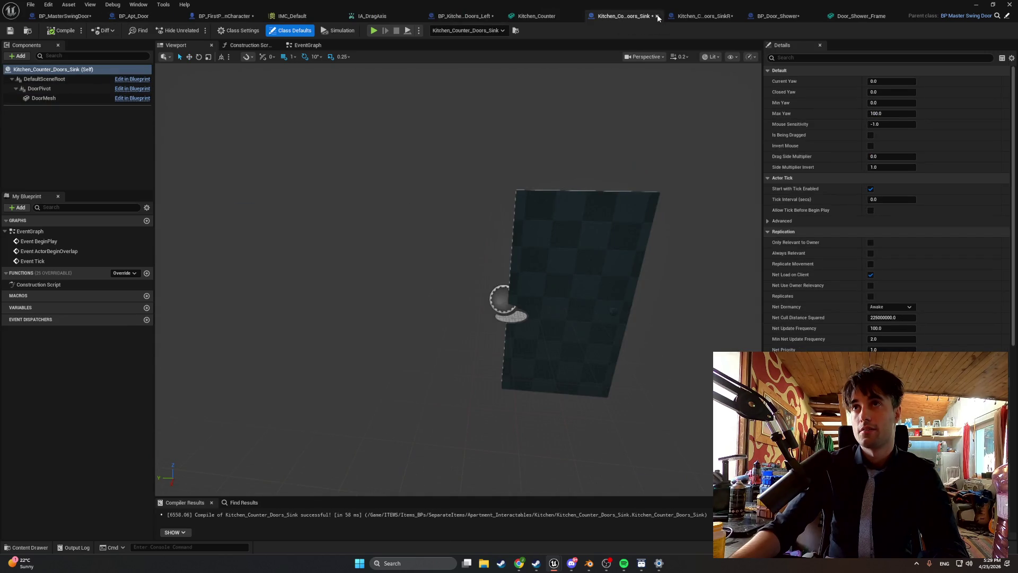
left_click(658, 17)
left_click(691, 19)
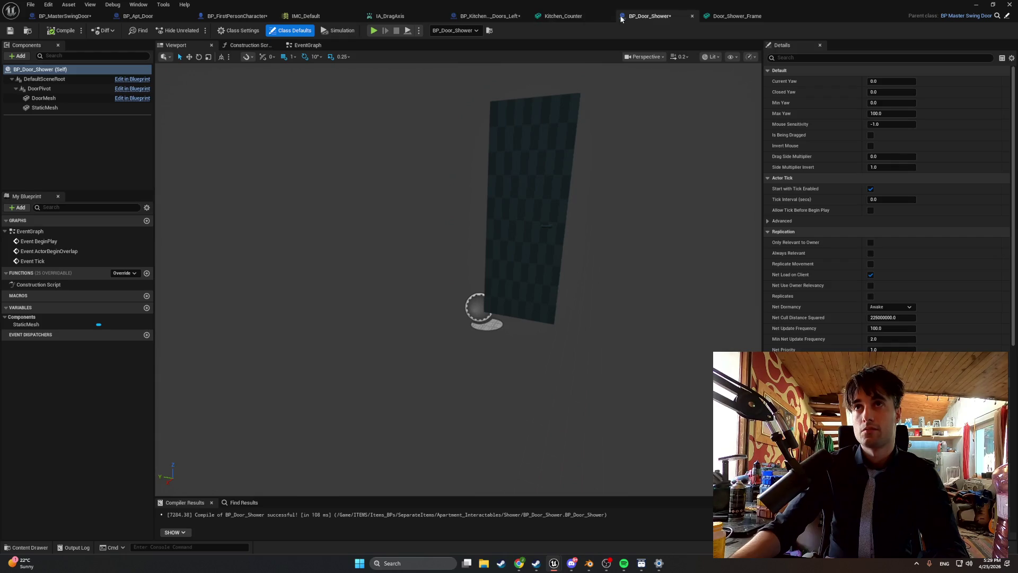
left_click(608, 17)
left_click(693, 16)
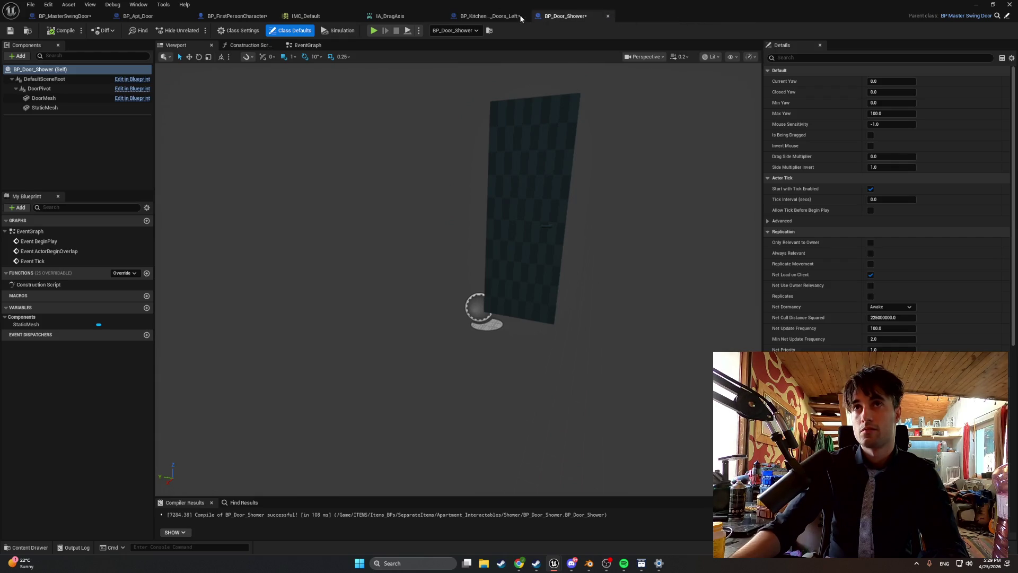
left_click(439, 18)
left_click(354, 17)
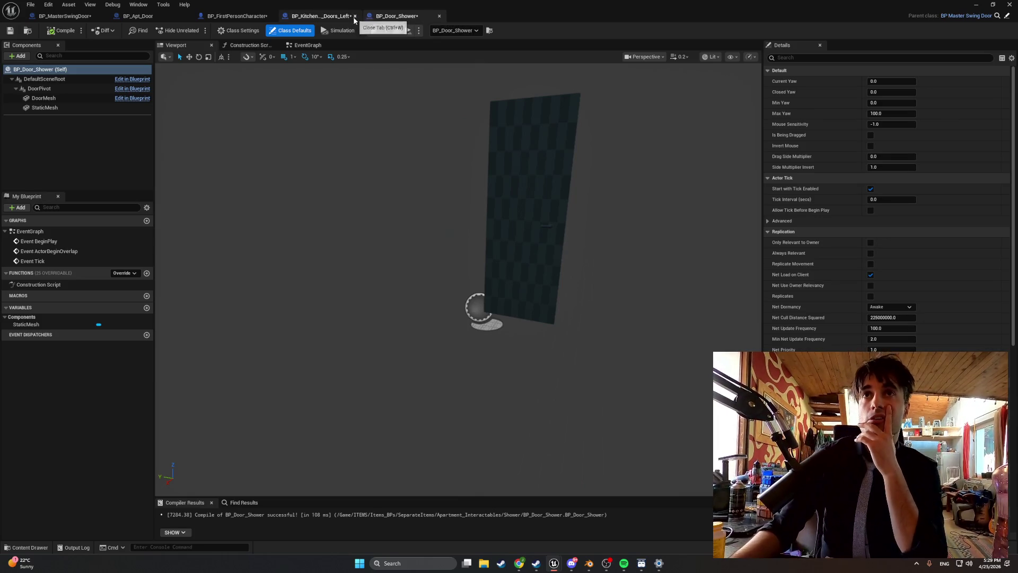
left_click(355, 17)
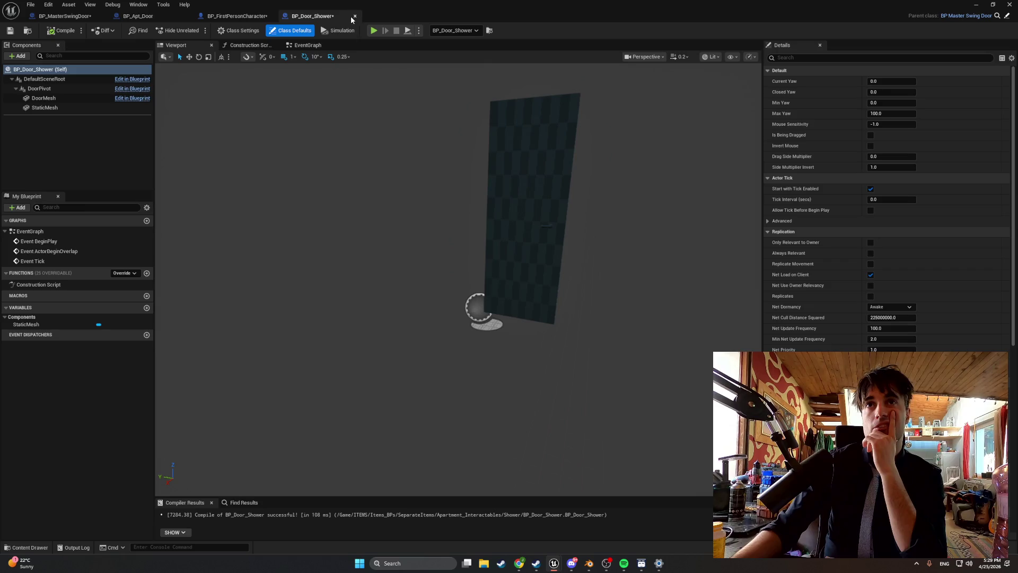
Make the master swing door's SideMultiplierInvert variable instance-editable and recompile it.
left_click(70, 17)
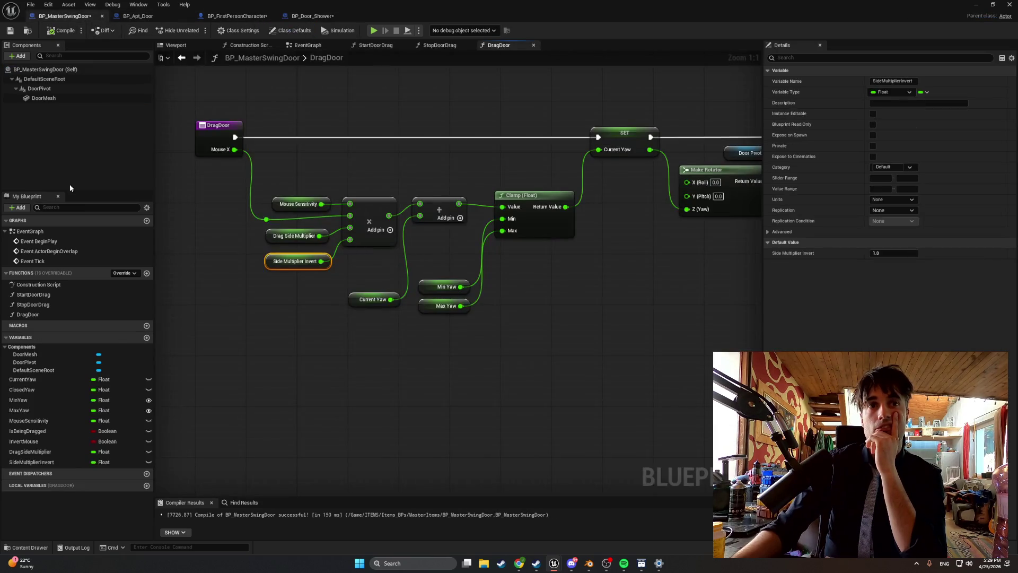
left_click(69, 462)
left_click(873, 114)
left_click(62, 30)
Set BP_Door_Shower's Side Multiplier Invert default to -1.0, compile, and return to the level.
left_click(312, 15)
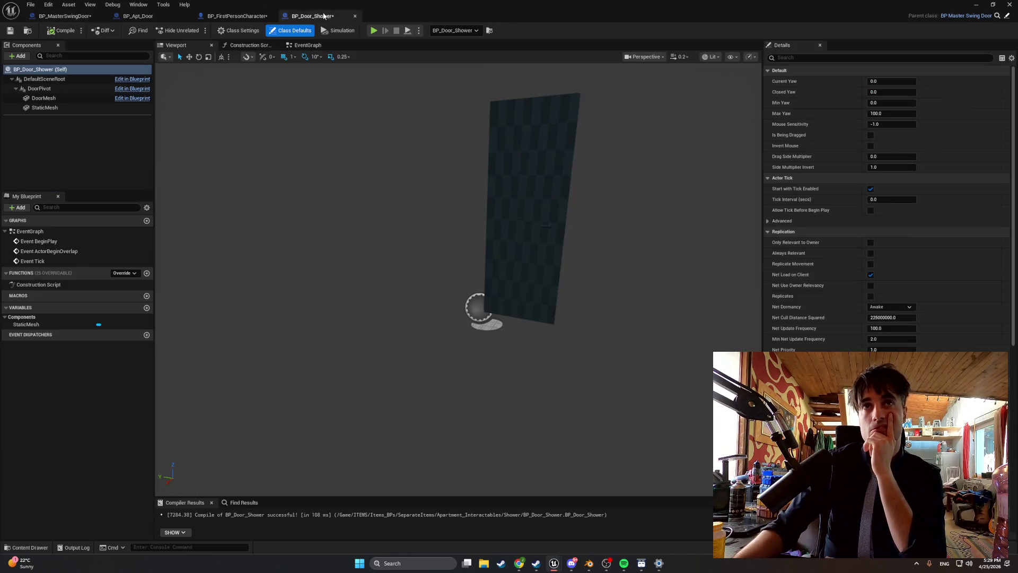
left_click(511, 162)
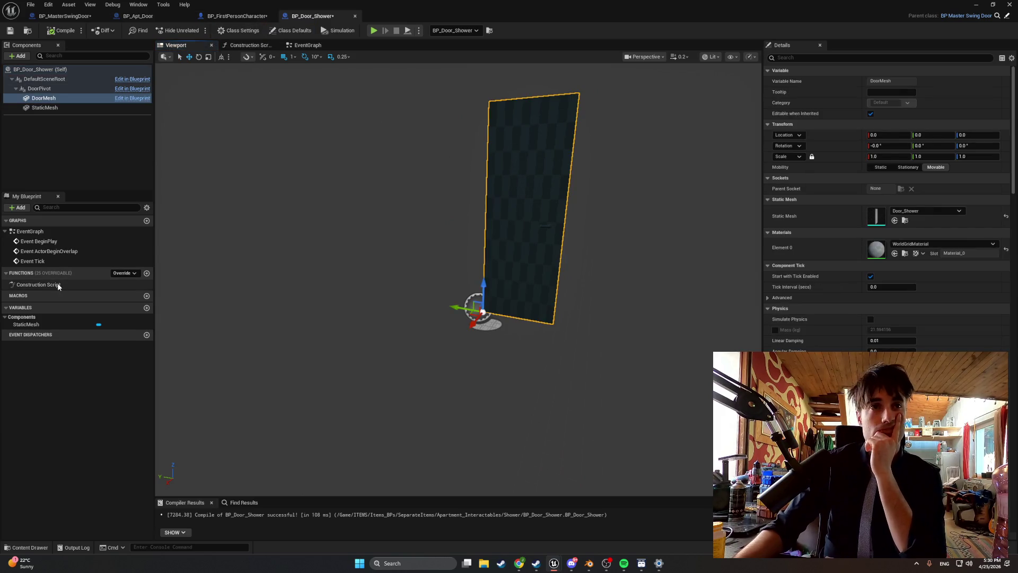
left_click(291, 30)
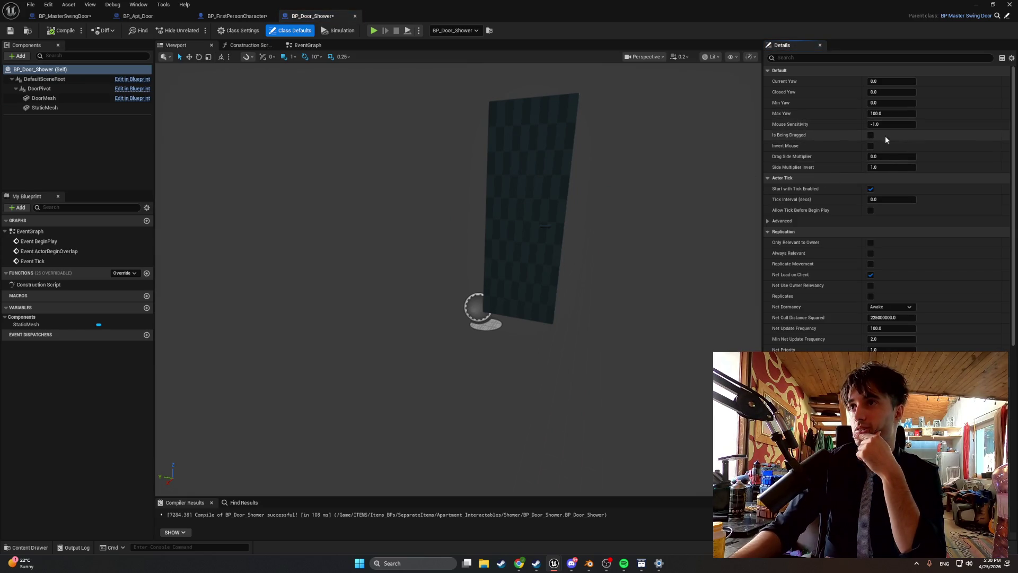
type("-1.0")
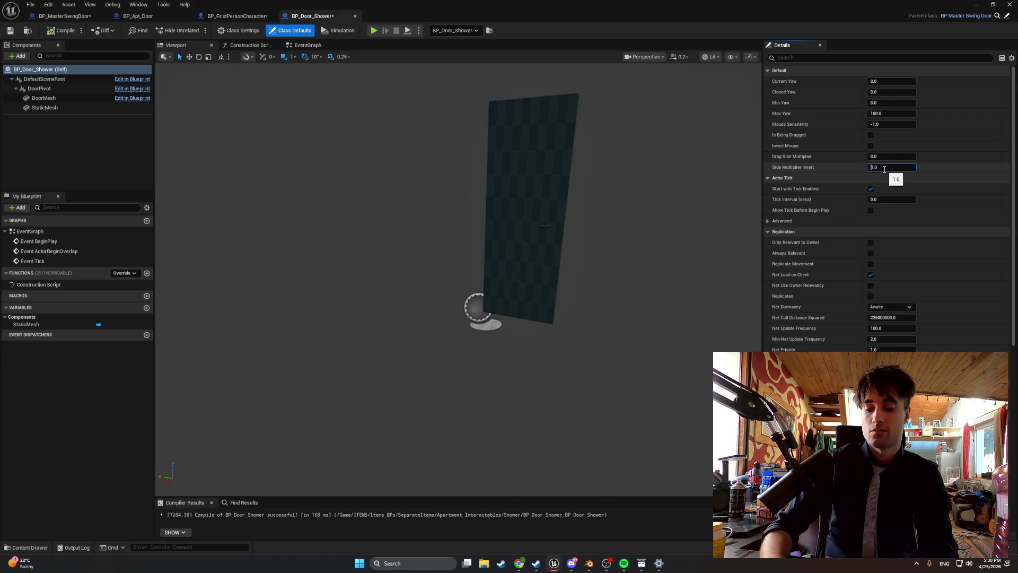
left_click(60, 31)
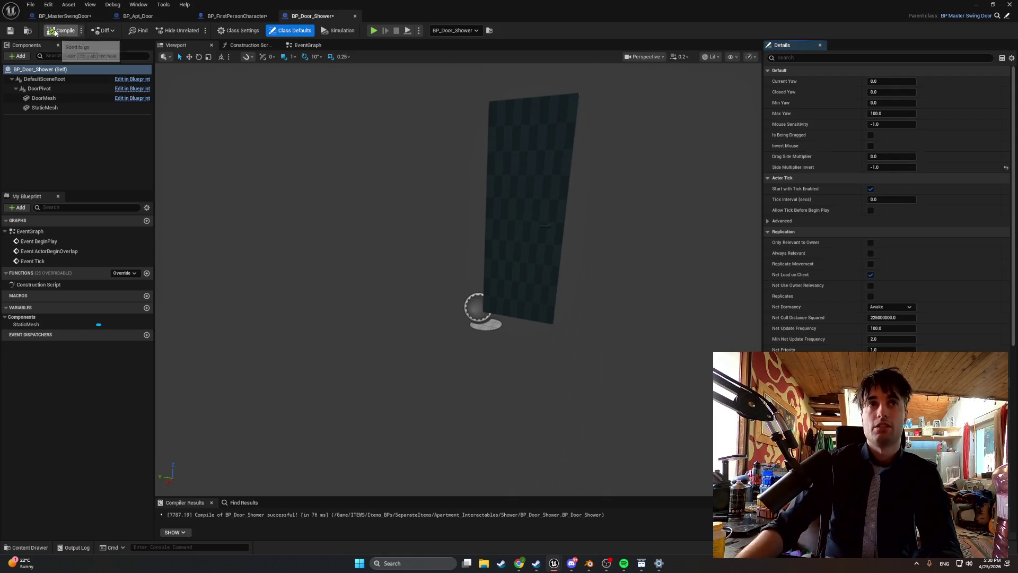
left_click(979, 5)
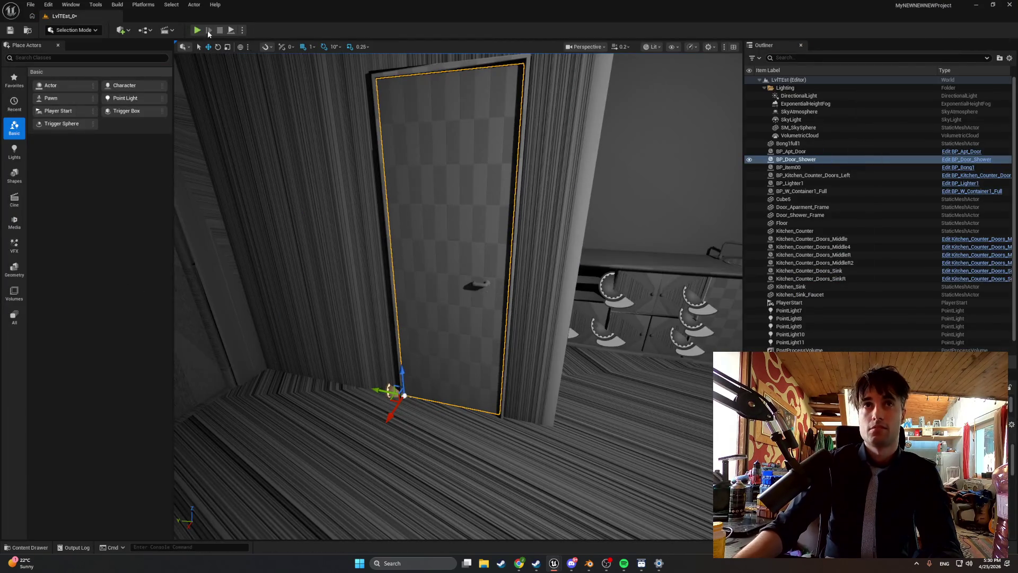
Playtest swinging the shower door with E, then reopen BP_Door_Shower from the Content Browser.
left_click(197, 30)
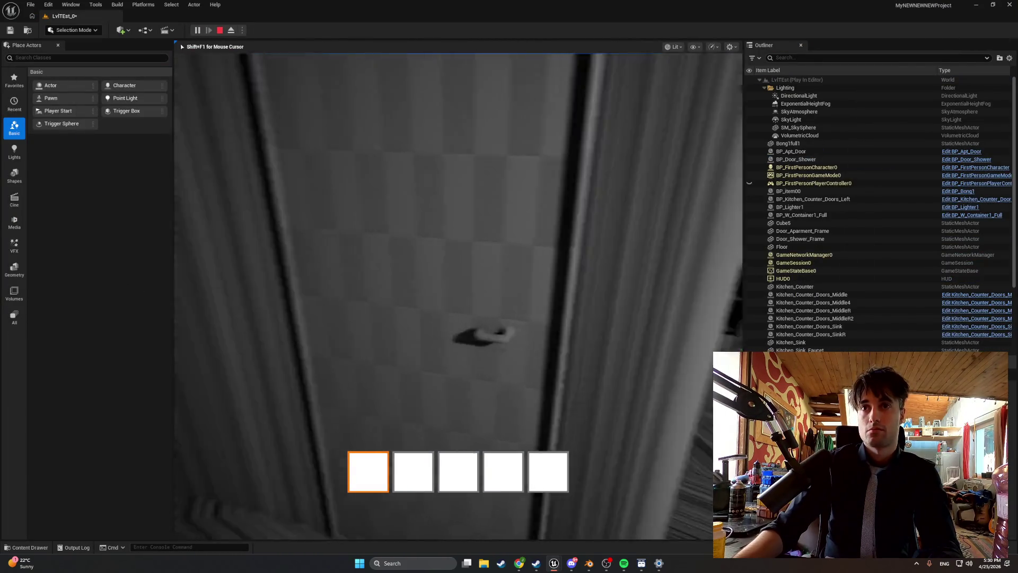
key("e")
key("e")
key("e")
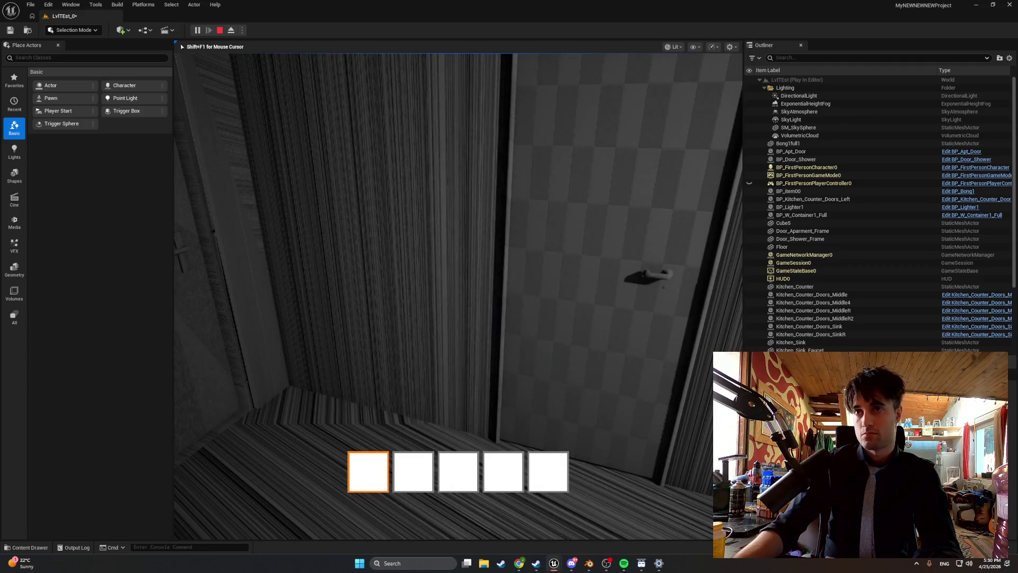
key("Escape")
key("ctrl+b")
double_click(119, 413)
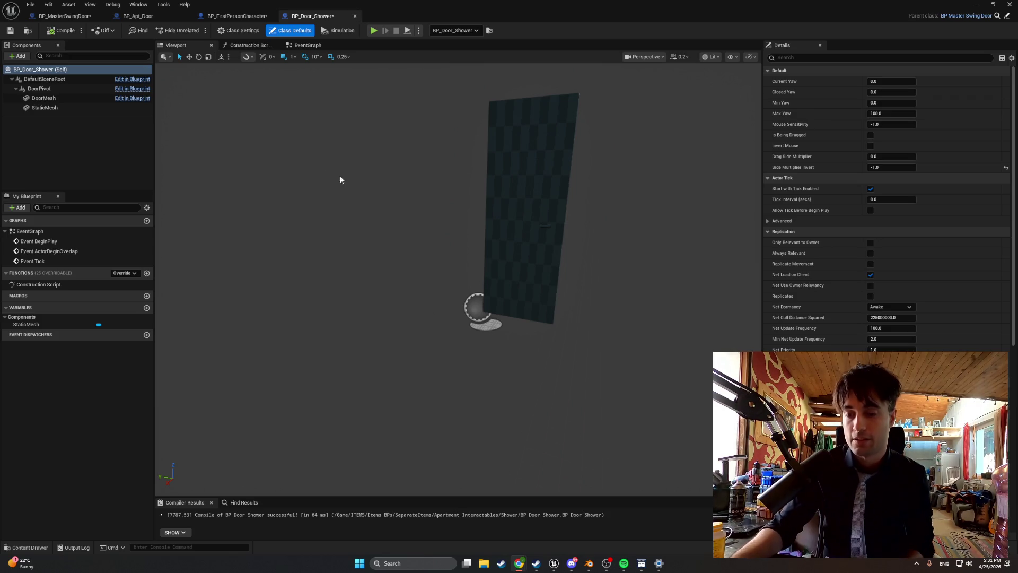
In StartDoorDrag, wire a Get Actor Forward Vector node into the dot product instead of Right Vector.
left_click(68, 17)
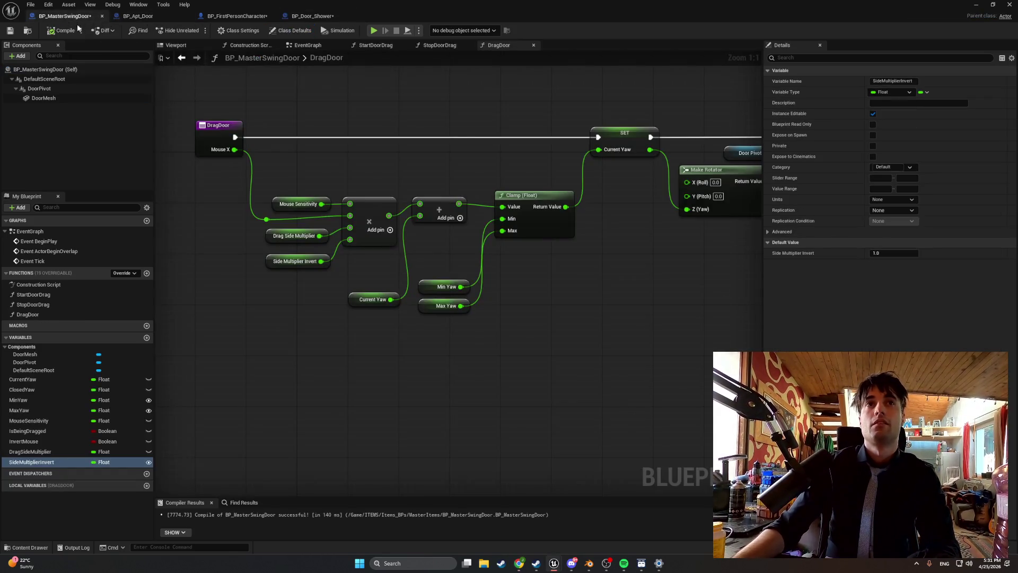
left_click(383, 46)
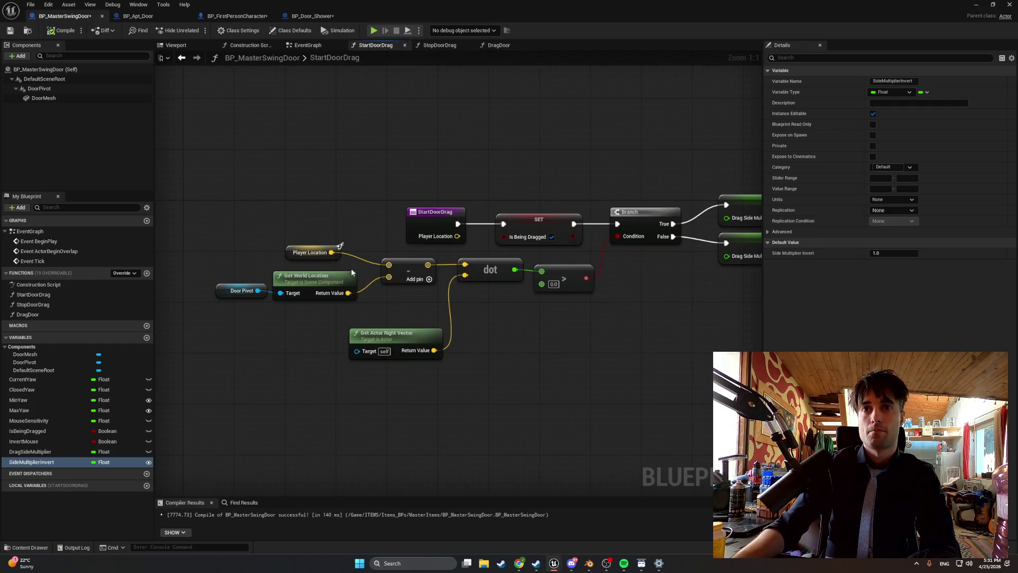
right_click(364, 393)
type("ge")
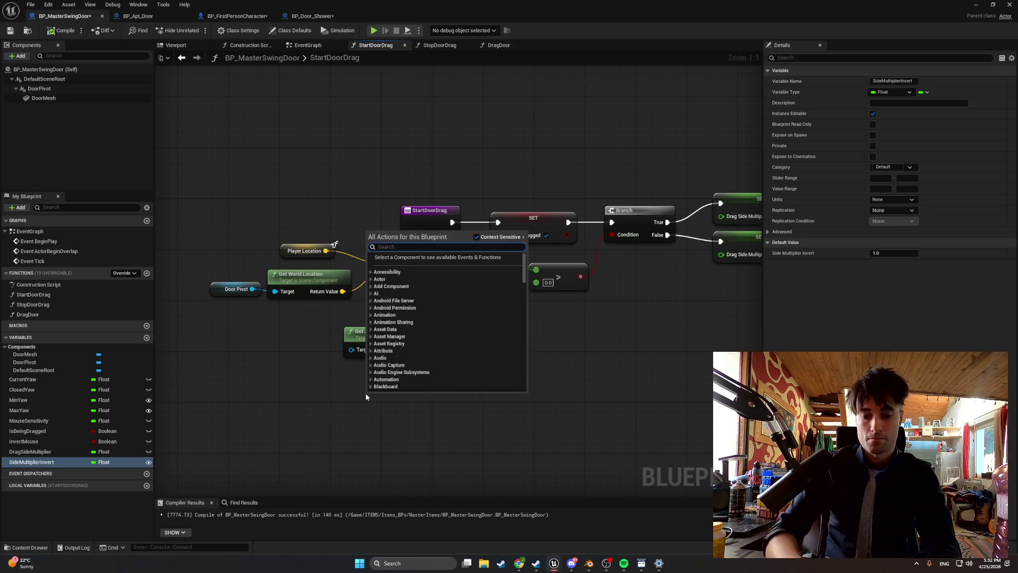
type("t actor ")
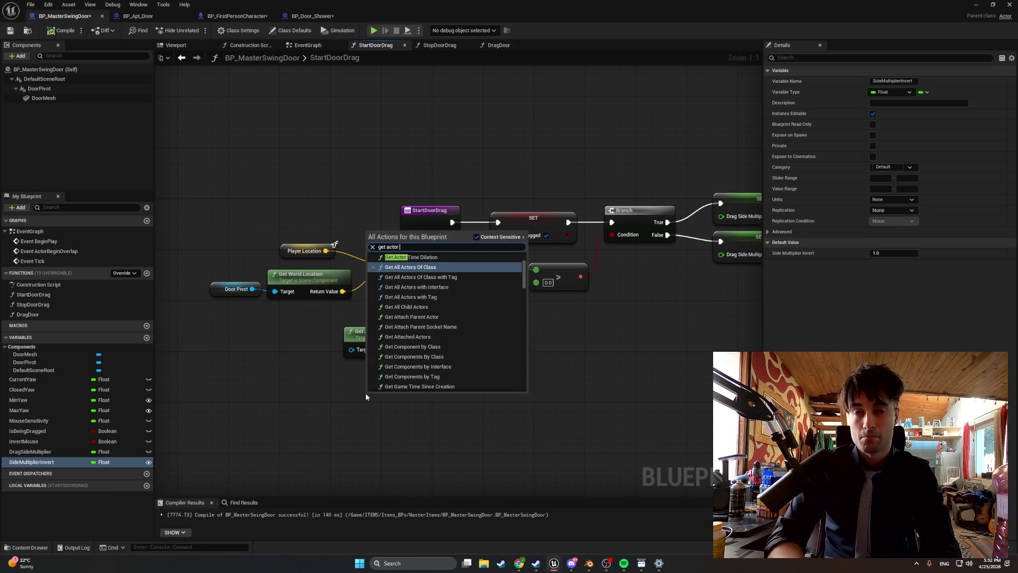
type("forward")
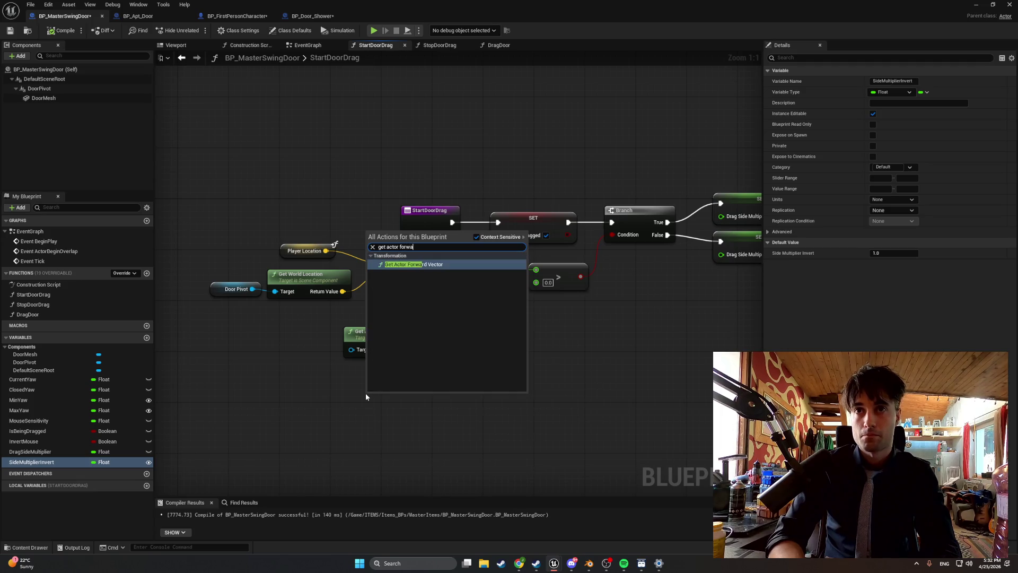
key("Return")
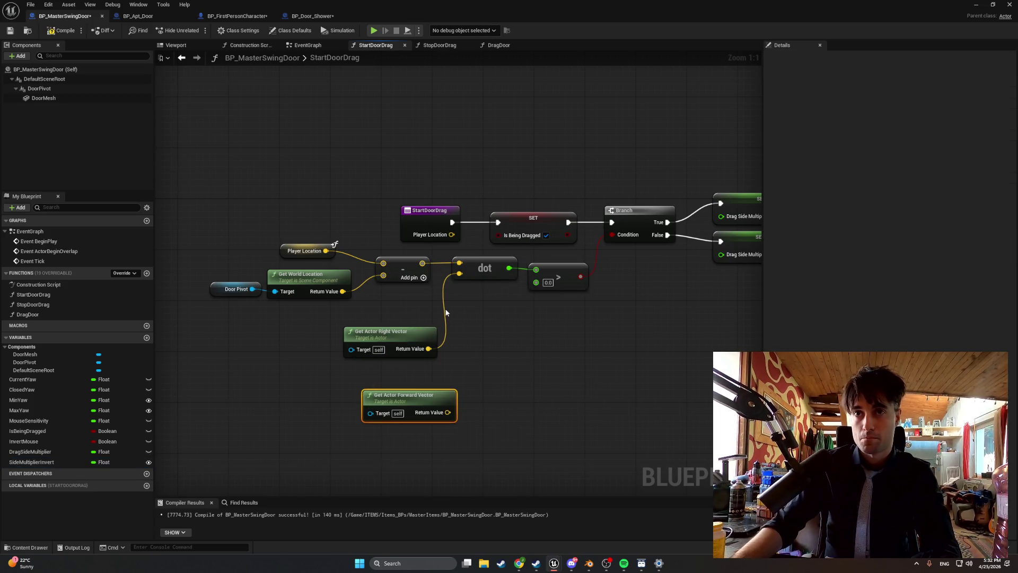
left_click(445, 313, "alt")
left_click_drag(448, 412, 459, 273)
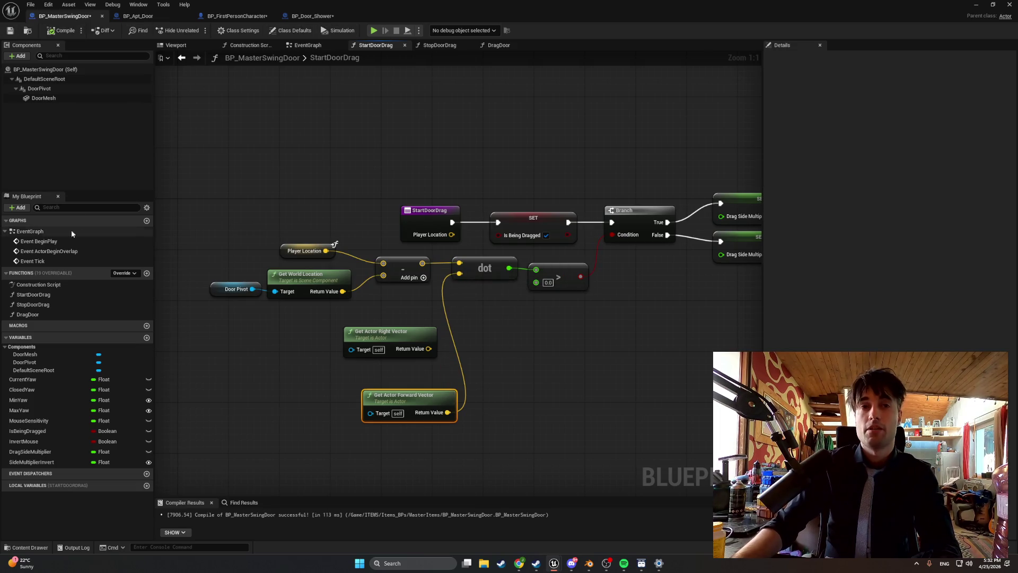
Review the master swing door's StopDoorDrag, StartDoorDrag and DragDoor graphs.
left_click(439, 46)
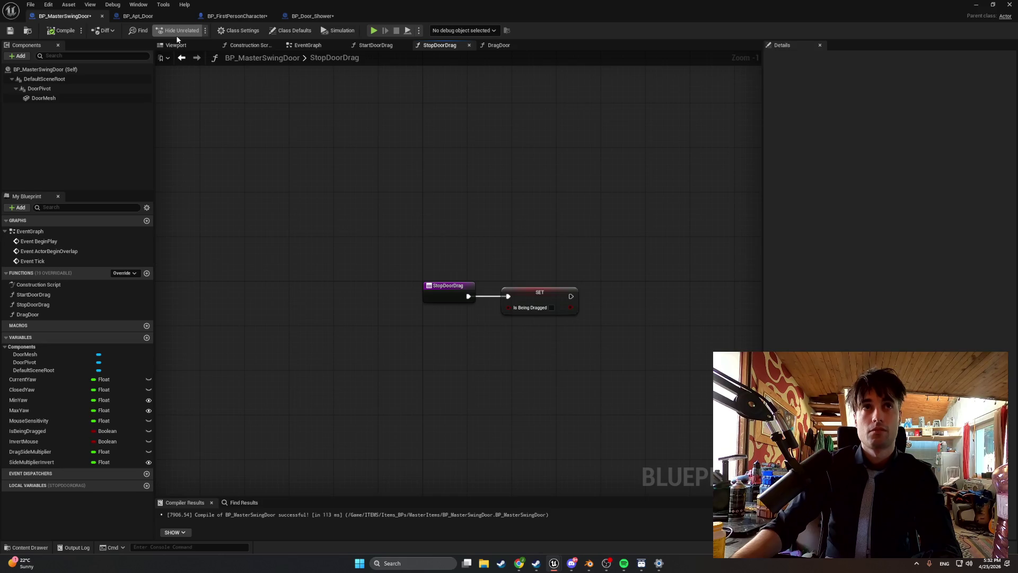
left_click(159, 15)
left_click(80, 18)
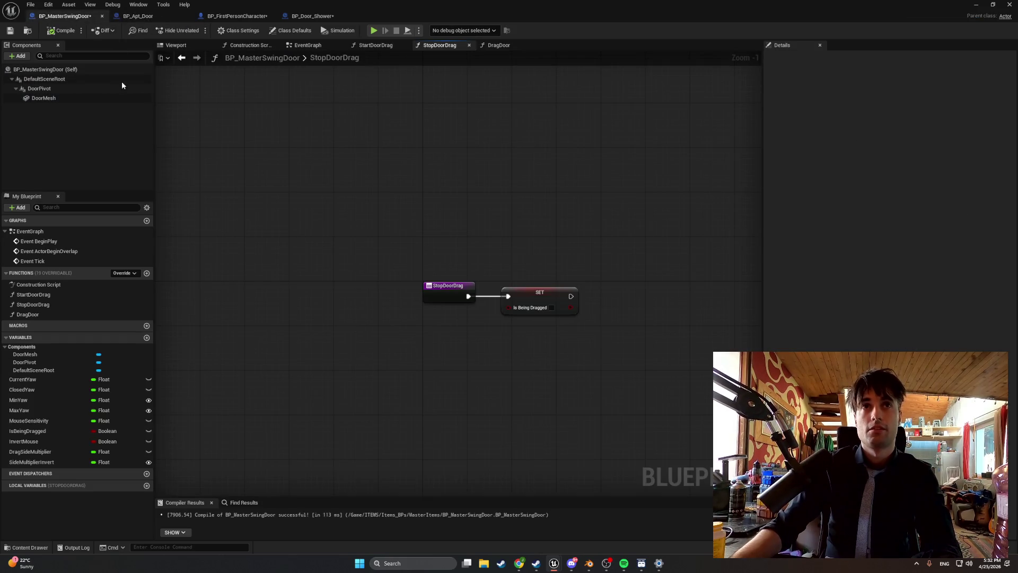
left_click(374, 45)
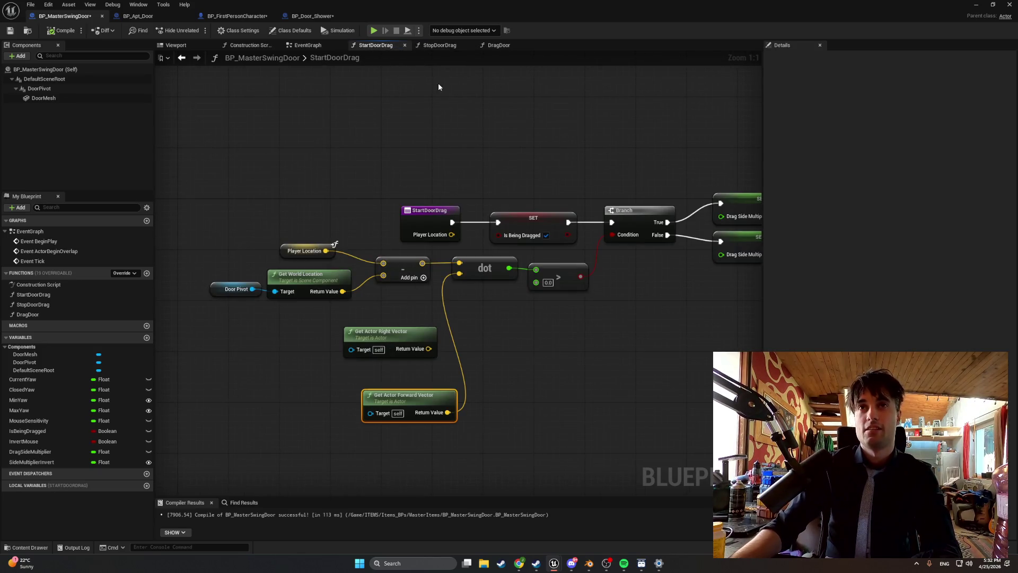
left_click(496, 45)
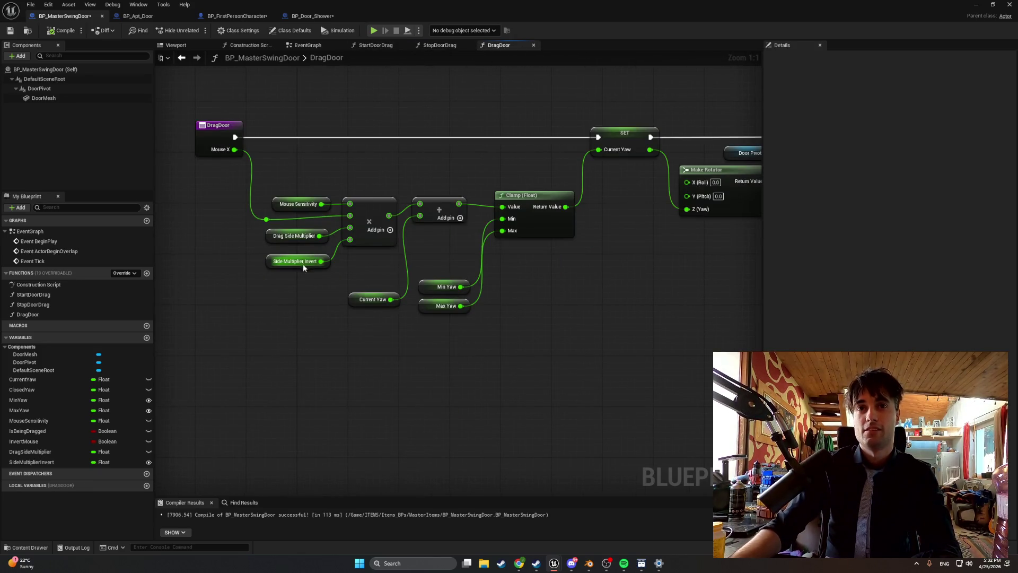
Delete the Side Multiplier Invert node, its spare multiply pin and the variable, then return to the level.
left_click(276, 264)
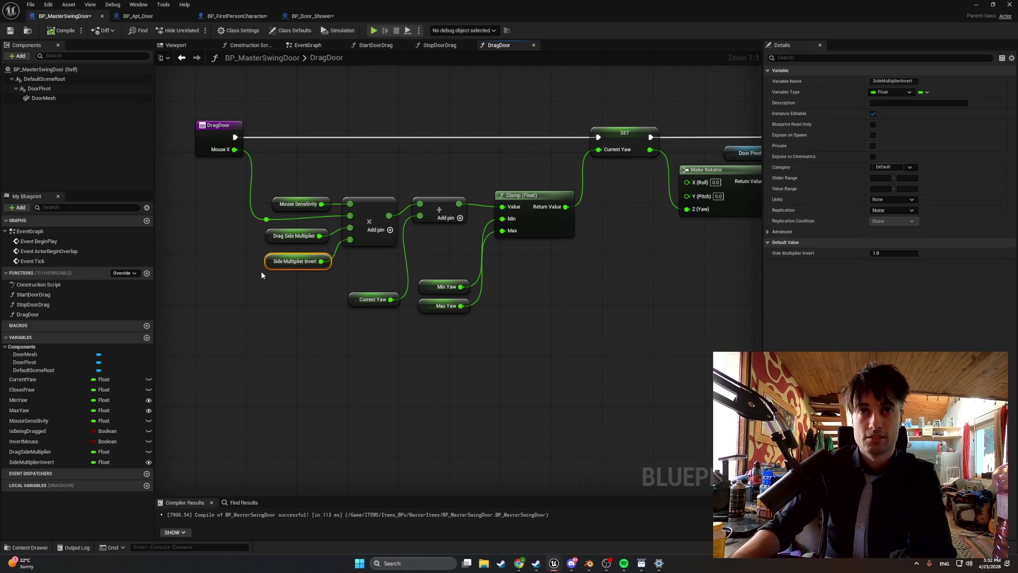
key("Delete")
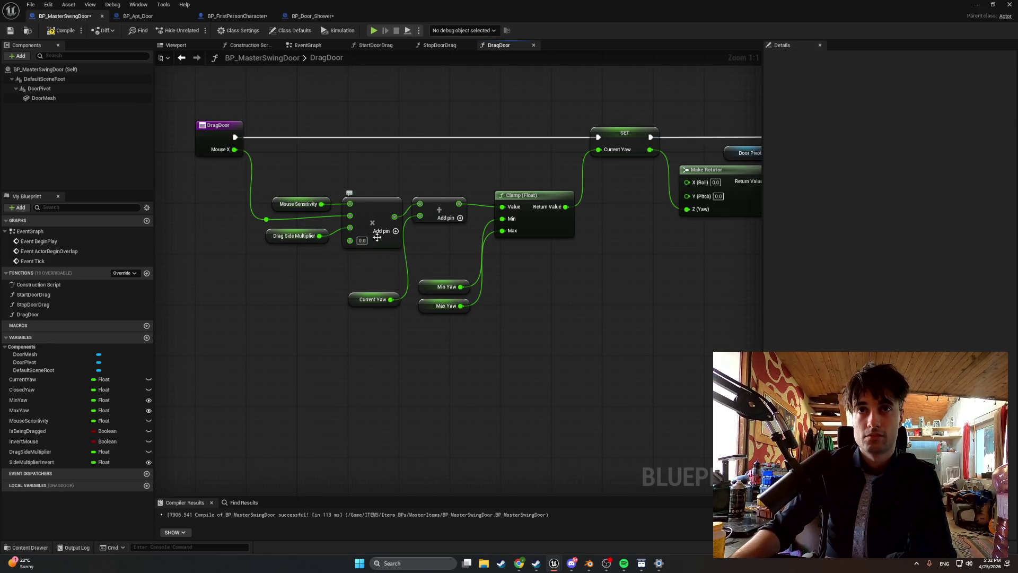
right_click(378, 240)
right_click(367, 240)
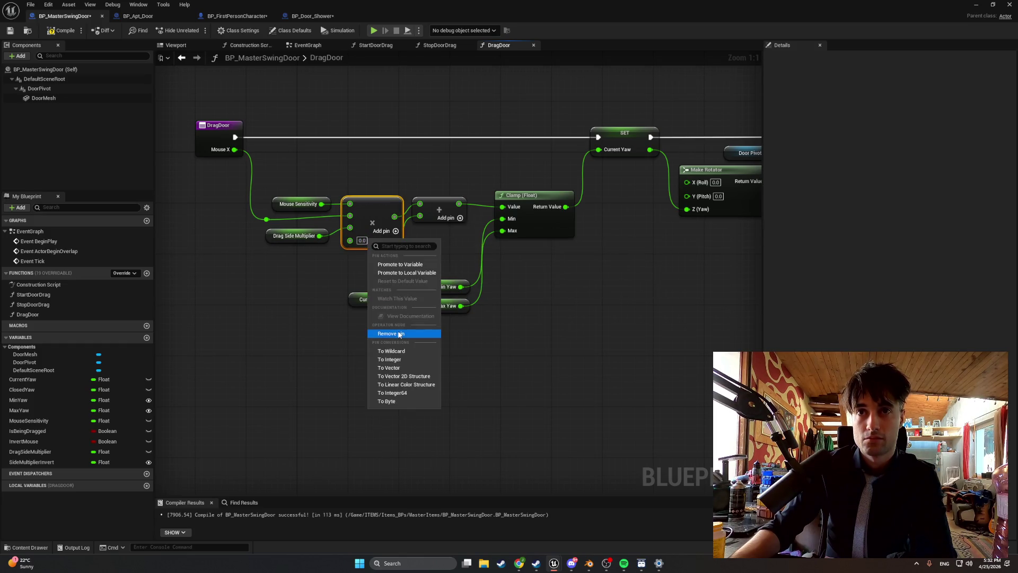
left_click(390, 333)
left_click(25, 461)
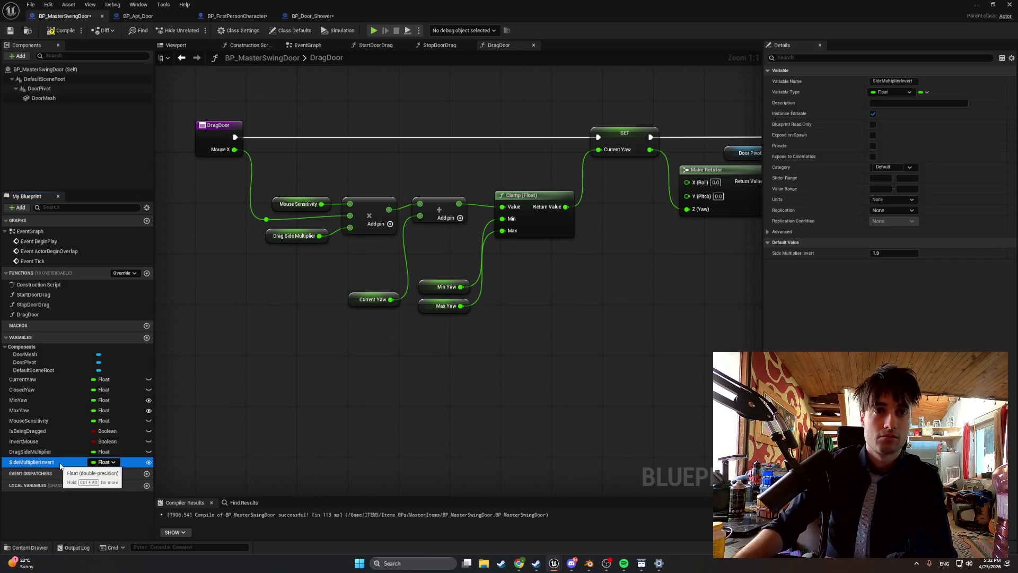
key("Delete")
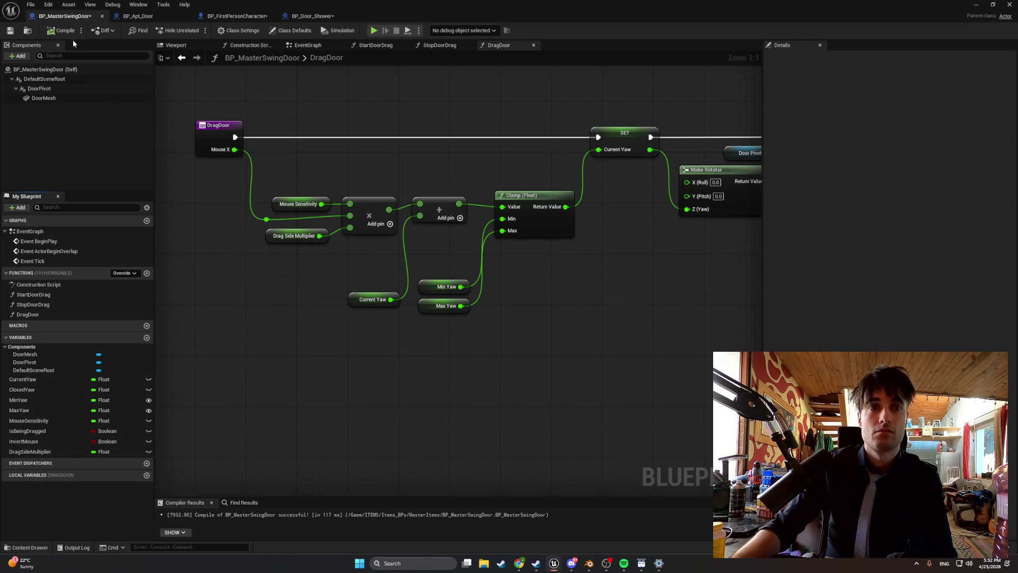
left_click(976, 4)
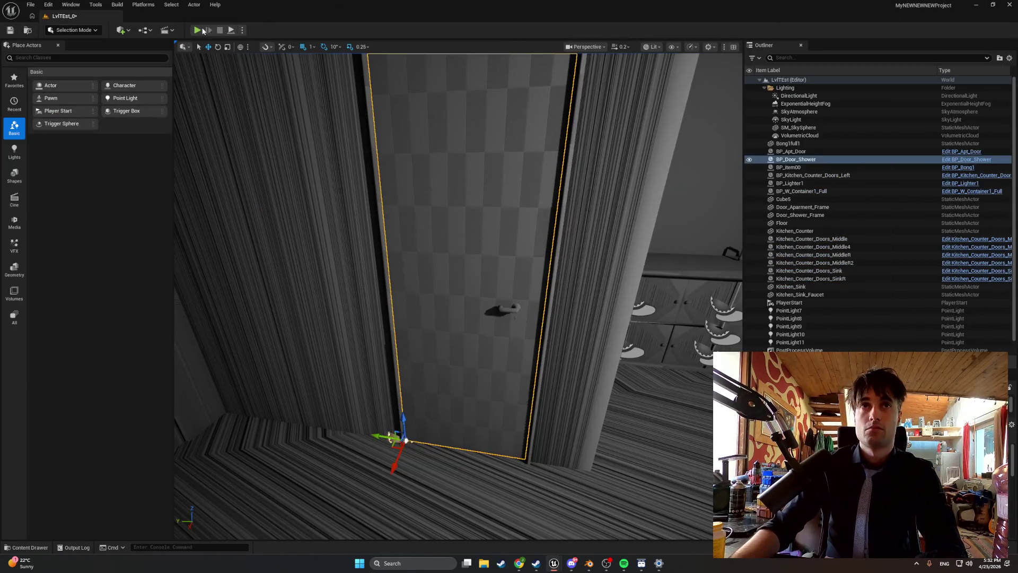
Play the level to test how the doors swing, then stop the session.
left_click(205, 31)
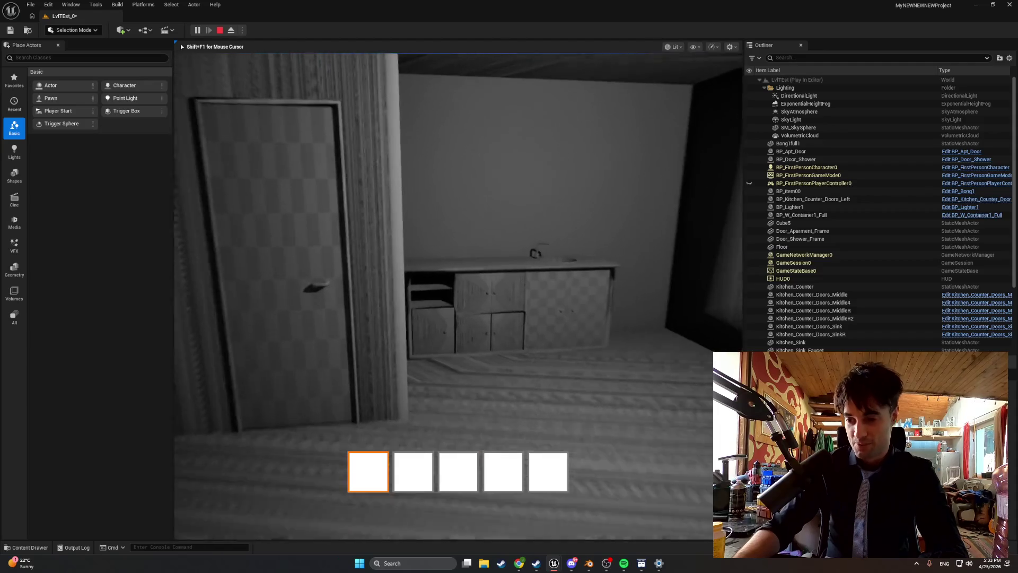
key("Escape")
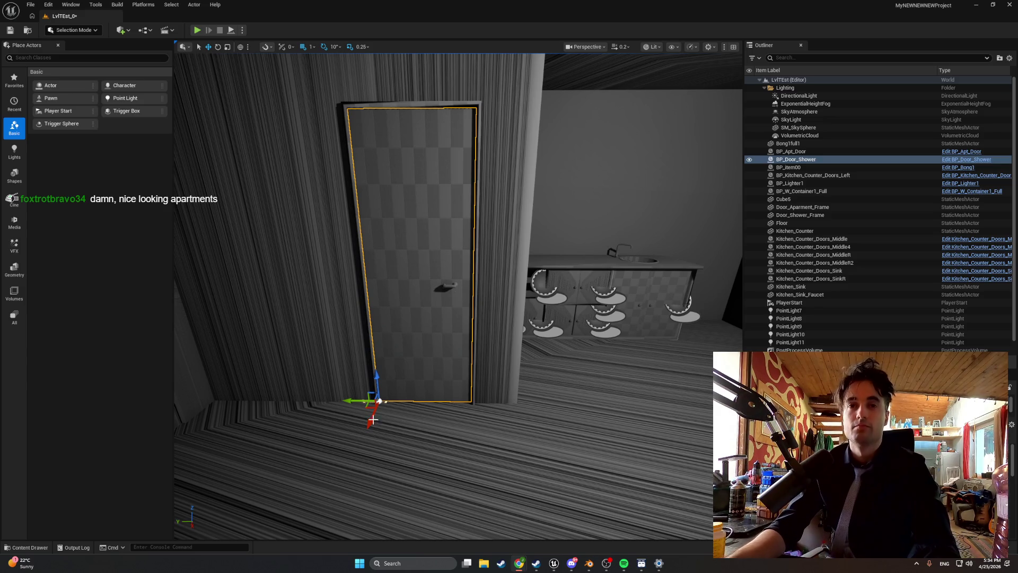
Select Cube5 in the level and briefly show the Shower folder in the content browser.
left_click(342, 423)
key("ctrl+space")
left_click(342, 423)
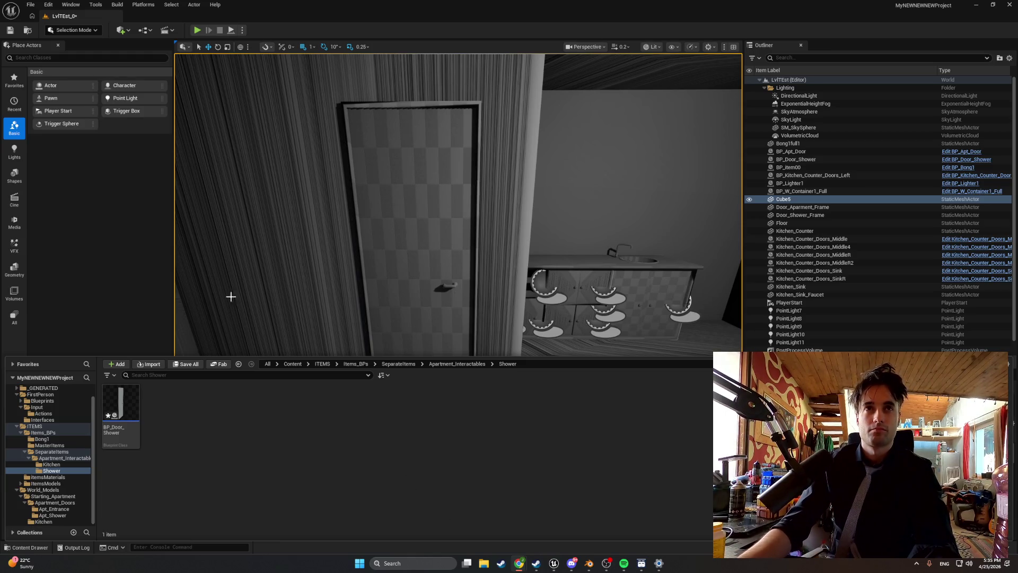
In StartDoorDrag, delete Get Actor Forward Vector and reconnect Right Vector to the dot product.
mouse_move(554, 563)
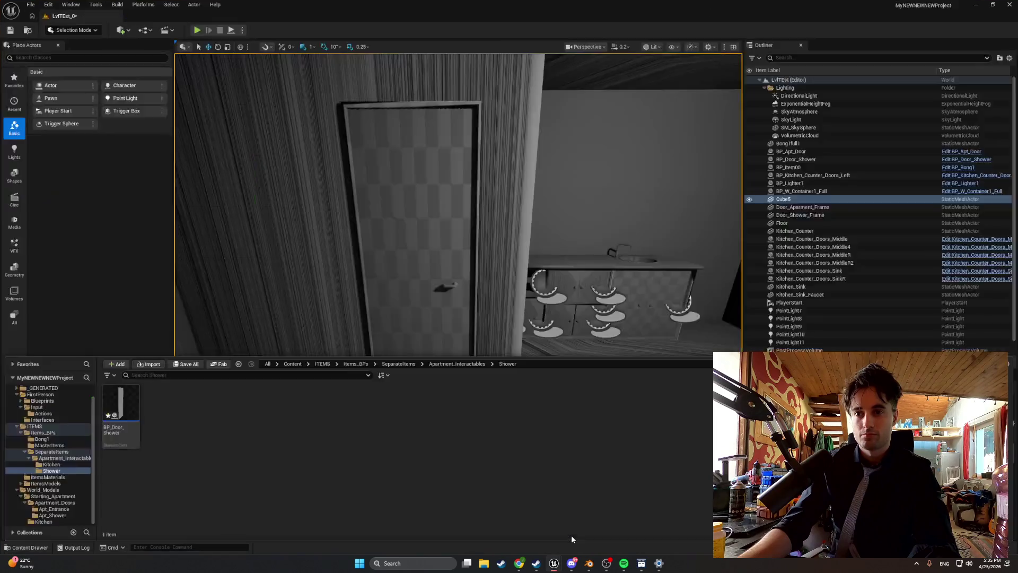
left_click(571, 535)
left_click(375, 45)
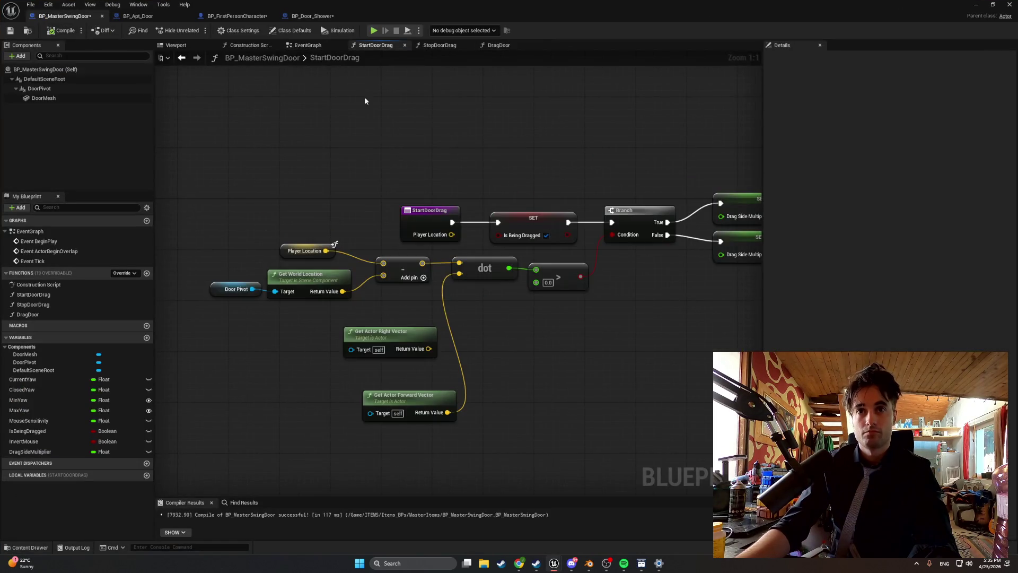
left_click(446, 395)
key("Delete")
left_click_drag(429, 348, 461, 275)
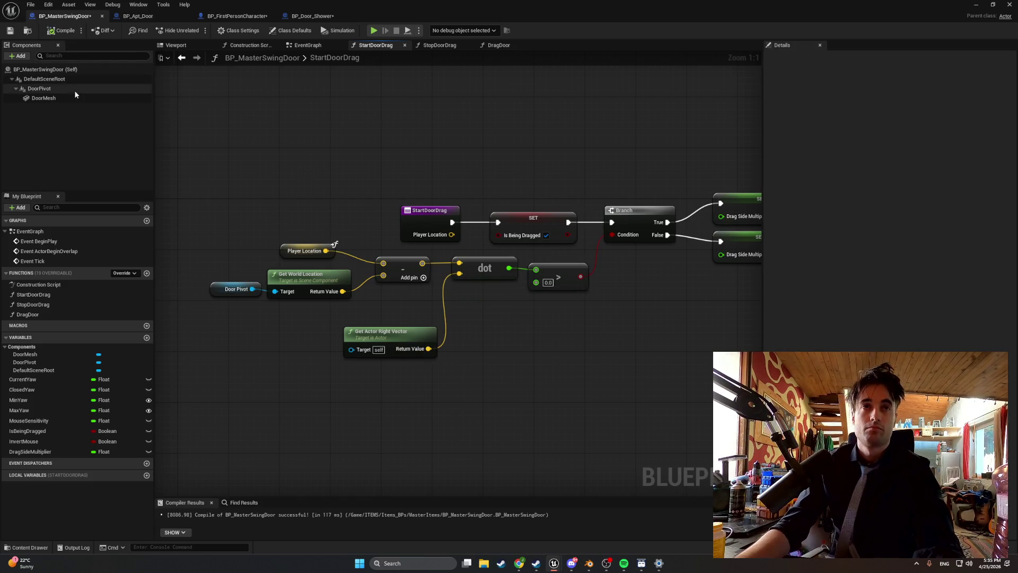
left_click(975, 4)
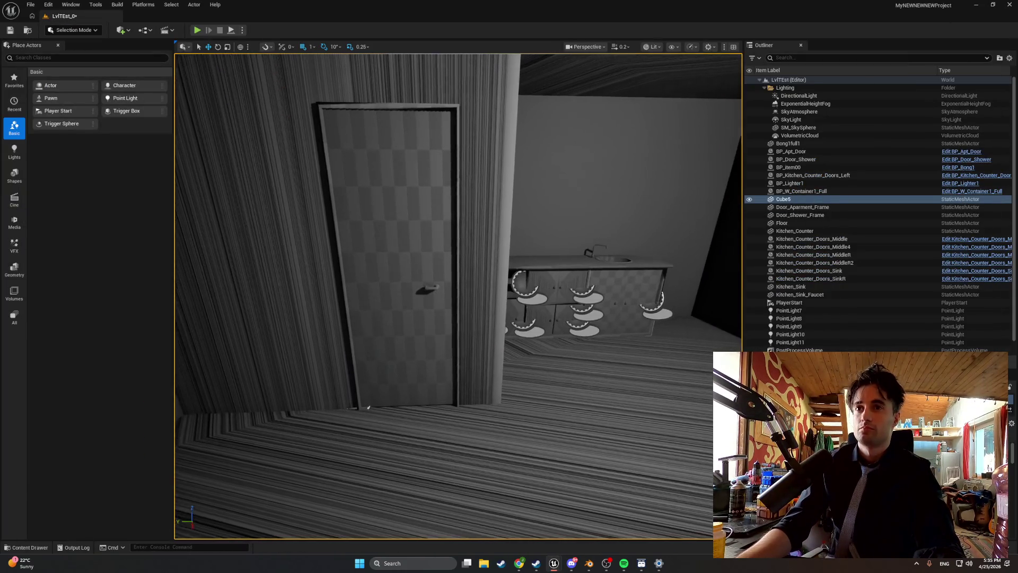
Fly up to the shower door, select it, and reveal BP_Door_Shower in the Content Drawer.
key("w")
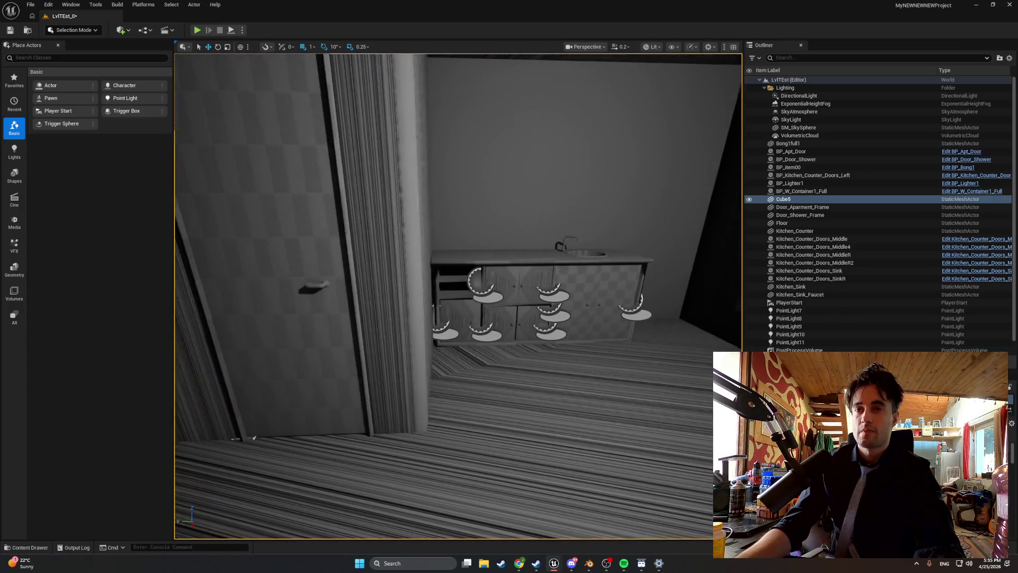
key("w")
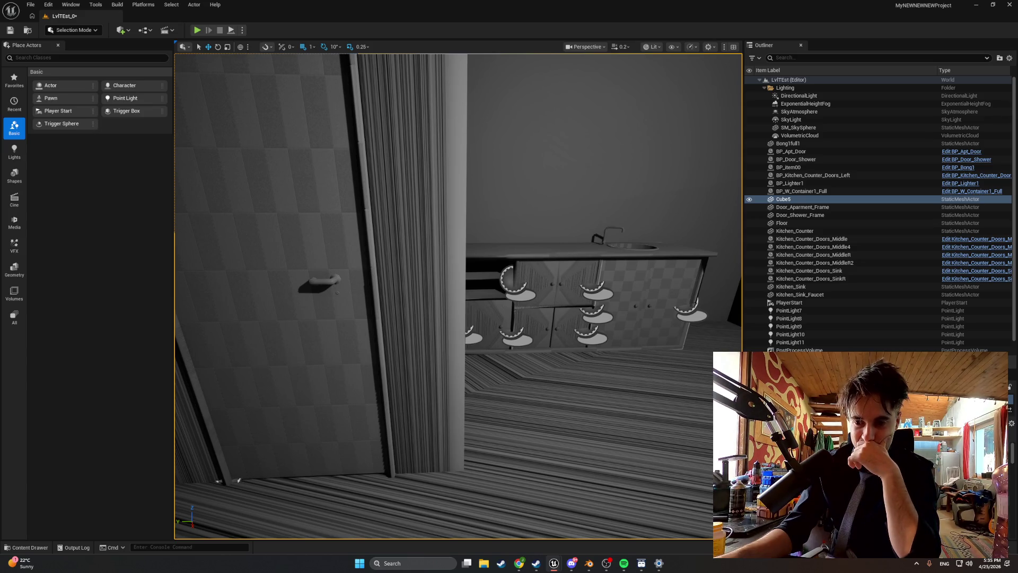
left_click(307, 364)
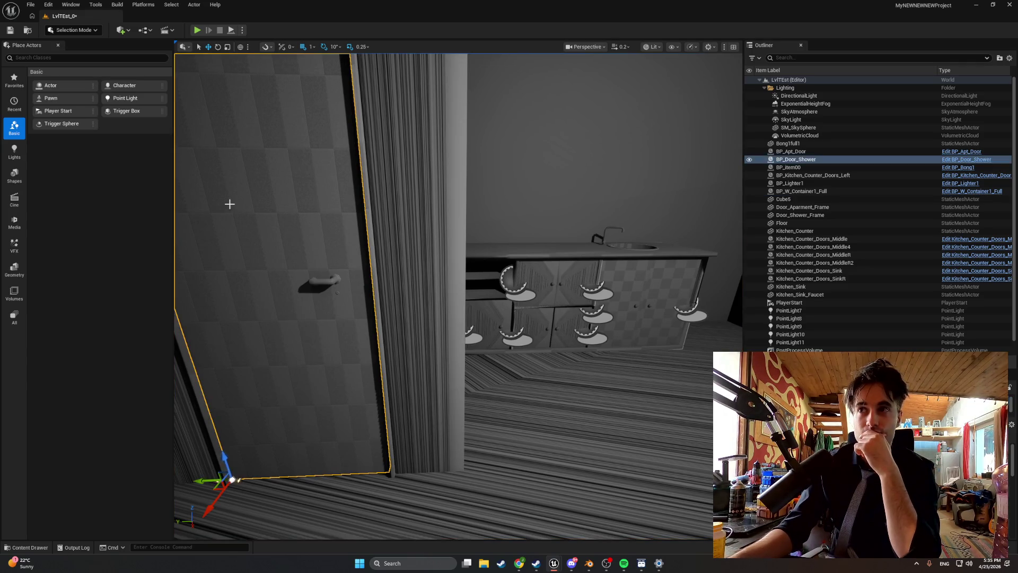
left_click(31, 547)
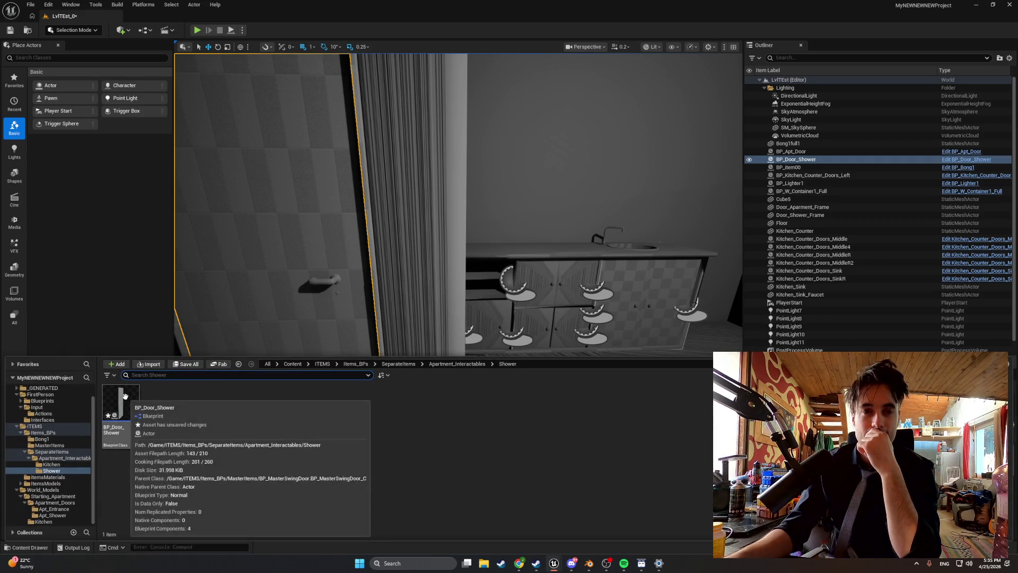
Give BP_Door_Shower Min Yaw 100 and Max Yaw 0, close the editor and start Play.
double_click(125, 396)
left_click(894, 112)
left_click(889, 104)
type("100")
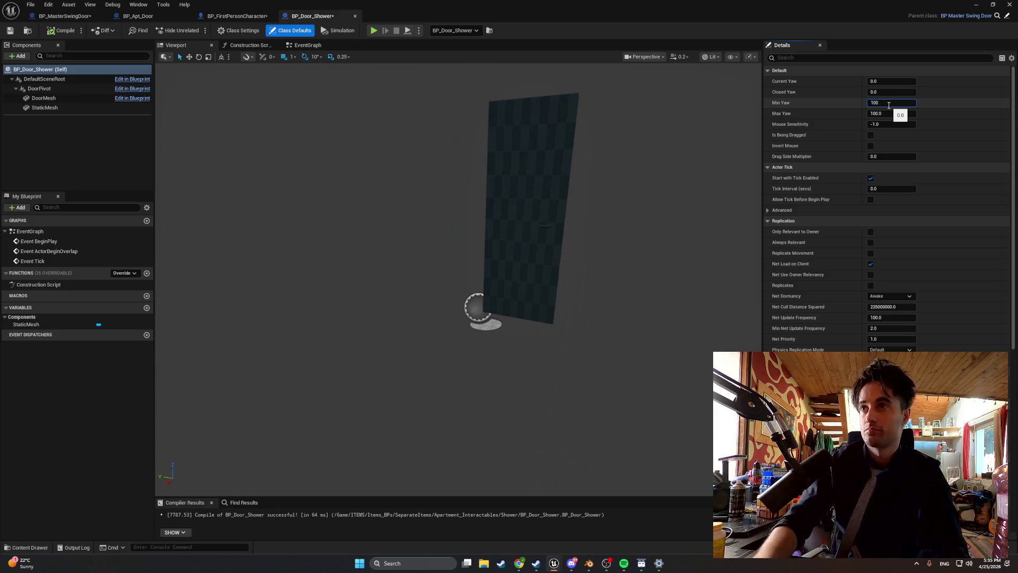
left_click(890, 112)
type("0")
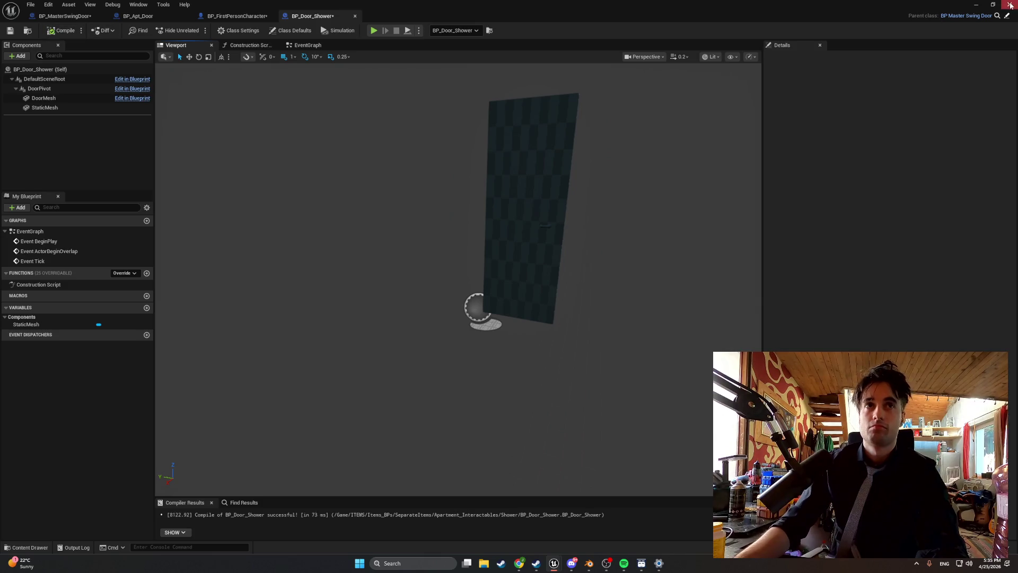
left_click(1012, 5)
left_click(196, 30)
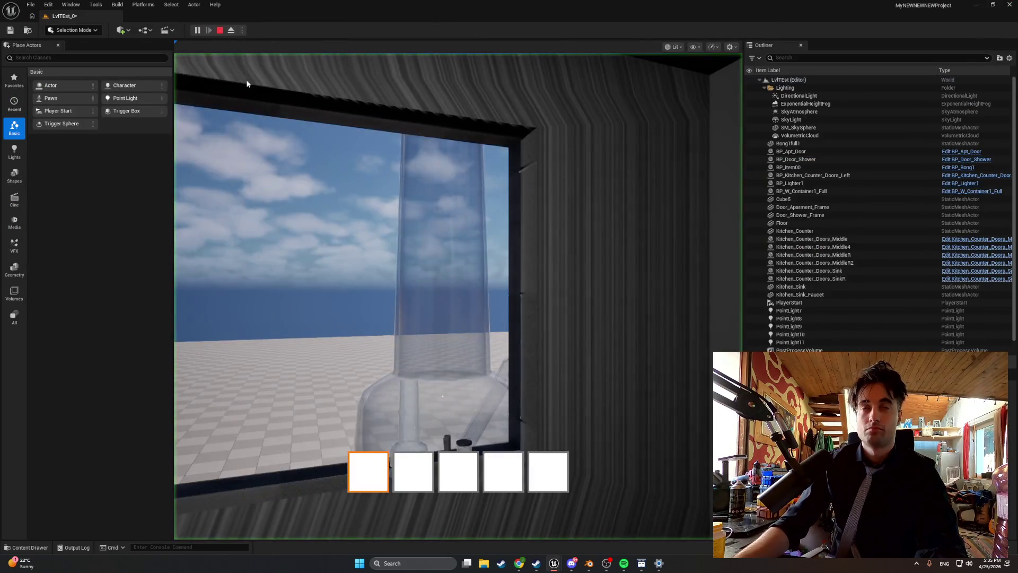
Check the shower door in play, stop the session, and reopen BP_Door_Shower via Ctrl+B.
left_click(242, 83)
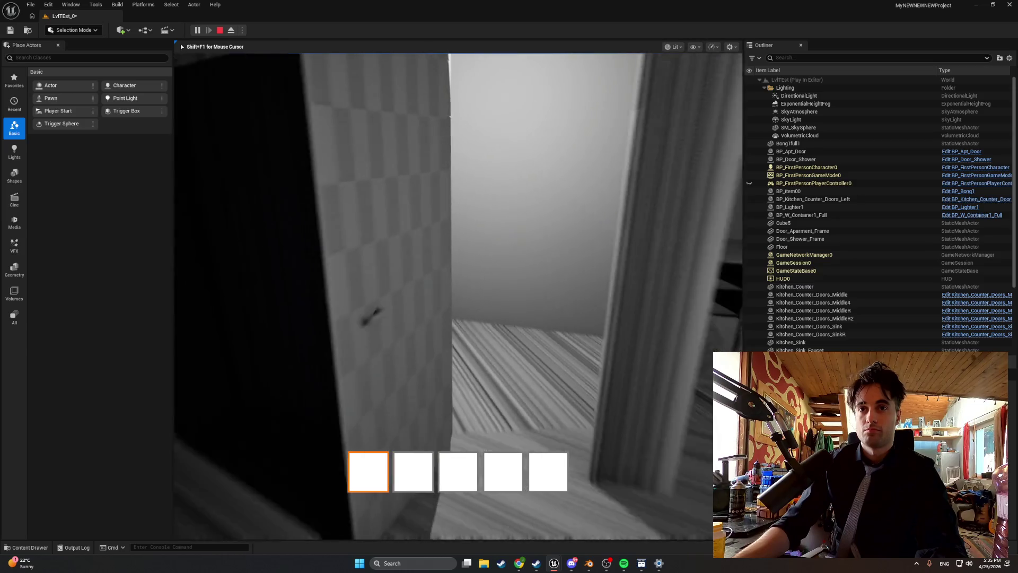
mouse_move(509, 287)
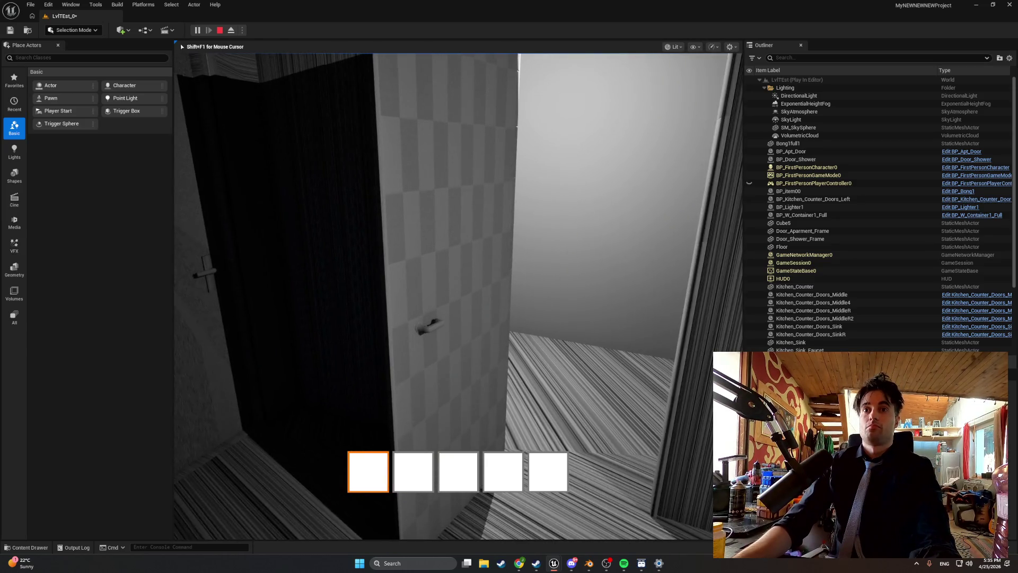
key("Escape")
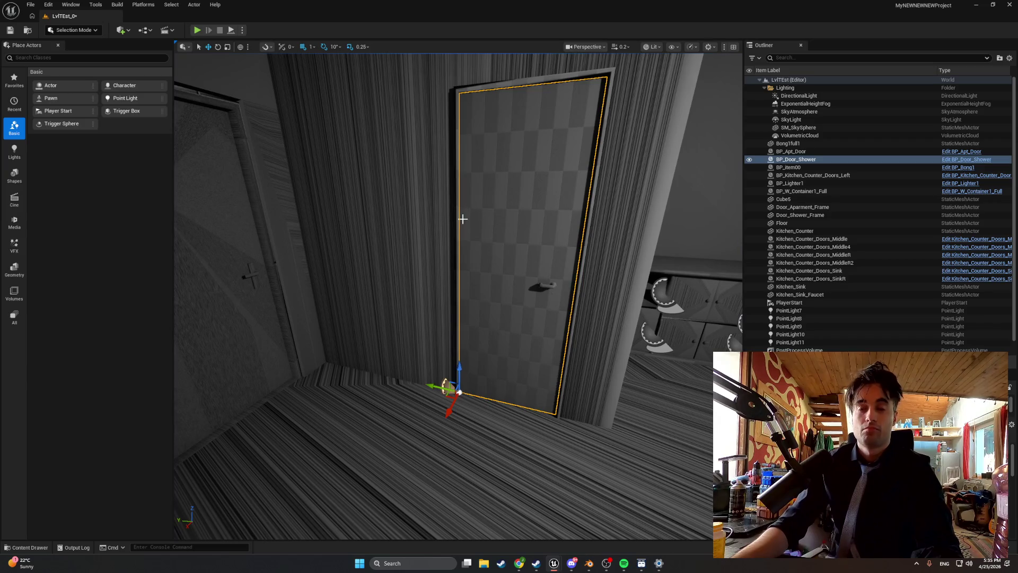
key("ctrl+b")
double_click(132, 407)
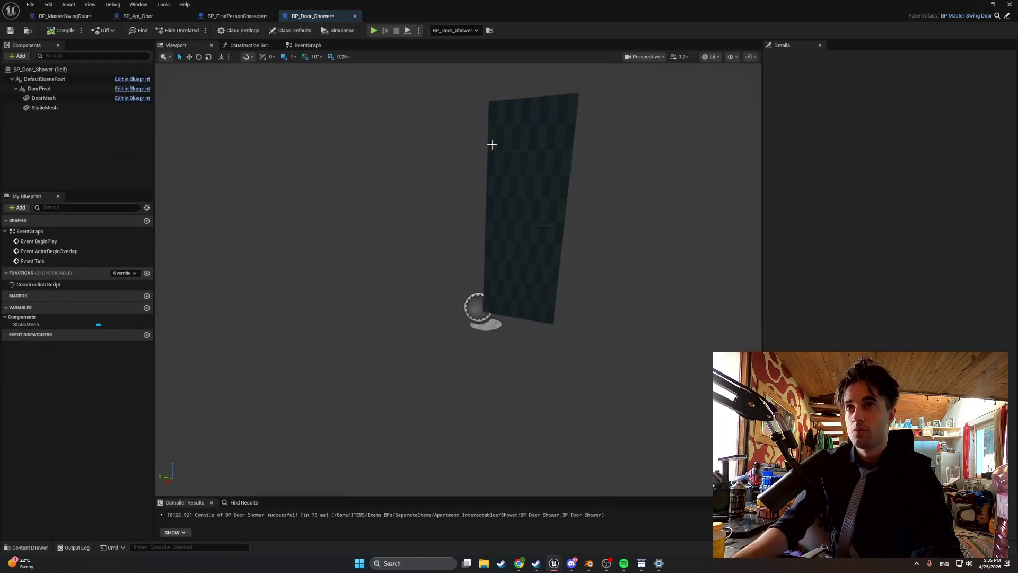
Inspect BP_Door_Shower's Min Yaw in Class Defaults, then close the Blueprint editor.
left_click(279, 32)
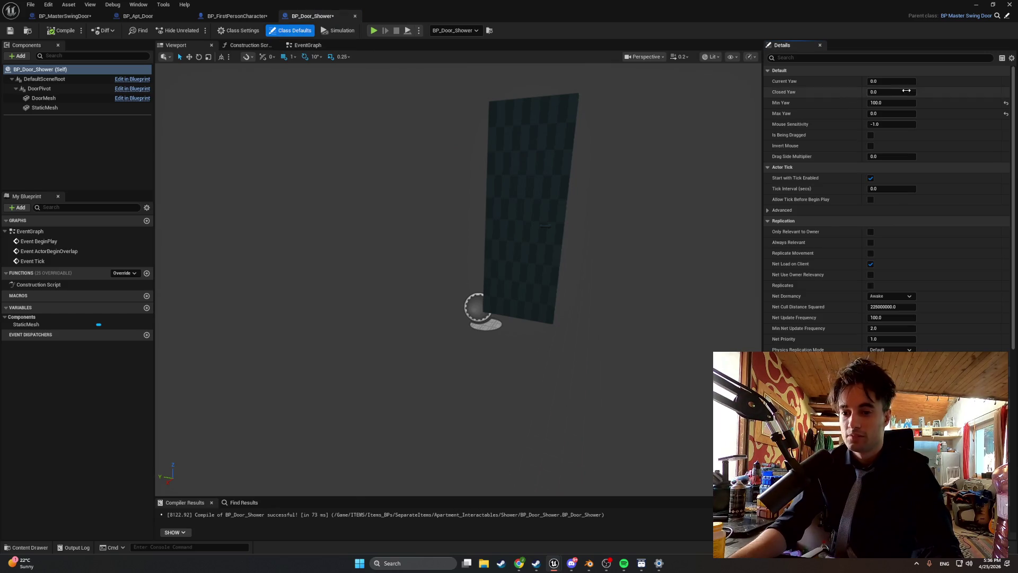
left_click(884, 103)
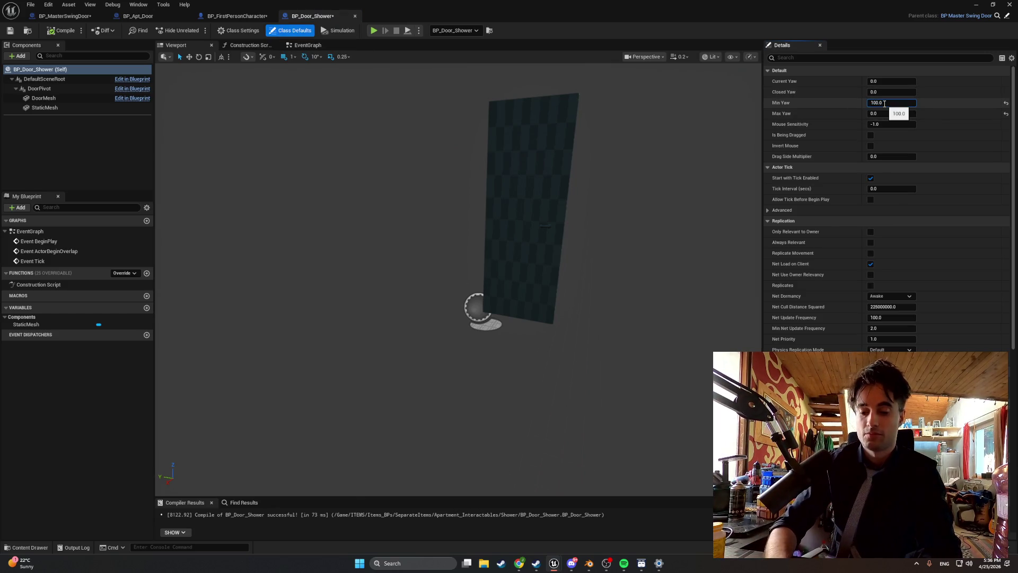
left_click(577, 133)
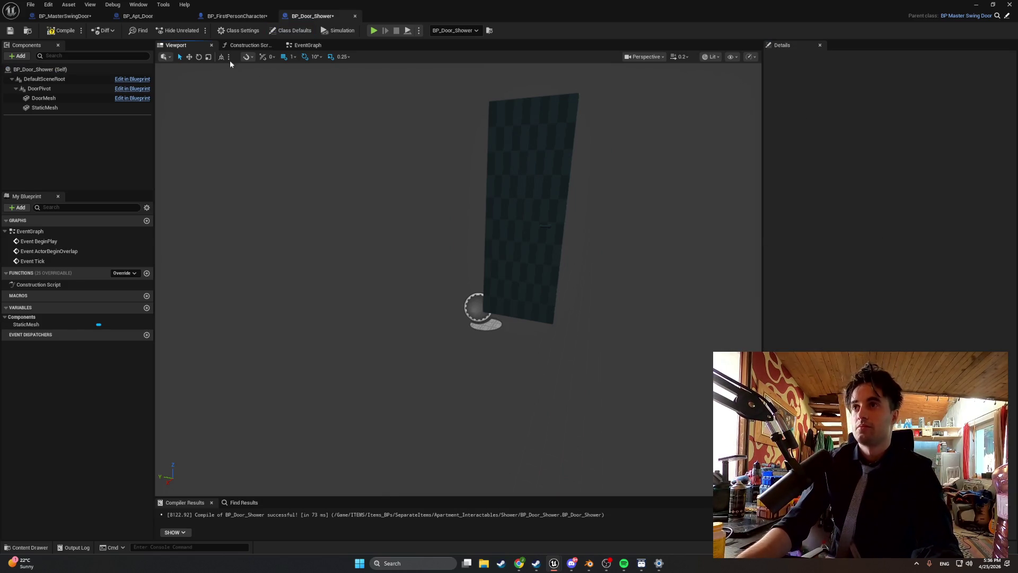
left_click(976, 5)
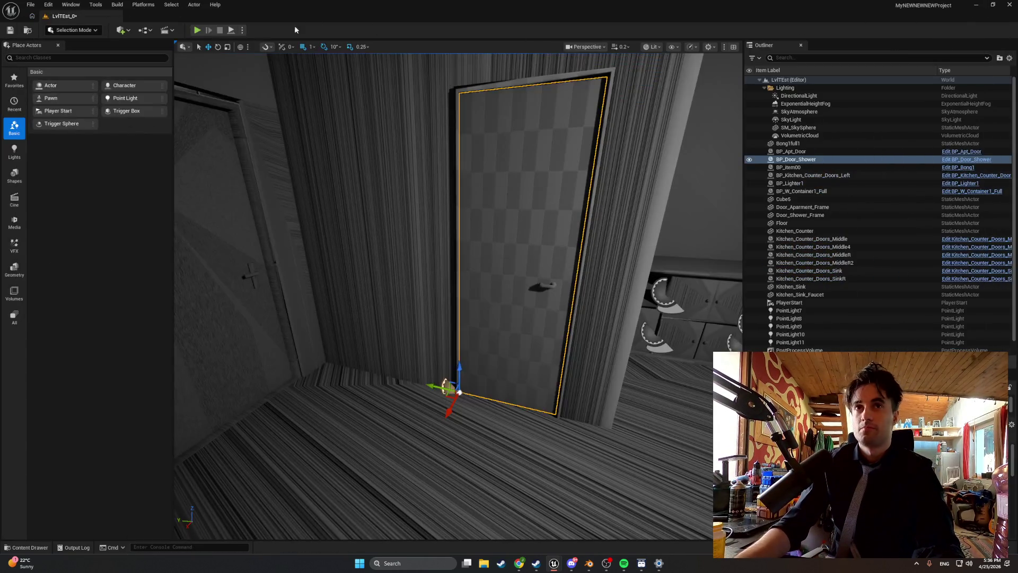
Playtest the level twice, opening the shower door with E and walking into the shower.
left_click(198, 30)
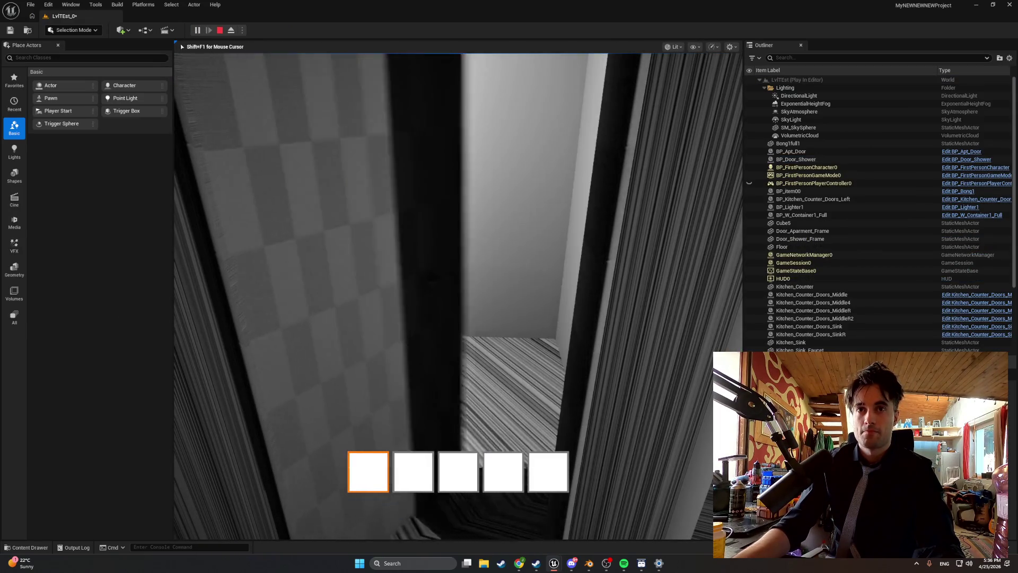
key("e")
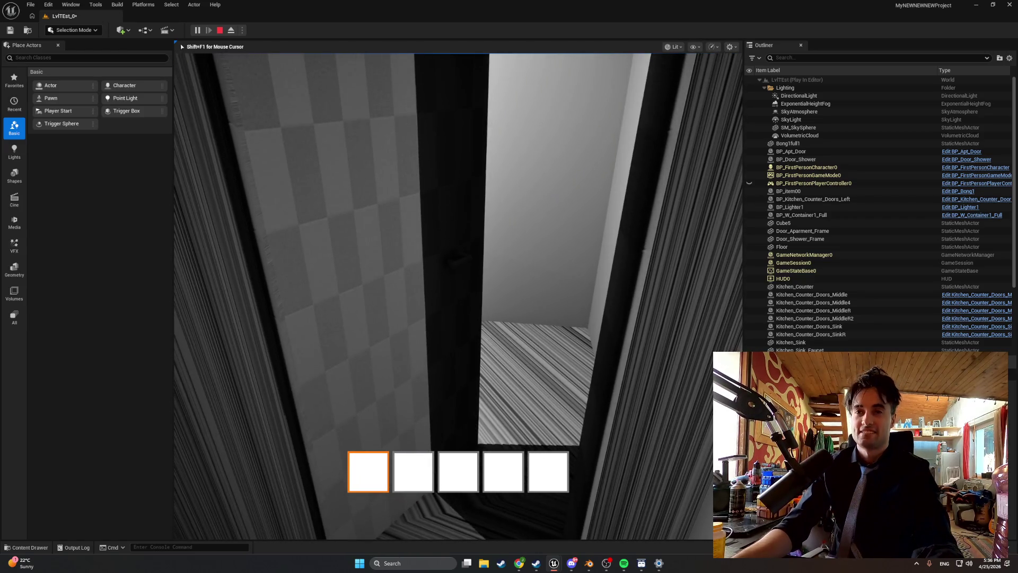
key("Escape")
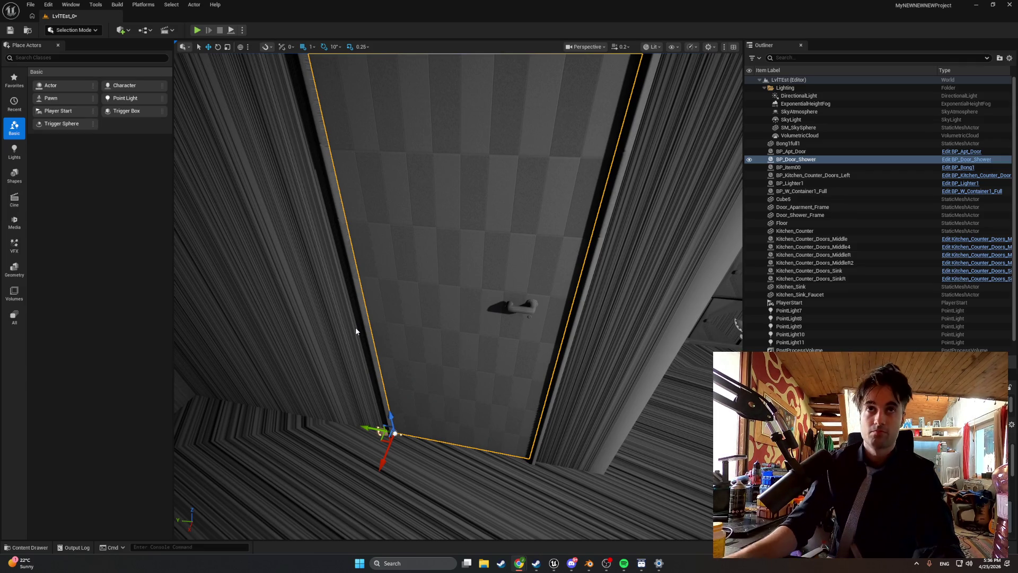
key("alt+p")
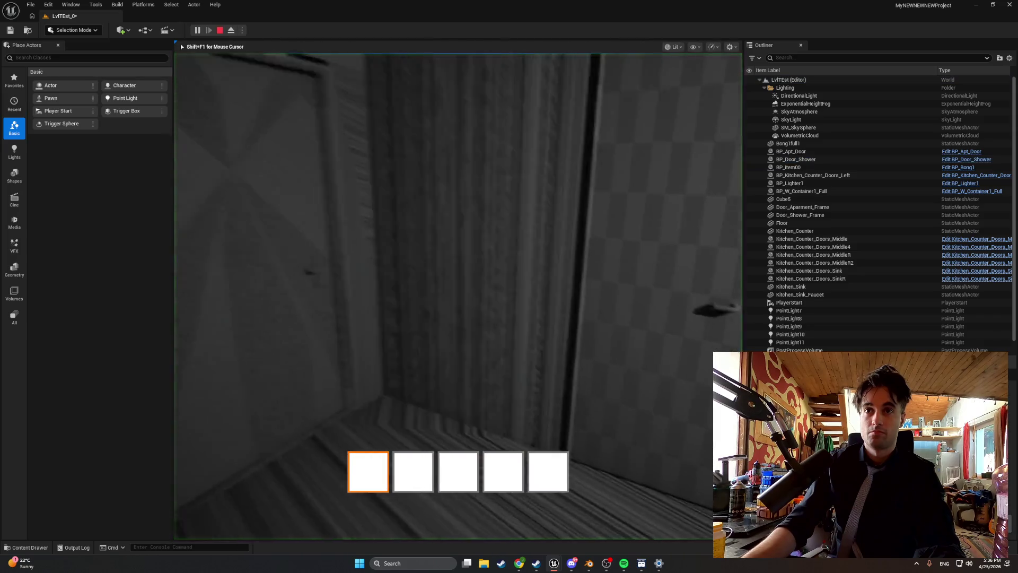
key("e")
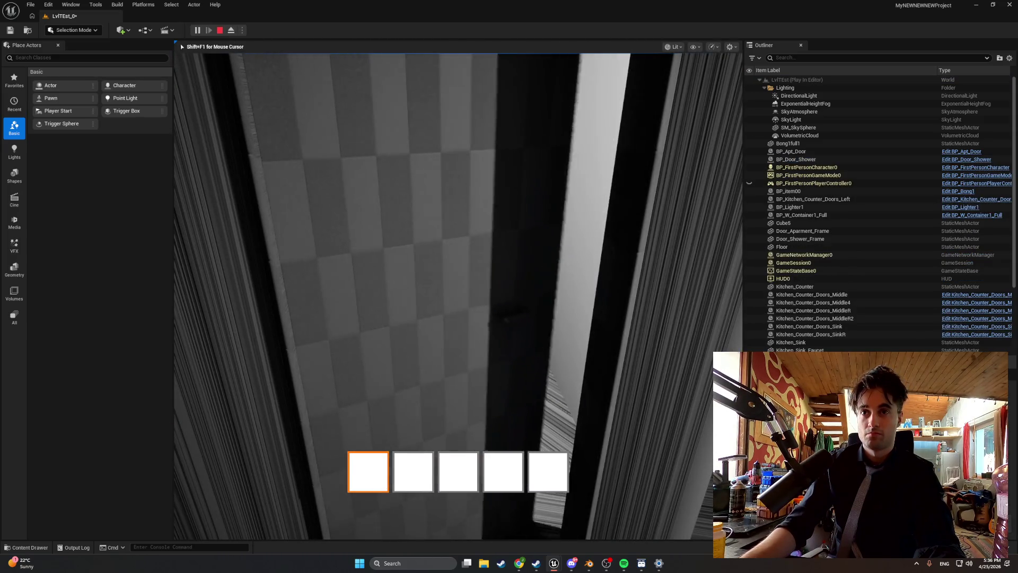
key("e")
key("e")
key("w")
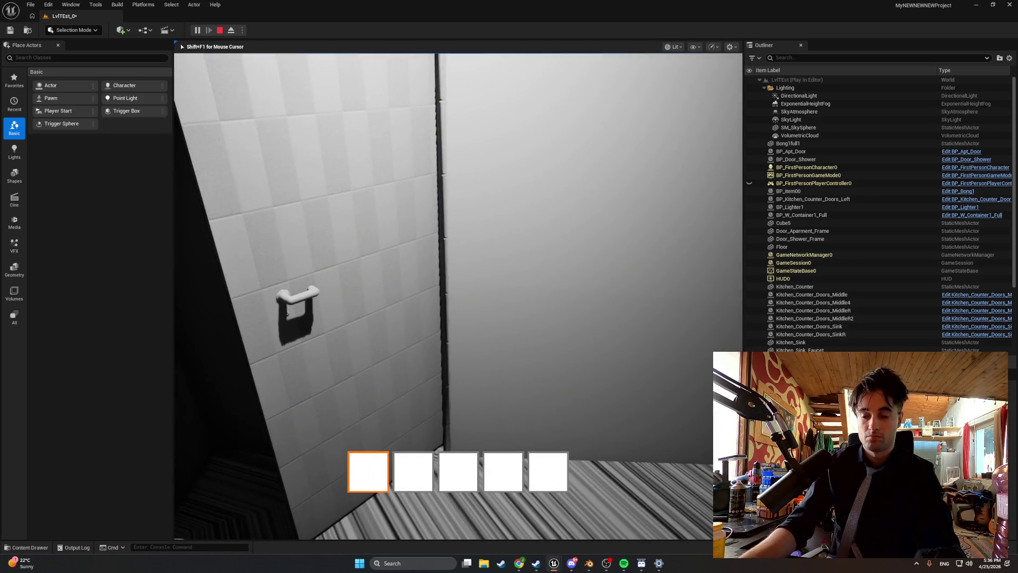
key("Escape")
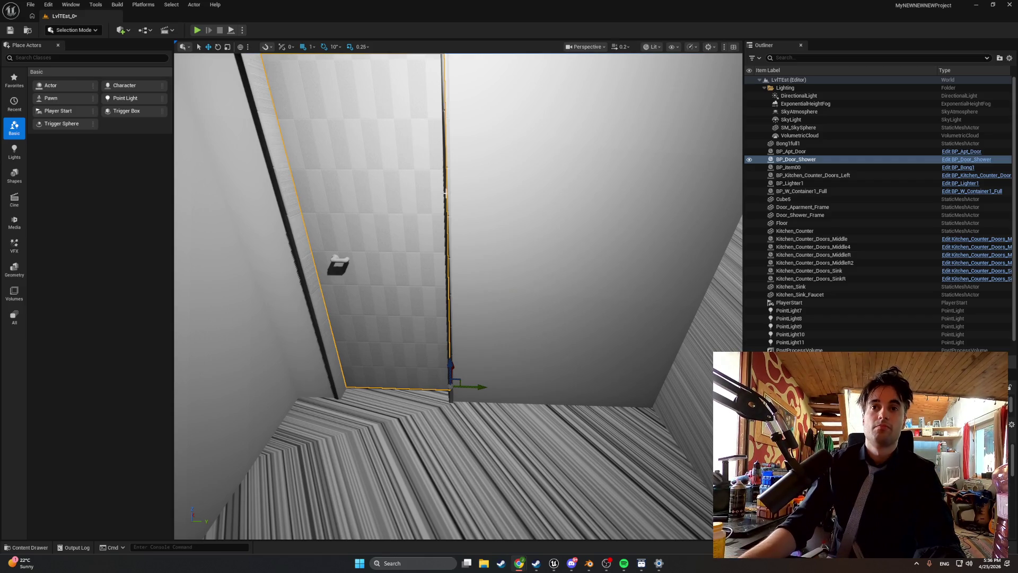
Select the shower door and locate its BP_Door_Shower Blueprint in the Content Browser.
left_click(446, 202)
left_click(437, 212)
key("ctrl+b")
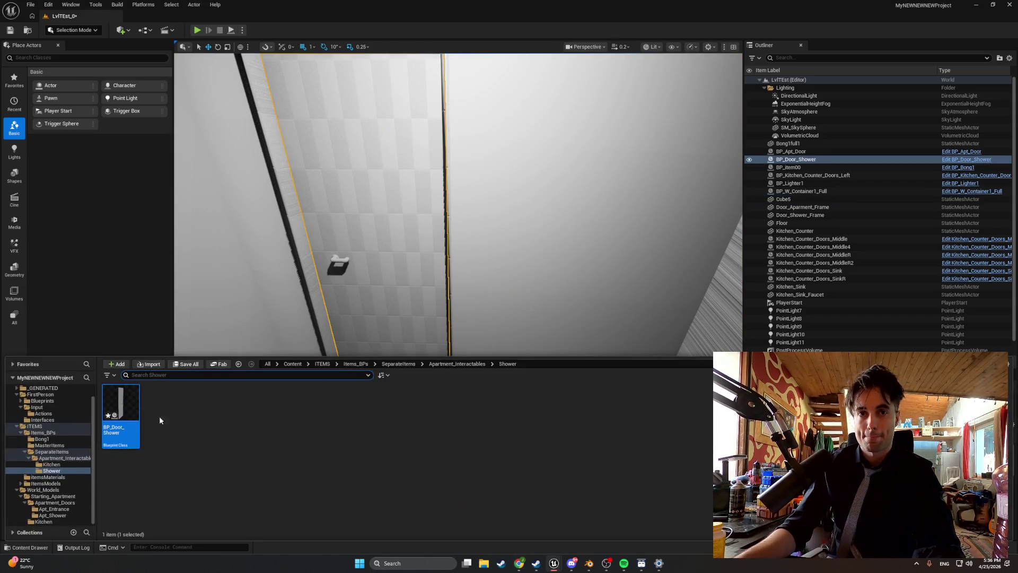
Set BP_Door_Shower's Min Yaw class default to 0, adjust Max Yaw, then launch a play test.
double_click(124, 424)
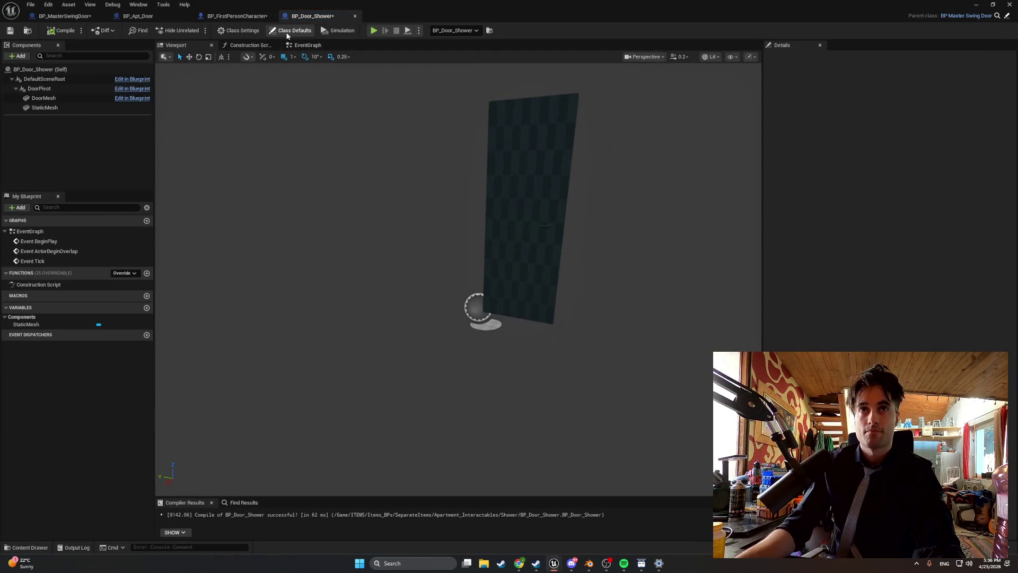
left_click(287, 32)
left_click(882, 104)
key("Home")
key("Delete")
key("Delete")
key("Delete")
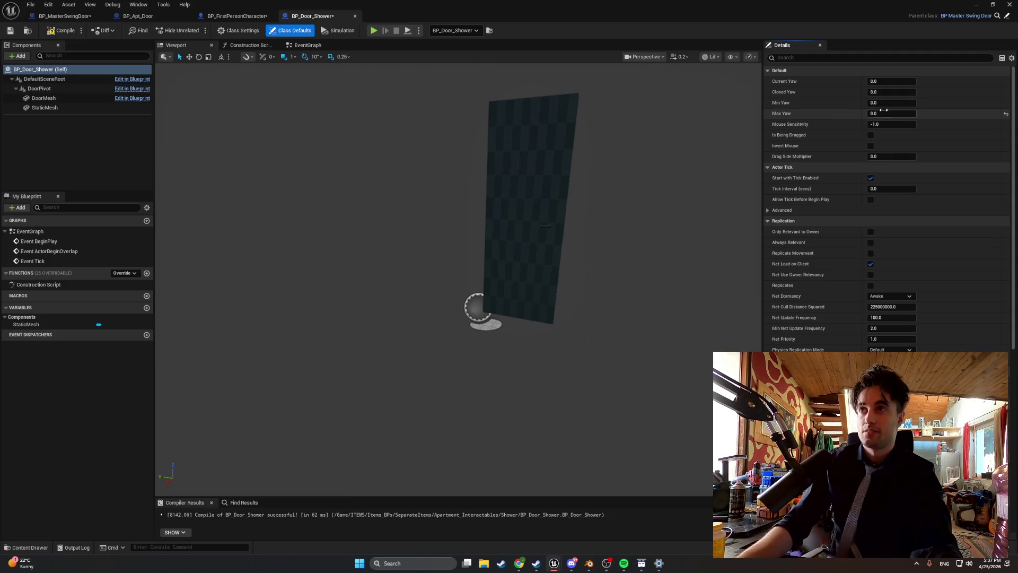
left_click_drag(881, 111, 884, 112)
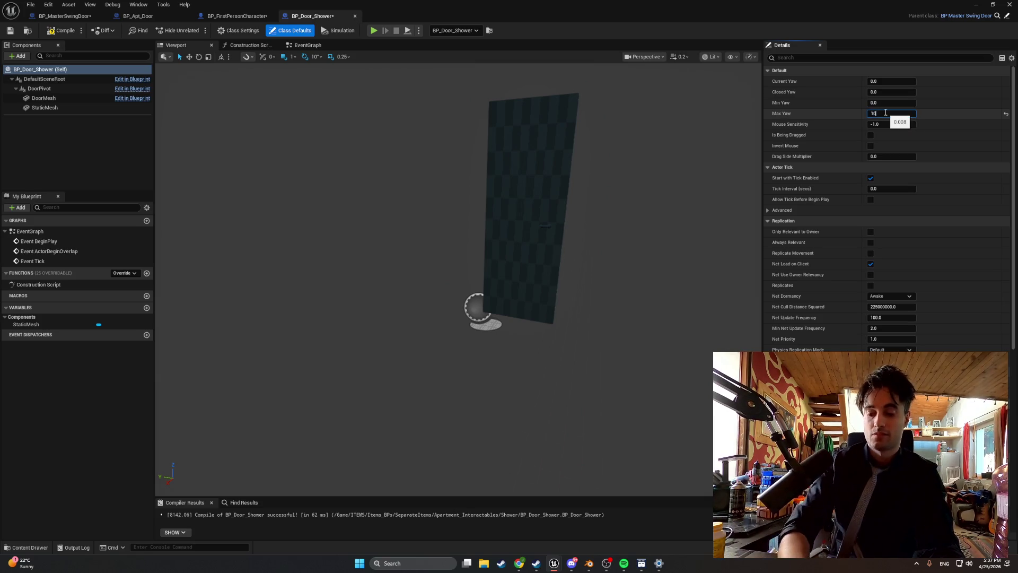
left_click(660, 157)
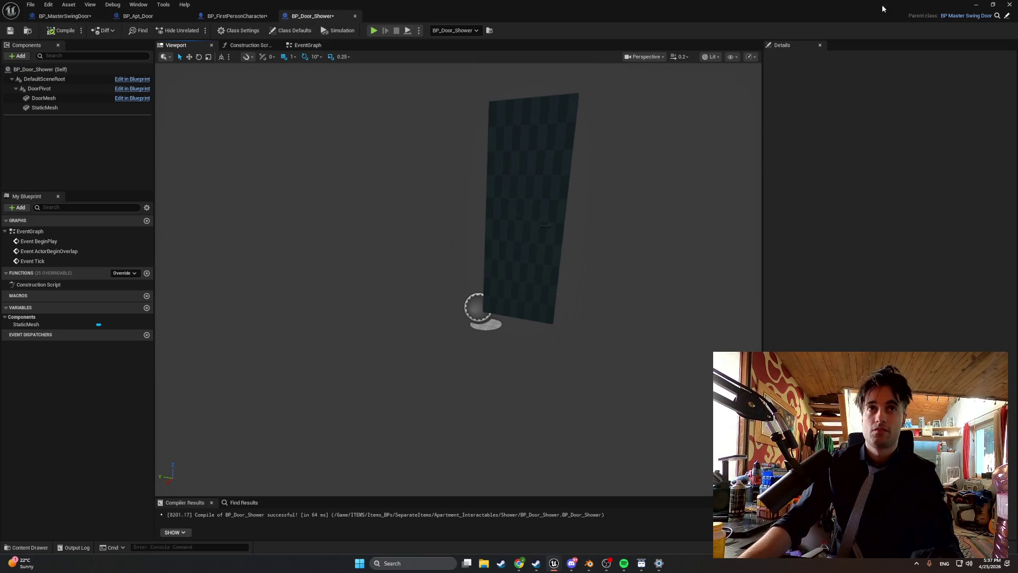
left_click(976, 4)
left_click(197, 30)
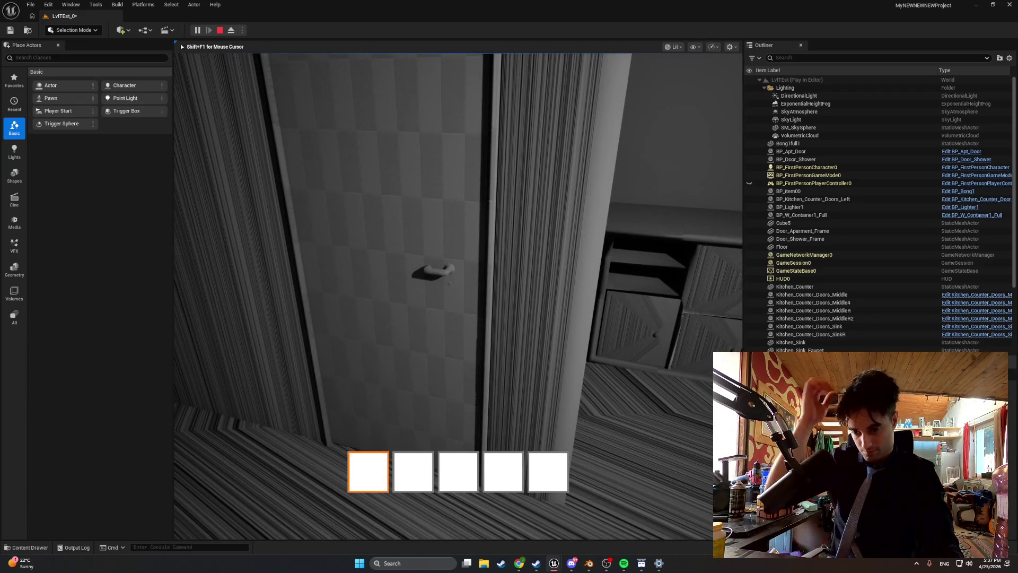
Stop the shower door play session and return to the level editor.
key("Escape")
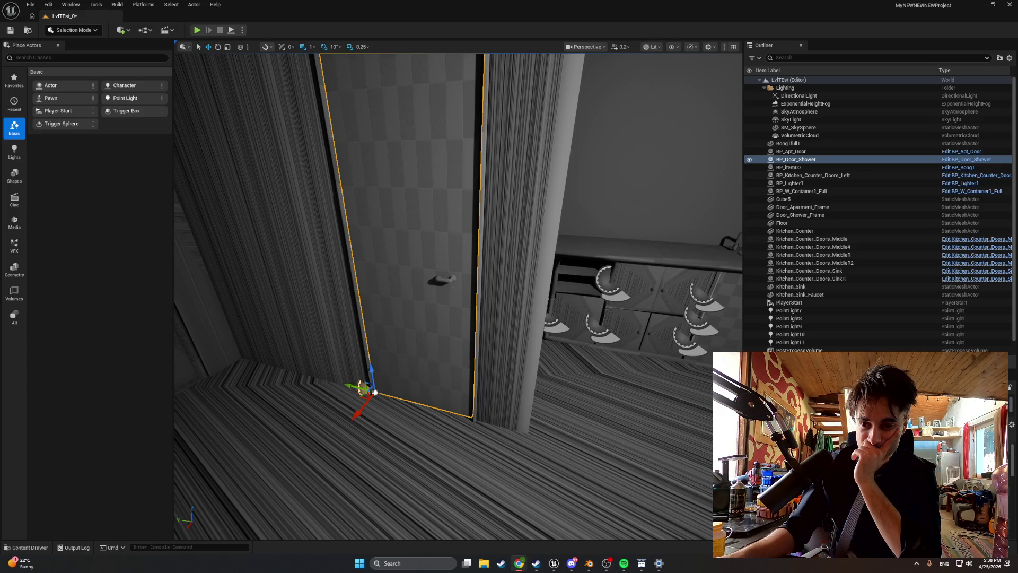
Open the BP_MasterSwingDoor Blueprint from the MasterItems folder.
left_click(32, 549)
left_click(49, 445)
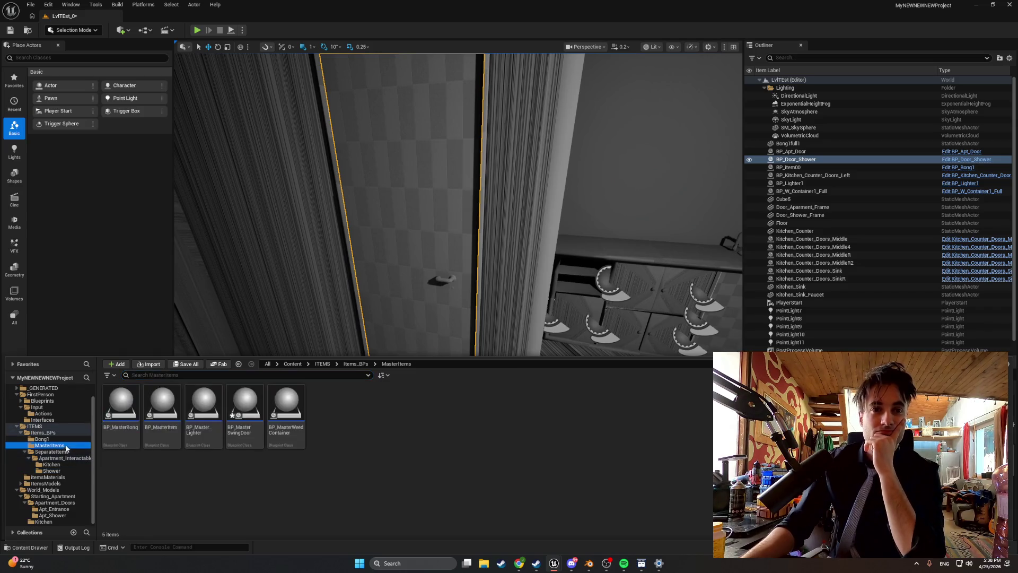
double_click(244, 409)
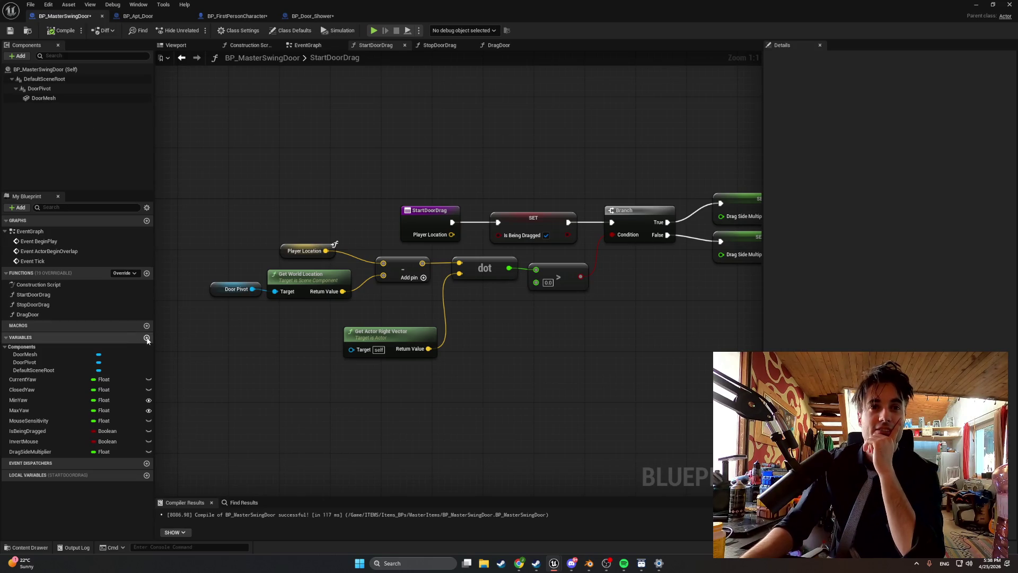
Add an instance-editable Boolean variable named FlipDragSide and compile the Blueprint.
left_click(147, 337)
type("FlipDrag")
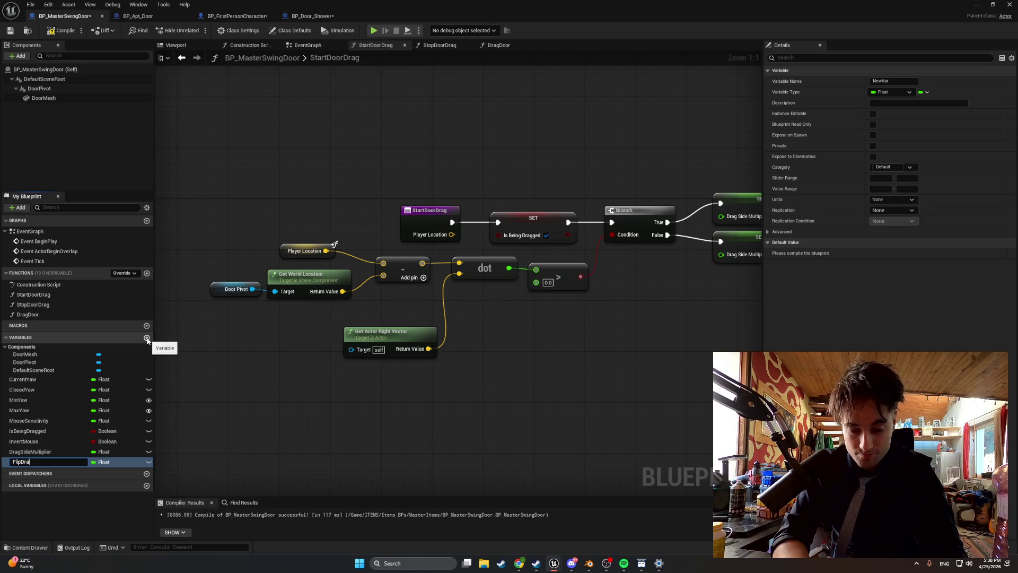
type("Side")
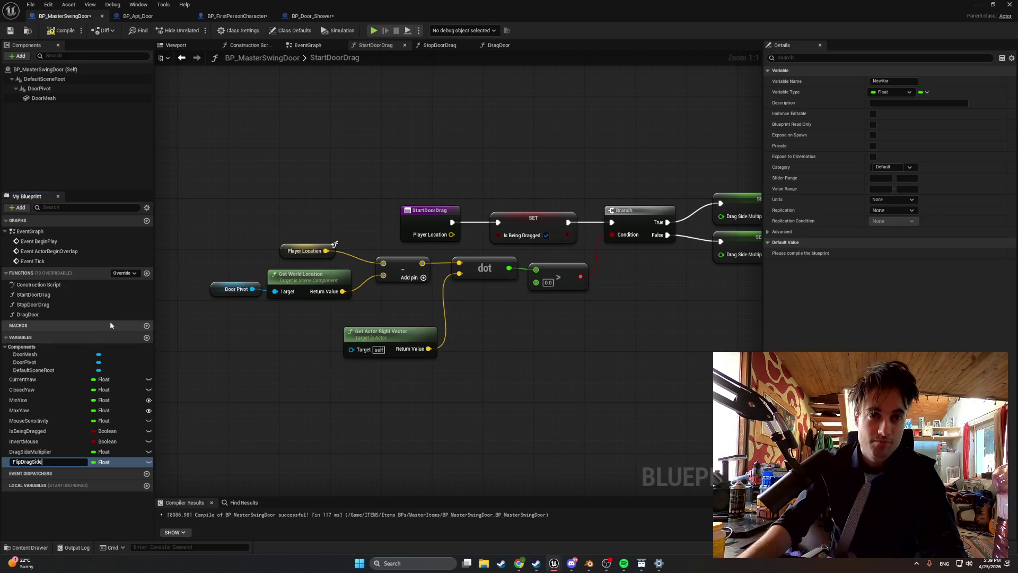
left_click(104, 462)
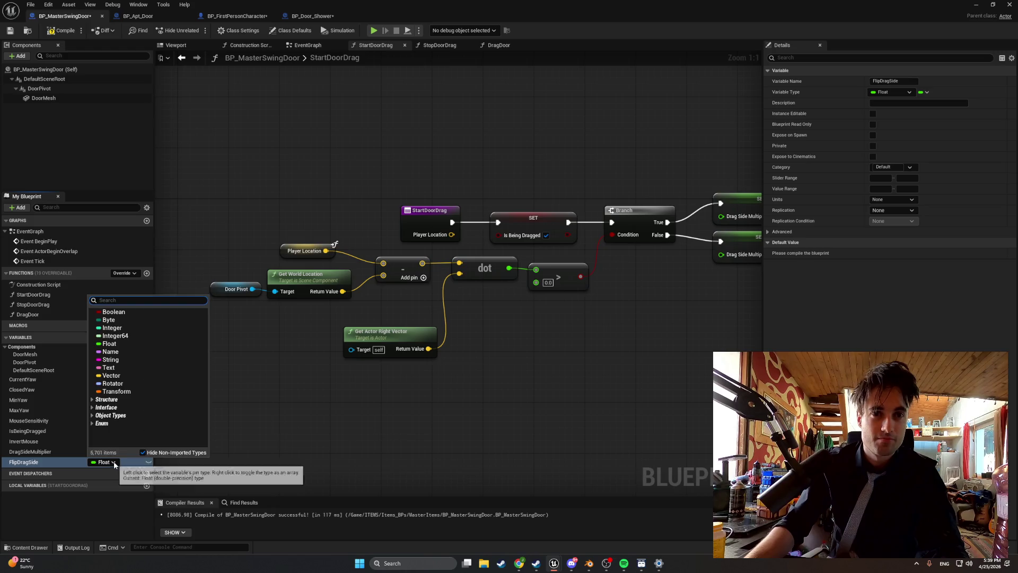
left_click(122, 312)
left_click(873, 114)
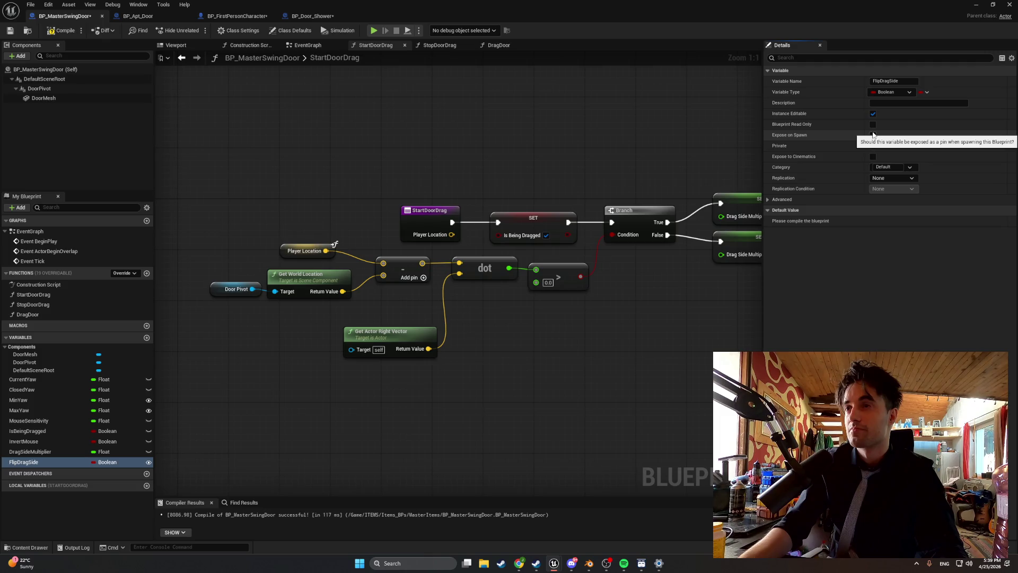
left_click(72, 31)
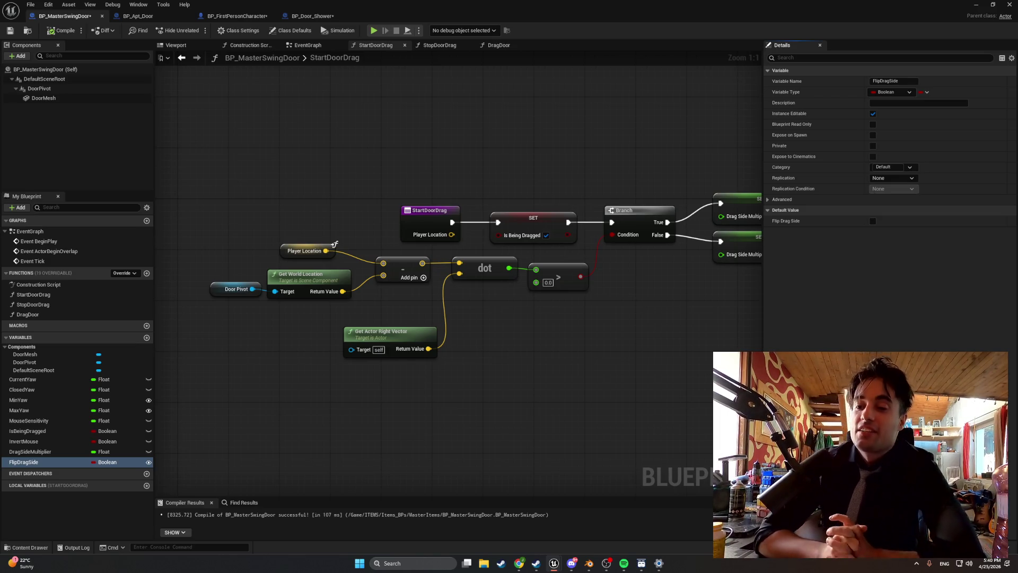
Place a new Branch node with a Flip Drag Side getter beside it.
left_click(610, 354)
mouse_move(24, 462)
left_mouse_down()
mouse_move(446, 382)
mouse_move(512, 404)
mouse_move(617, 383)
left_mouse_up()
left_click(521, 396)
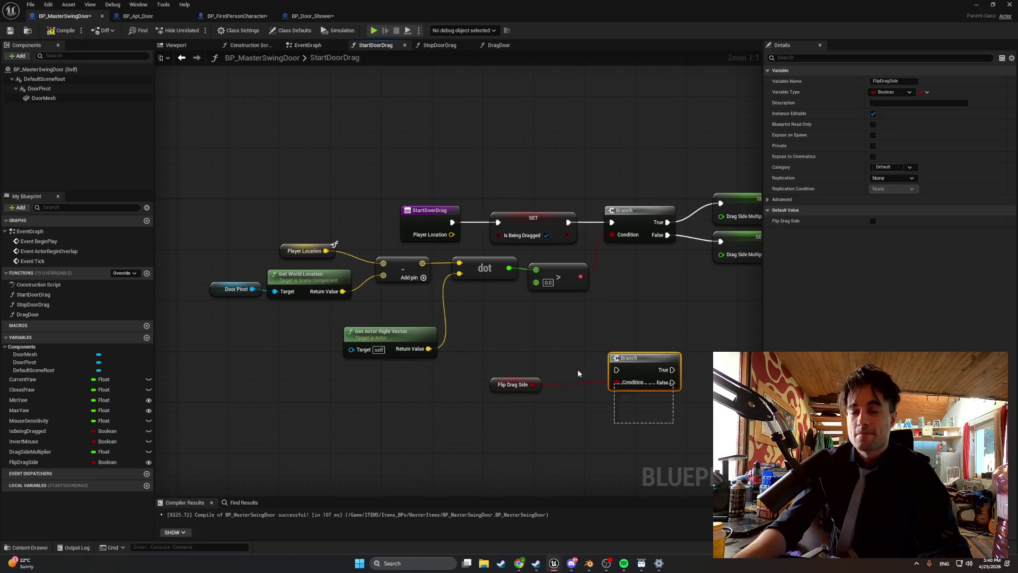
left_click_drag(695, 403, 483, 371)
mouse_move(637, 361)
left_mouse_down()
mouse_move(721, 310)
mouse_move(462, 319)
left_mouse_up()
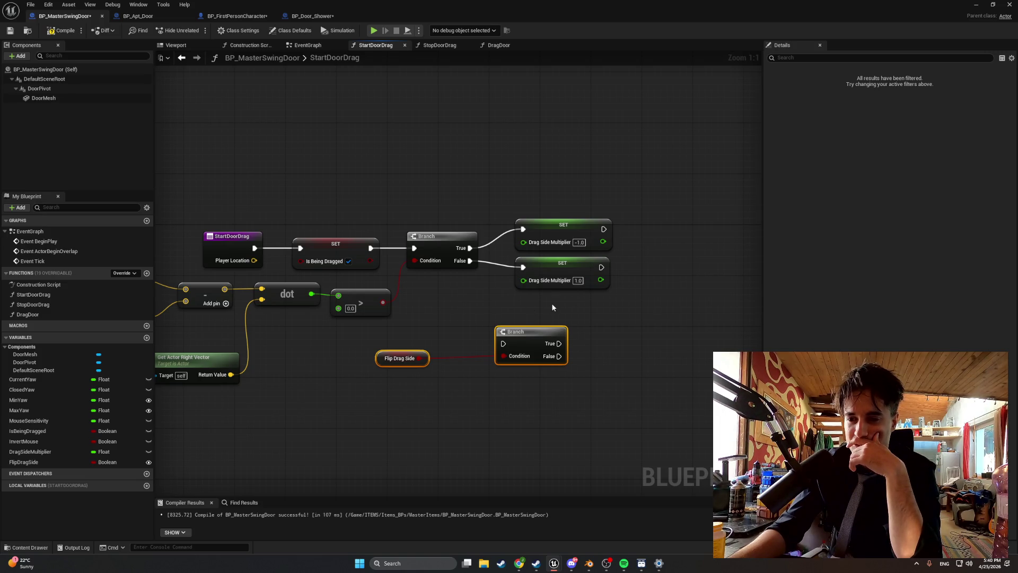
left_click(343, 375)
left_click_drag(377, 358, 434, 360)
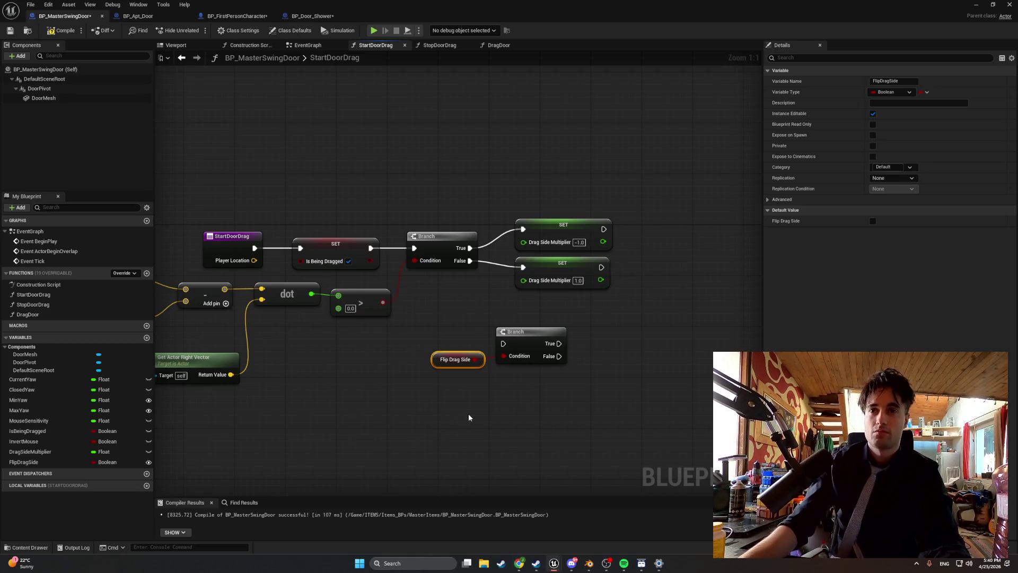
left_click_drag(589, 399, 456, 323)
Frame the drag logic and capture a screenshot of the node graph.
scroll(424, 371, "down", 1)
mouse_move(424, 371)
left_mouse_down()
mouse_move(434, 359)
mouse_move(482, 352)
left_mouse_up()
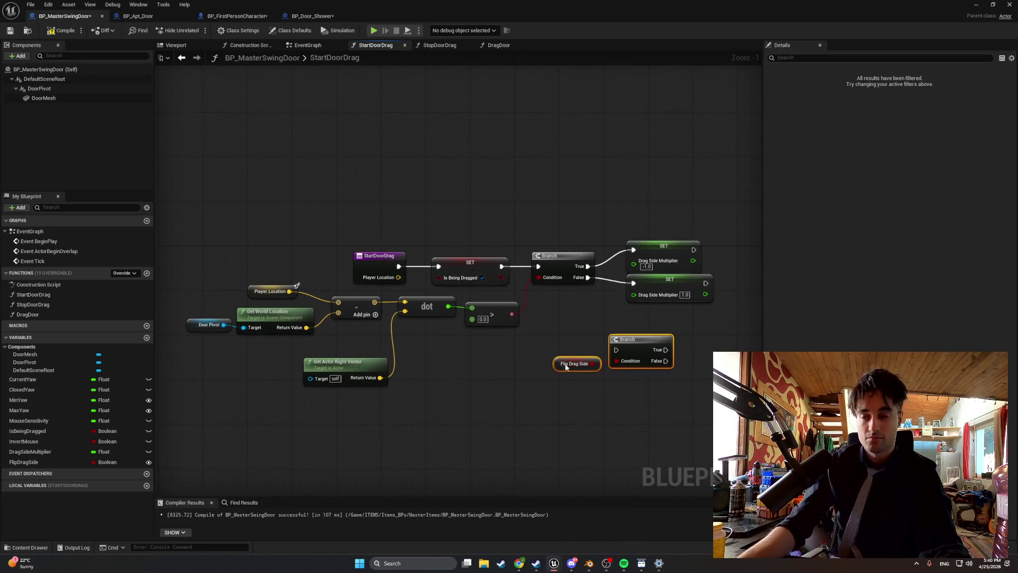
key("shift+super+s")
left_click_drag(735, 393, 165, 198)
key("alt+Tab")
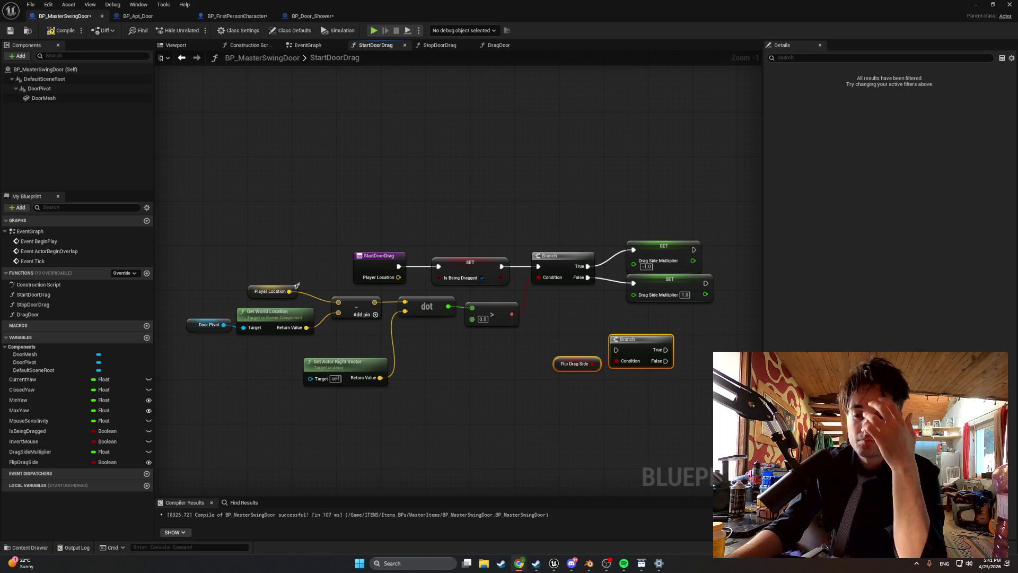
left_click_drag(692, 388, 535, 391)
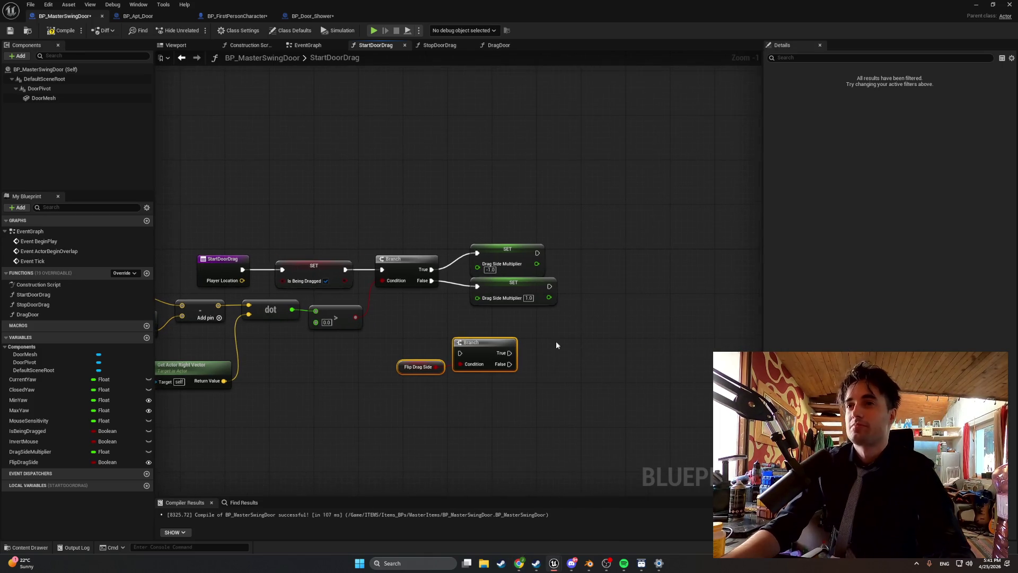
Add a Sequence node and wire both Drag Side Multiplier SET outputs into it.
left_click(605, 267)
left_click_drag(619, 270, 614, 253)
left_click_drag(537, 253, 605, 264)
left_click_drag(549, 286, 606, 253)
left_click_drag(629, 346, 527, 369)
mouse_move(446, 419)
left_mouse_down()
mouse_move(313, 371)
mouse_move(650, 279)
left_mouse_up()
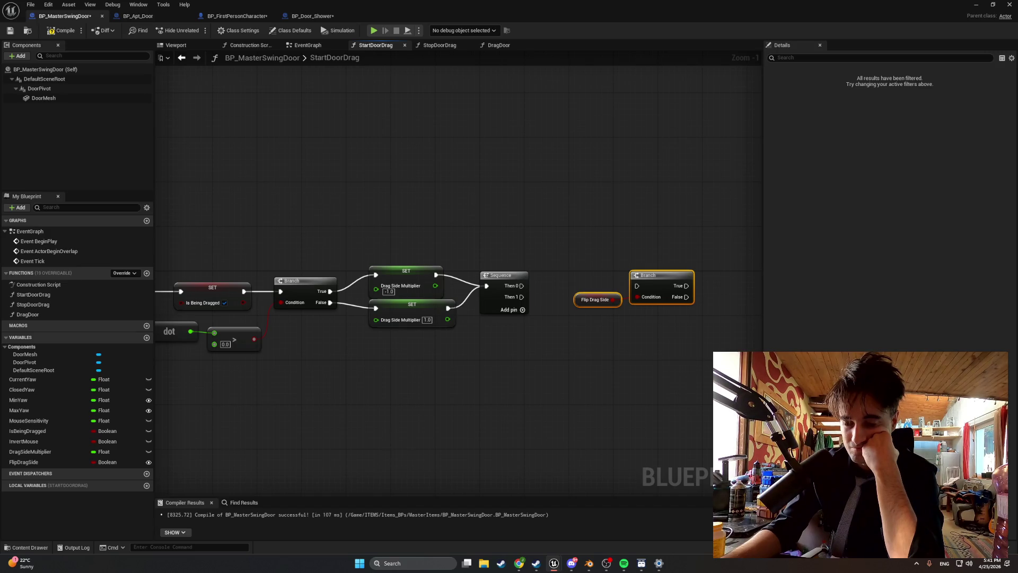
left_click_drag(667, 445, 489, 466)
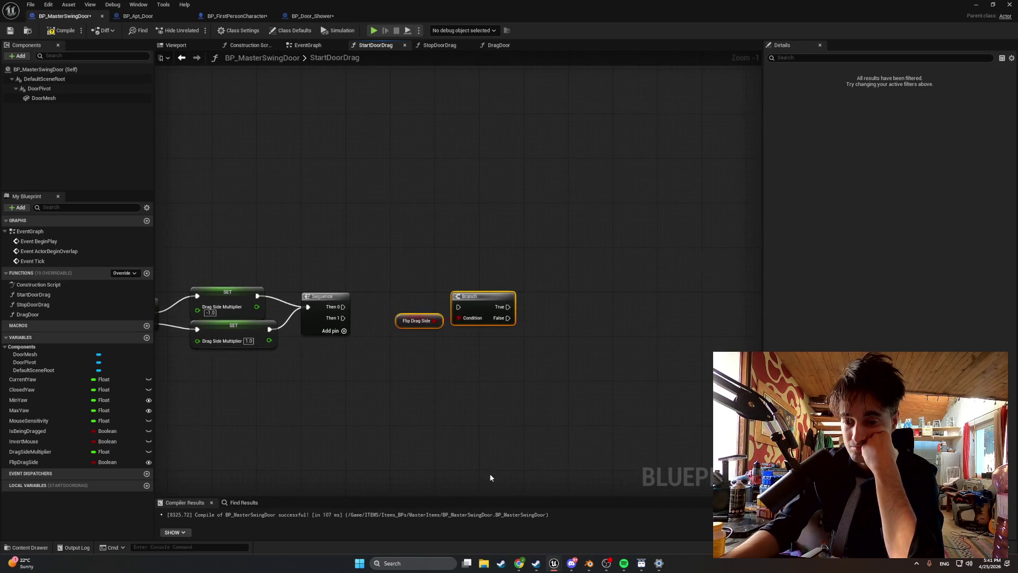
Paste a copy of the -1.0 Drag Side Multiplier SET after the Branch, driven from Sequence Then 0.
left_click(228, 292)
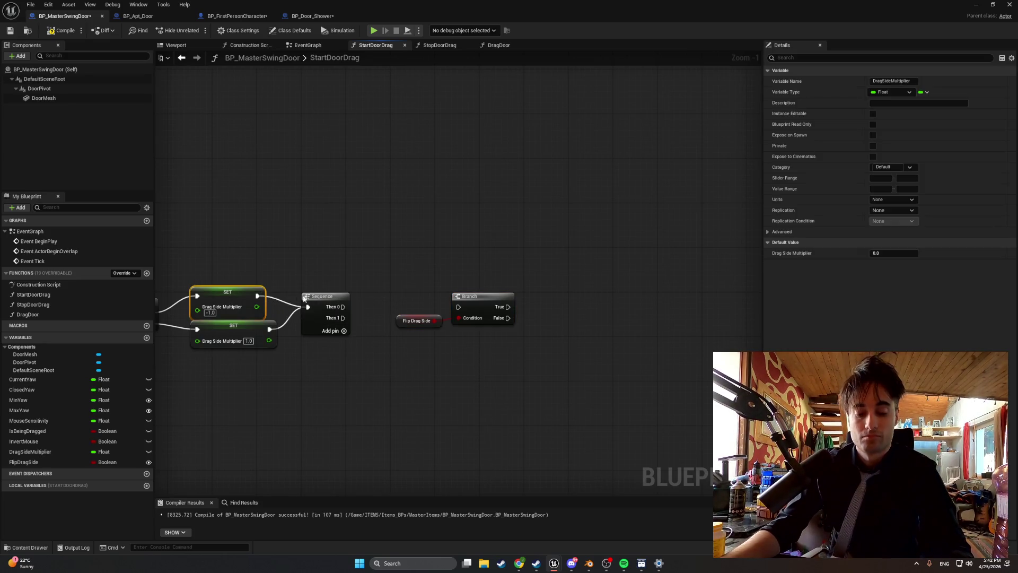
key("ctrl+c")
key("ctrl+v")
mouse_move(560, 303)
left_mouse_down()
mouse_move(549, 303)
mouse_move(613, 257)
mouse_move(541, 306)
left_mouse_up()
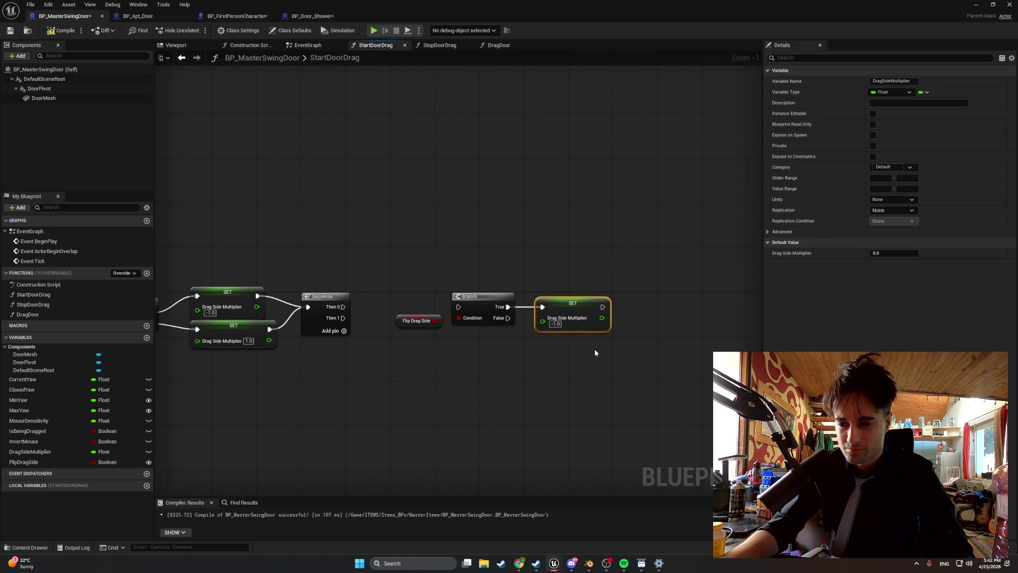
left_click_drag(583, 391, 425, 277)
mouse_move(489, 302)
left_mouse_down()
mouse_move(442, 304)
mouse_move(450, 305)
left_mouse_up()
left_click_drag(344, 306, 419, 313)
Capture a screenshot of the whole node chain and select the Sequence node.
left_click_drag(378, 392, 500, 374)
scroll(433, 391, "down", 1)
key("super+shift+s")
left_click_drag(725, 419, 164, 207)
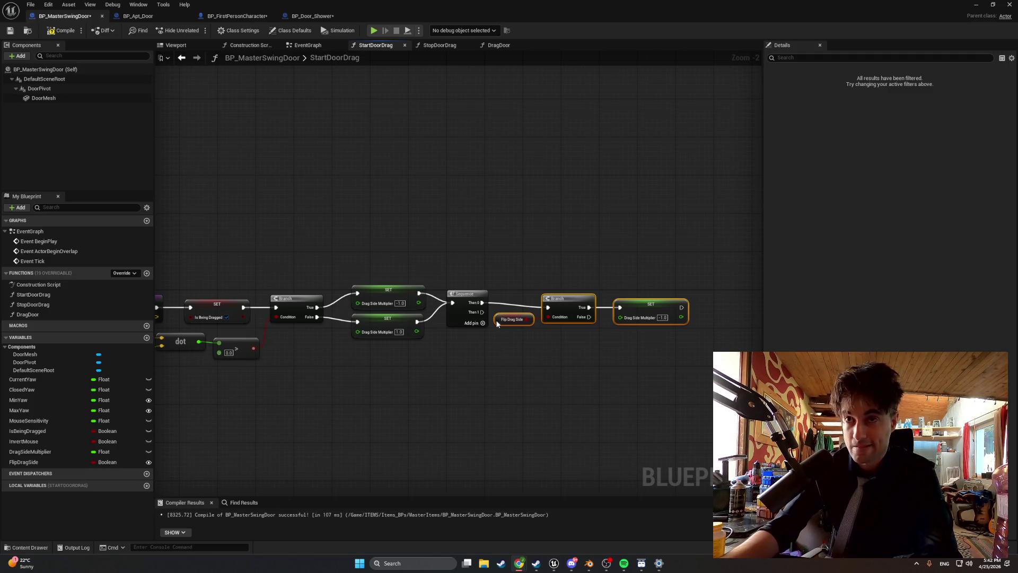
left_click(459, 295)
Delete the Sequence and wire both Drag Side Multiplier SETs directly into the Flip Drag Side Branch.
key("Delete")
left_click_drag(418, 293, 548, 307)
mouse_move(417, 322)
left_mouse_down()
mouse_move(548, 307)
mouse_move(499, 328)
left_mouse_up()
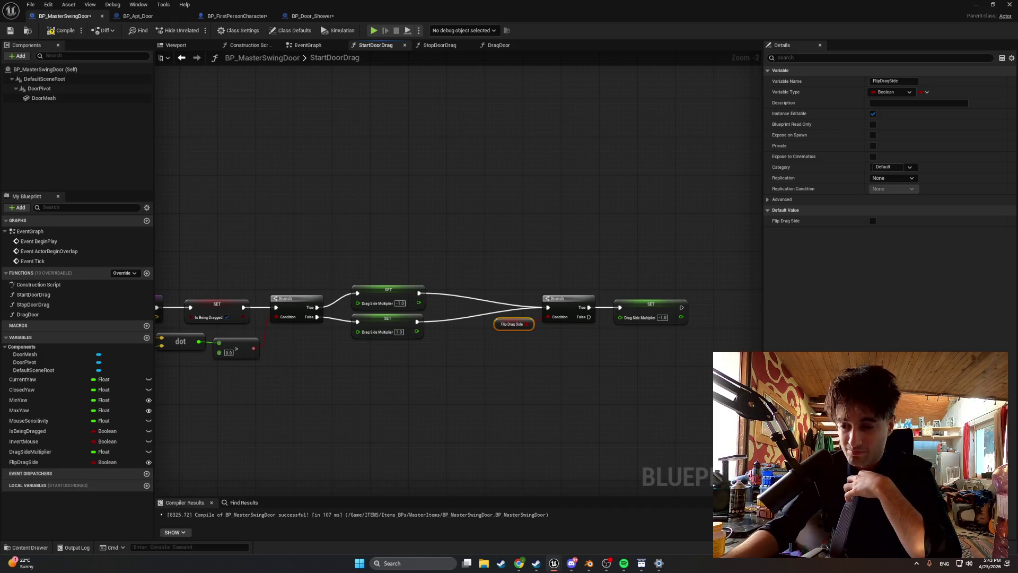
Delete the Drag Side Multiplier SET following the Flip Drag Side Branch.
mouse_move(653, 566)
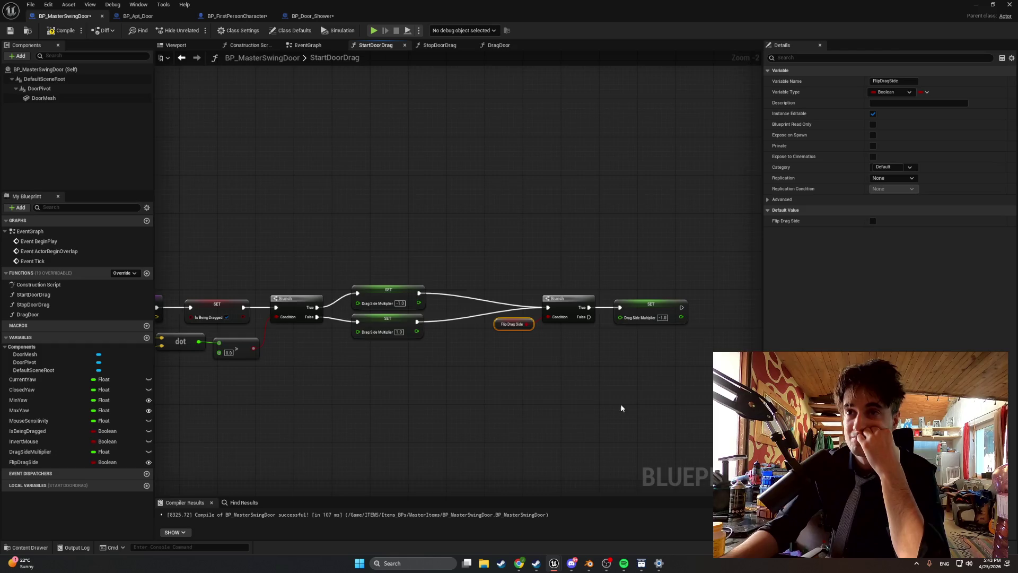
left_click_drag(621, 408, 547, 427)
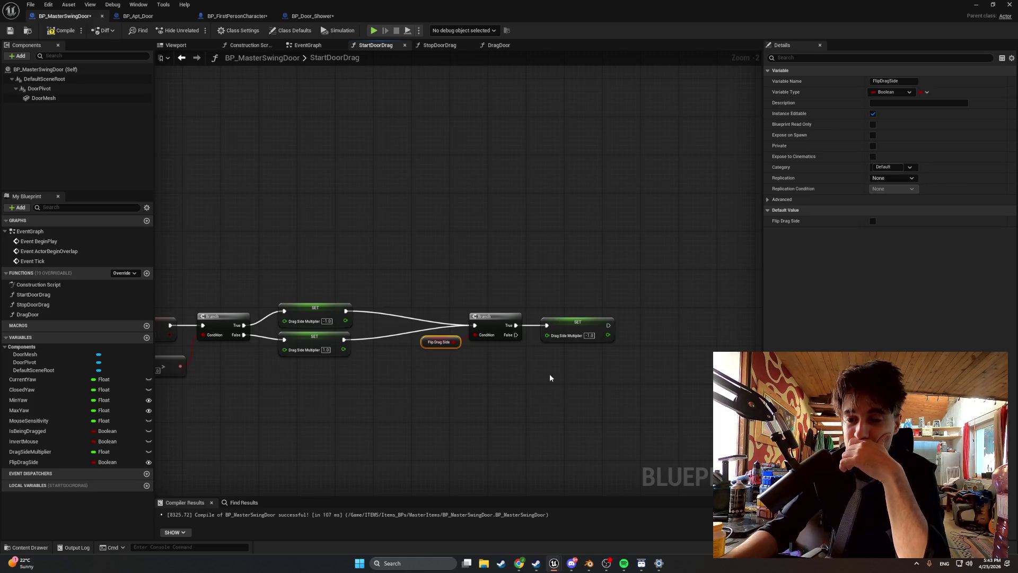
left_click(562, 316)
key("Delete")
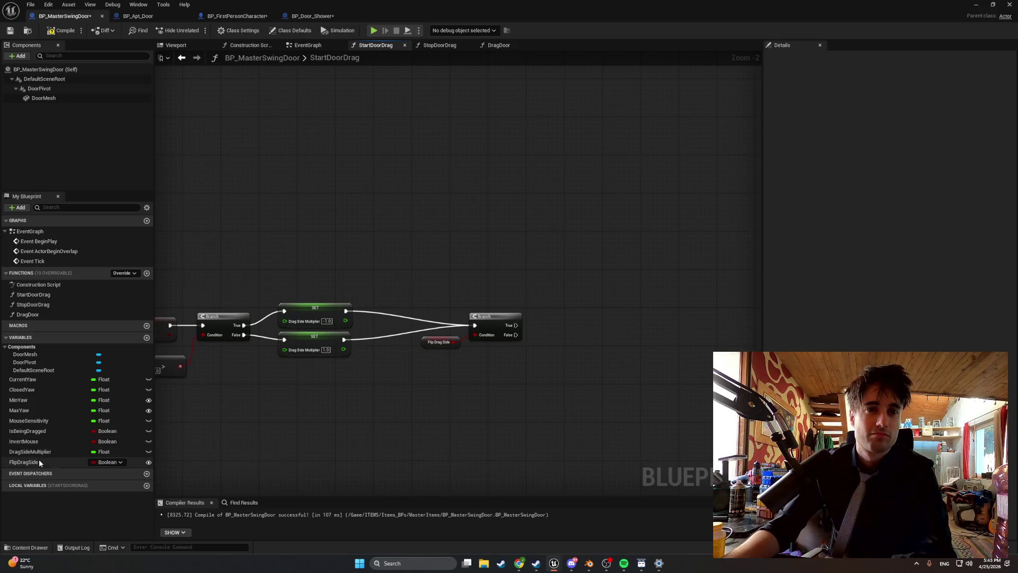
Add a DragSideMultiplier getter feeding a Multiply node with -1 as its second value.
left_click_drag(300, 305, 303, 305)
mouse_move(45, 451)
left_mouse_down()
mouse_move(578, 321)
mouse_move(517, 289)
mouse_move(590, 322)
left_mouse_up()
left_click(584, 334)
type("mult")
key("Return")
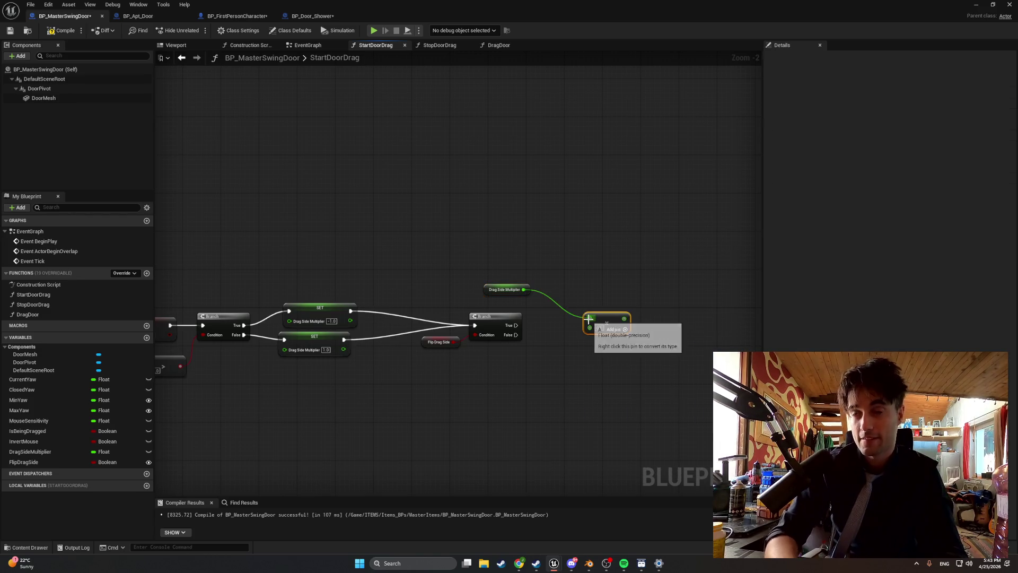
left_click(598, 327)
type("-1")
Paste a copy of the Drag Side Multiplier SET and feed the Multiply result into it.
mouse_move(516, 325)
left_mouse_down()
mouse_move(579, 334)
mouse_move(554, 326)
mouse_move(578, 296)
left_mouse_up()
left_click(606, 319)
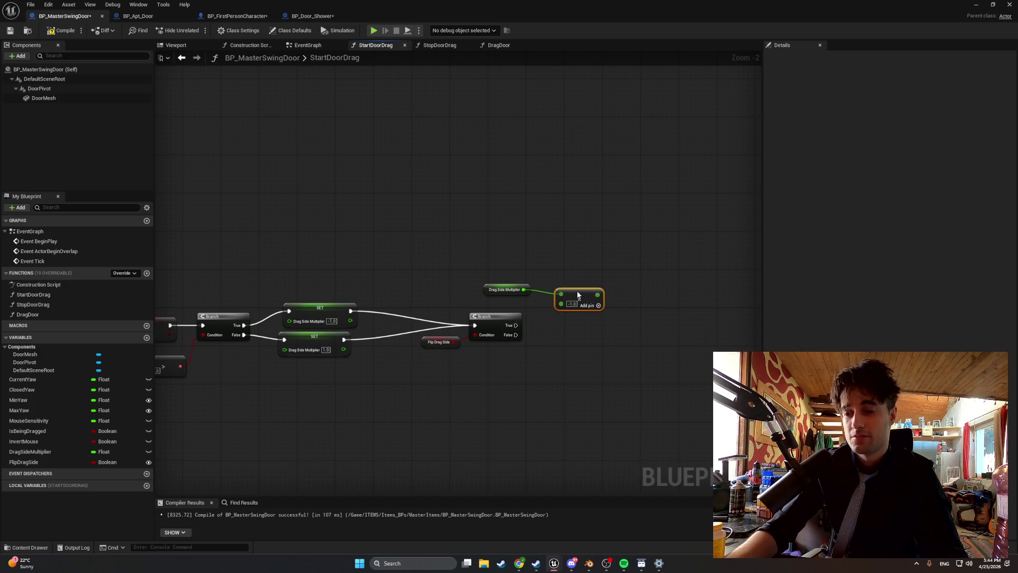
left_click(330, 309)
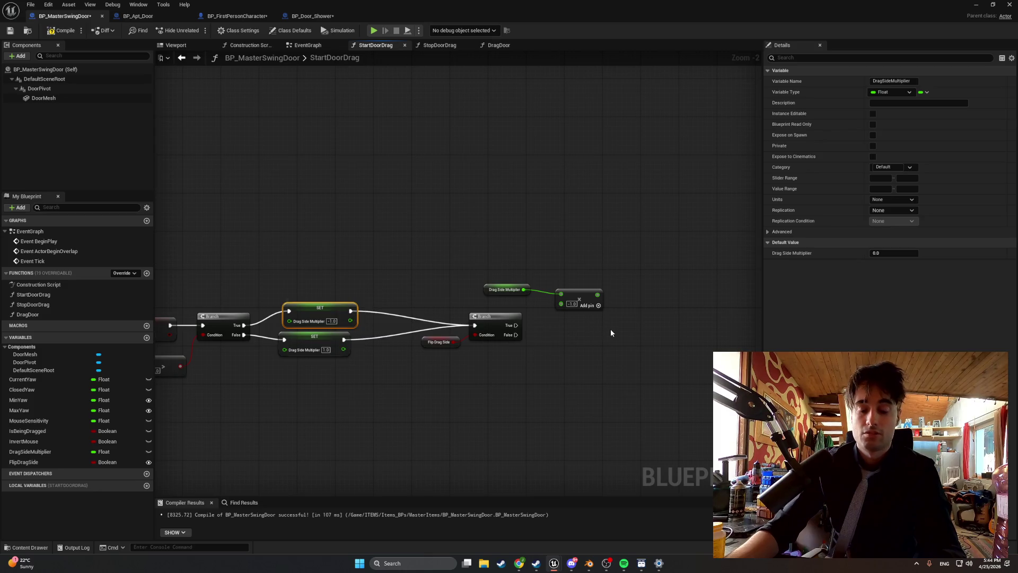
key("ctrl+c")
key("ctrl+v")
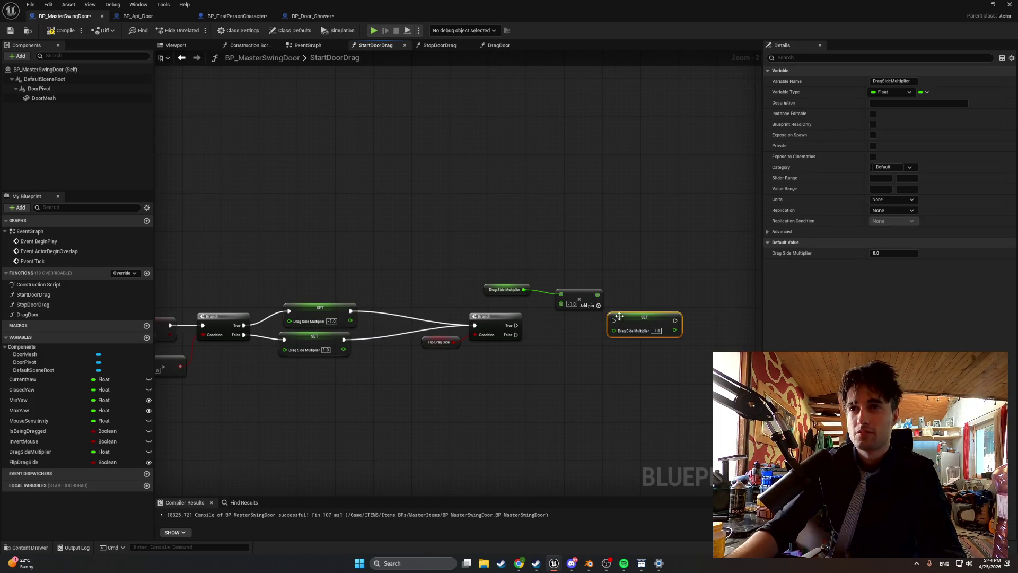
left_click_drag(613, 330, 598, 295)
Connect the Branch True output to the new SET, tidy the nodes, and compile.
mouse_move(535, 288)
left_mouse_down()
mouse_move(524, 293)
mouse_move(571, 347)
left_mouse_up()
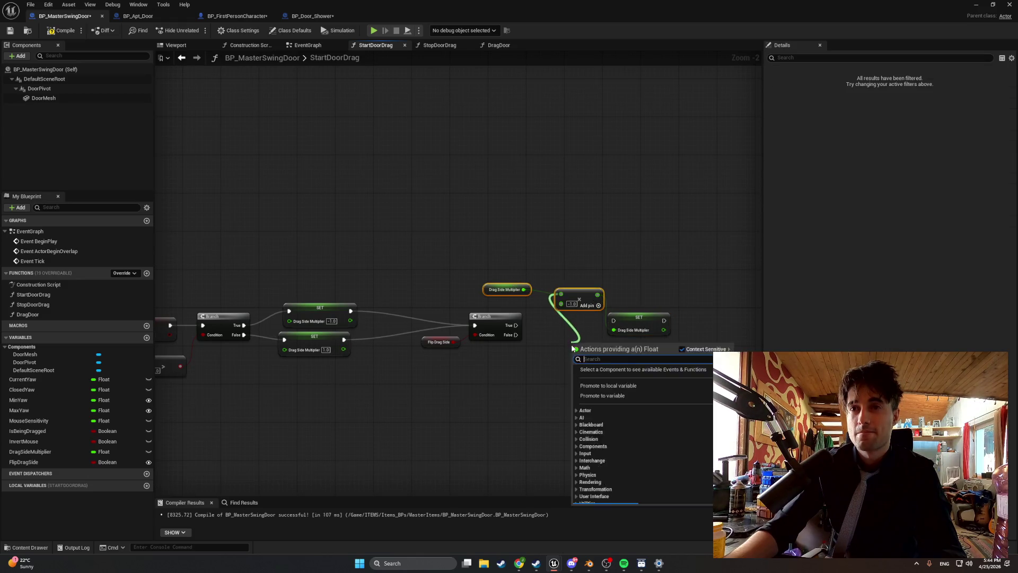
key("Escape")
left_click_drag(516, 325, 614, 321)
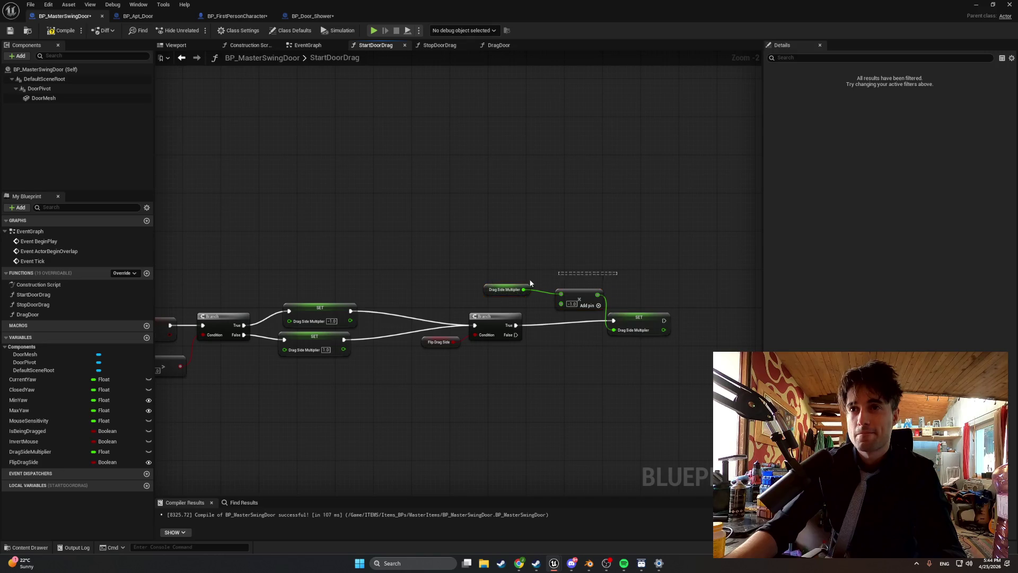
left_click_drag(509, 301, 494, 378)
left_click_drag(629, 317, 553, 322)
mouse_move(592, 401)
left_mouse_down()
mouse_move(535, 363)
mouse_move(470, 360)
left_mouse_up()
left_click_drag(563, 371, 492, 372)
left_click(332, 362)
scroll(422, 363, "up", 2)
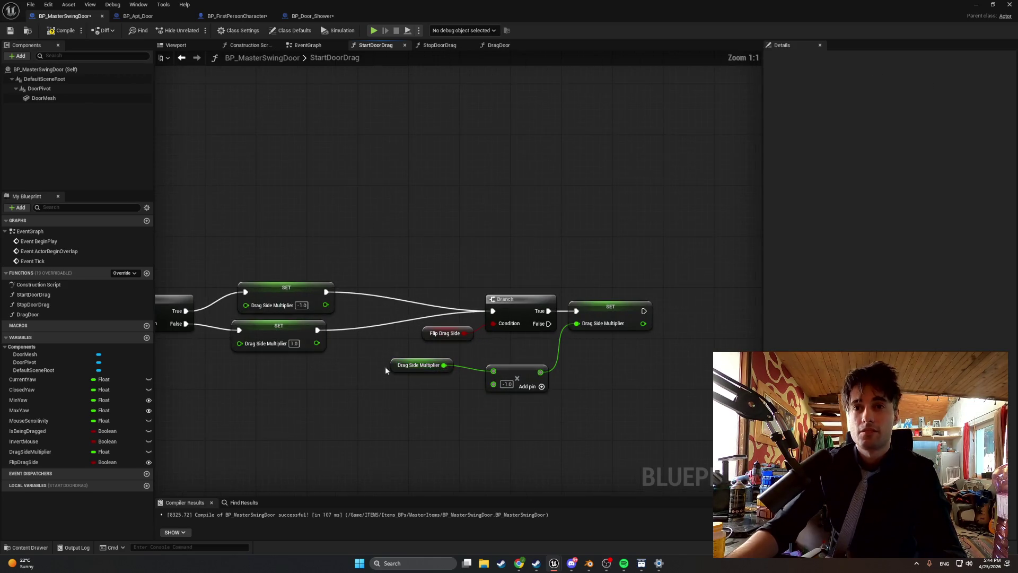
left_click_drag(391, 364, 409, 371)
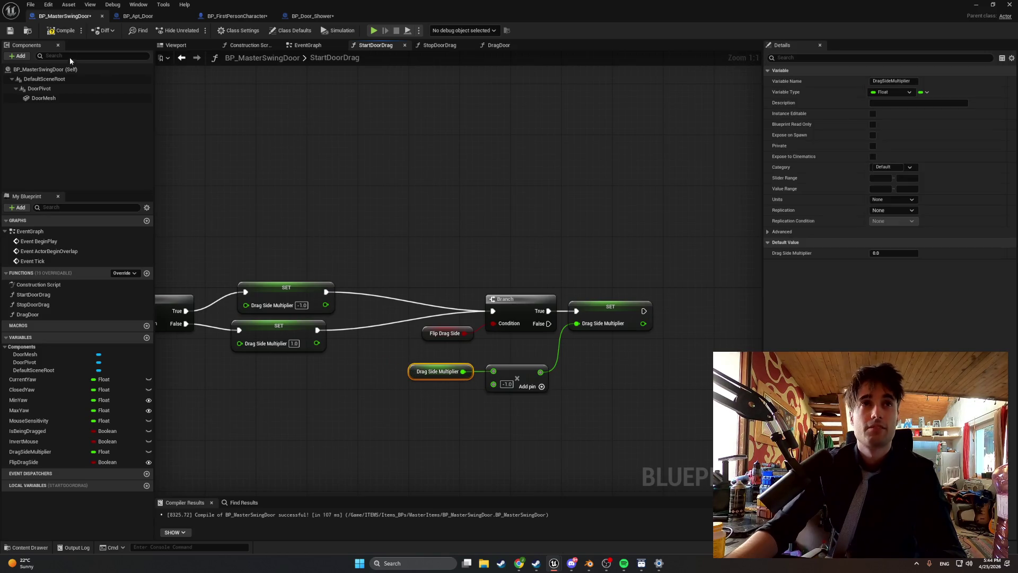
left_click(61, 30)
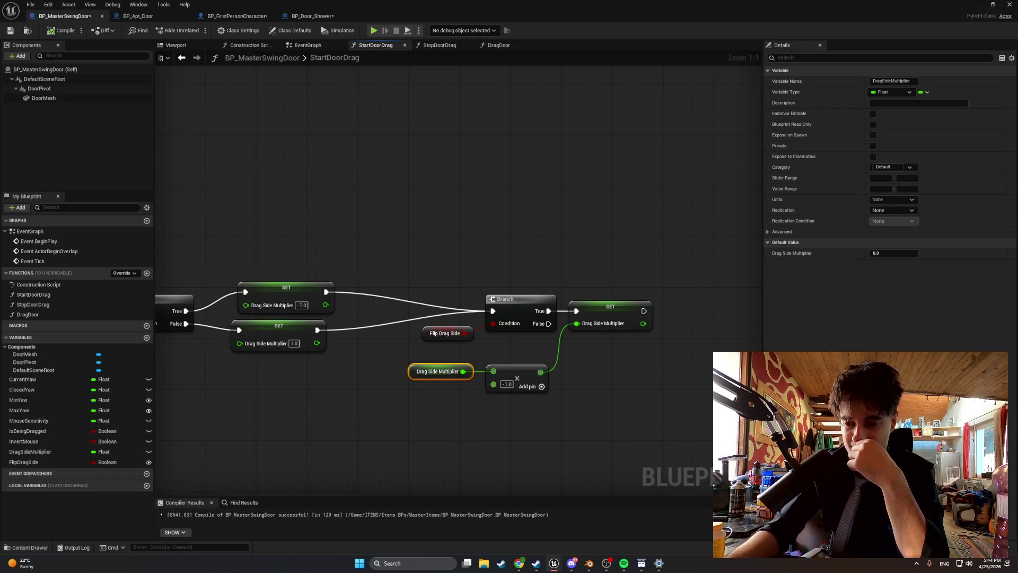
Run a quick play test of the level, then return to the BP_MasterSwingDoor StartDoorDrag graph.
key("alt+Tab")
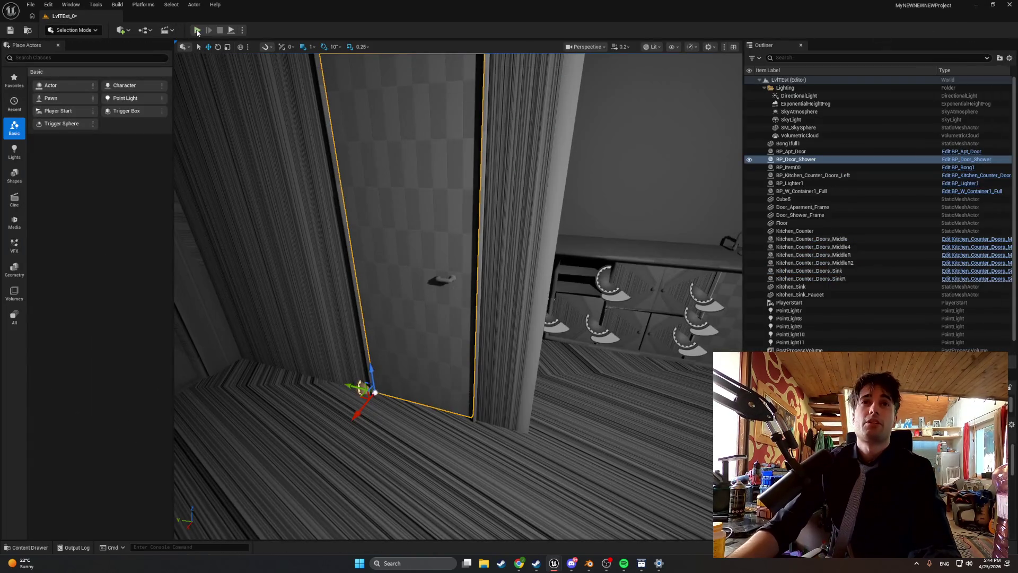
left_click(197, 31)
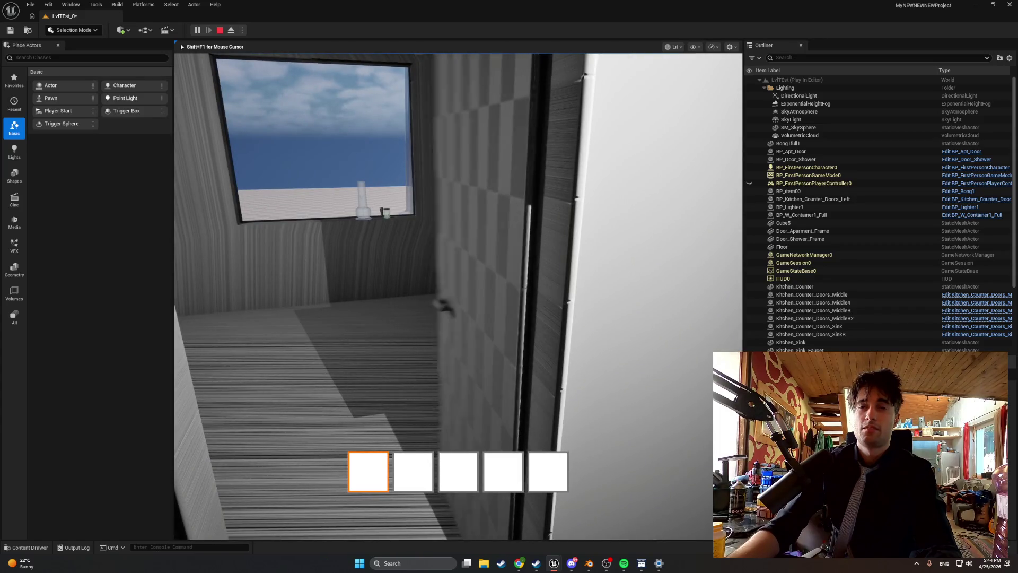
key("Escape")
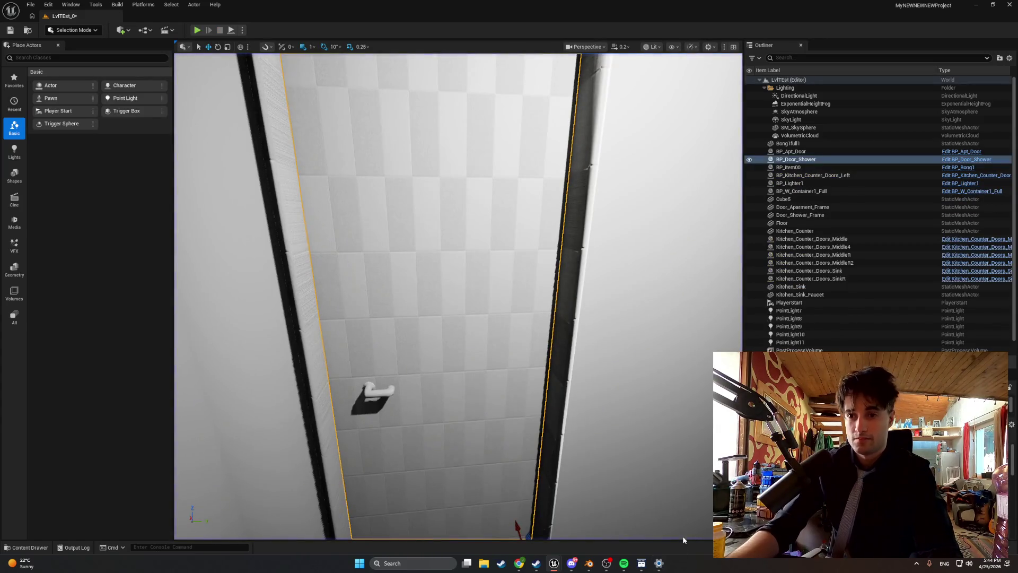
mouse_move(554, 563)
left_click(575, 510)
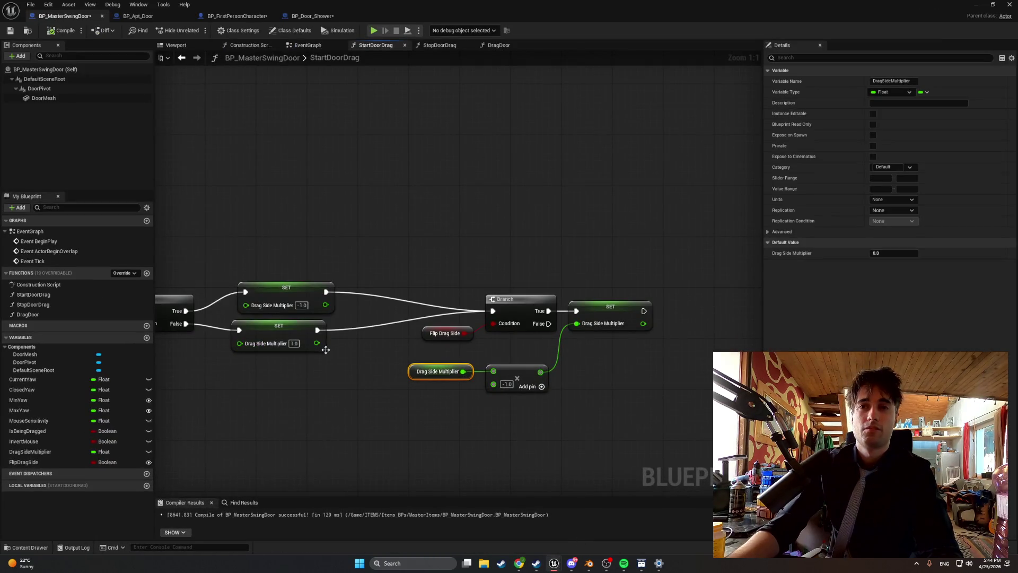
Enable Flip Drag Side in BP_Door_Shower's class defaults, then play-test the level.
left_click(297, 17)
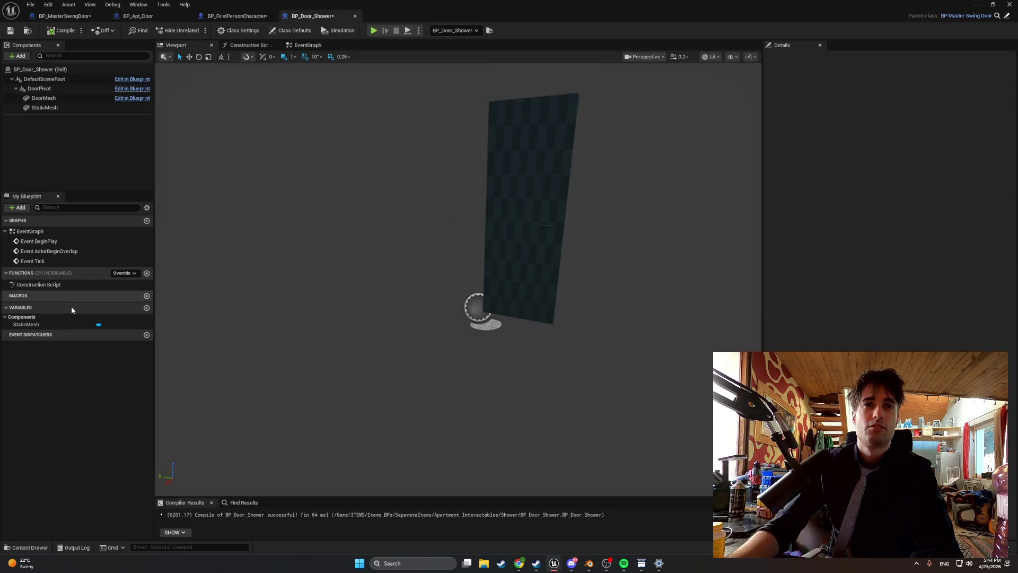
left_click(278, 32)
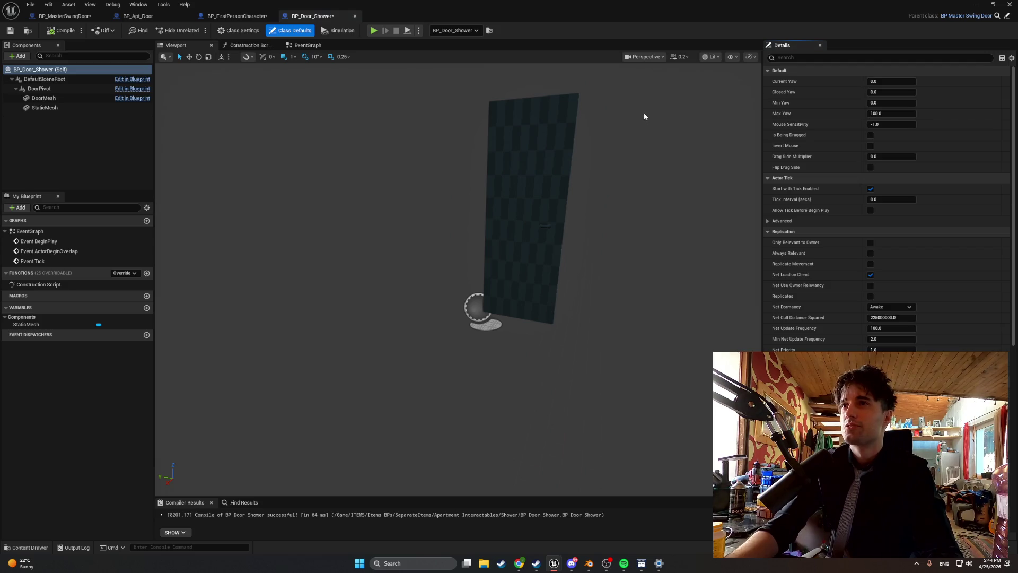
left_click(871, 168)
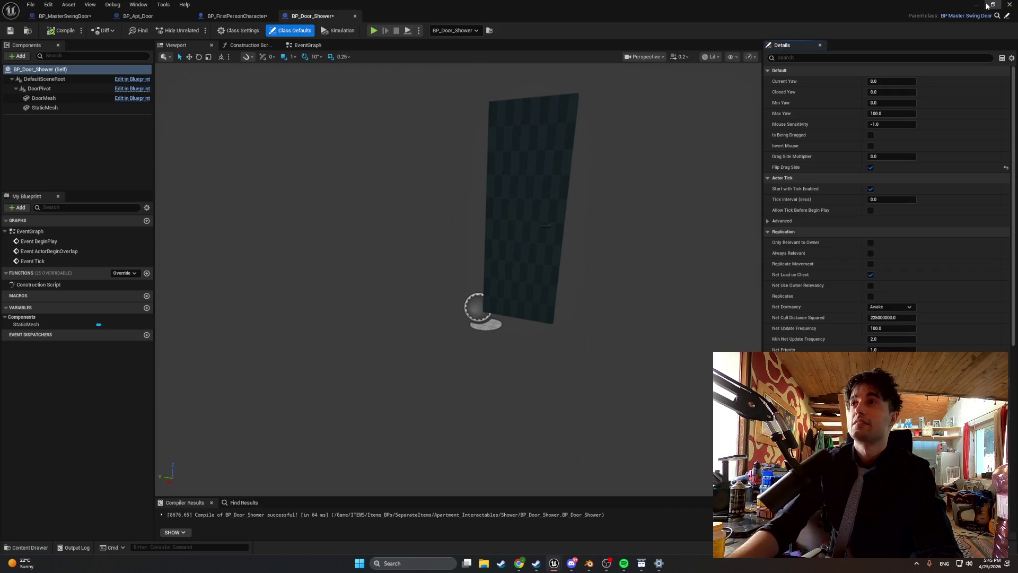
left_click(990, 5)
left_click(191, 30)
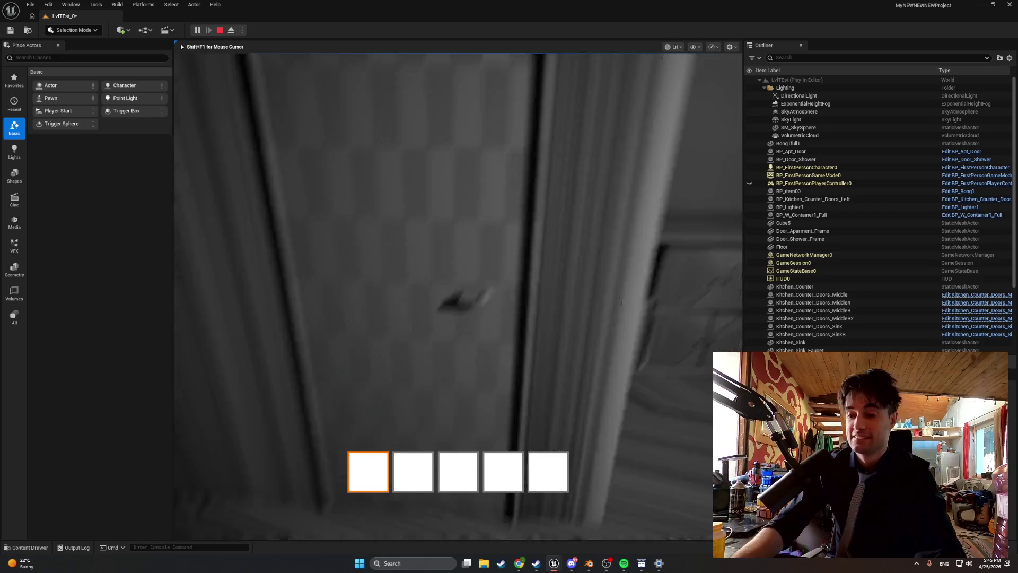
Exit the Play-In-Editor test at the shower door and go back to the editor viewport.
key("Escape")
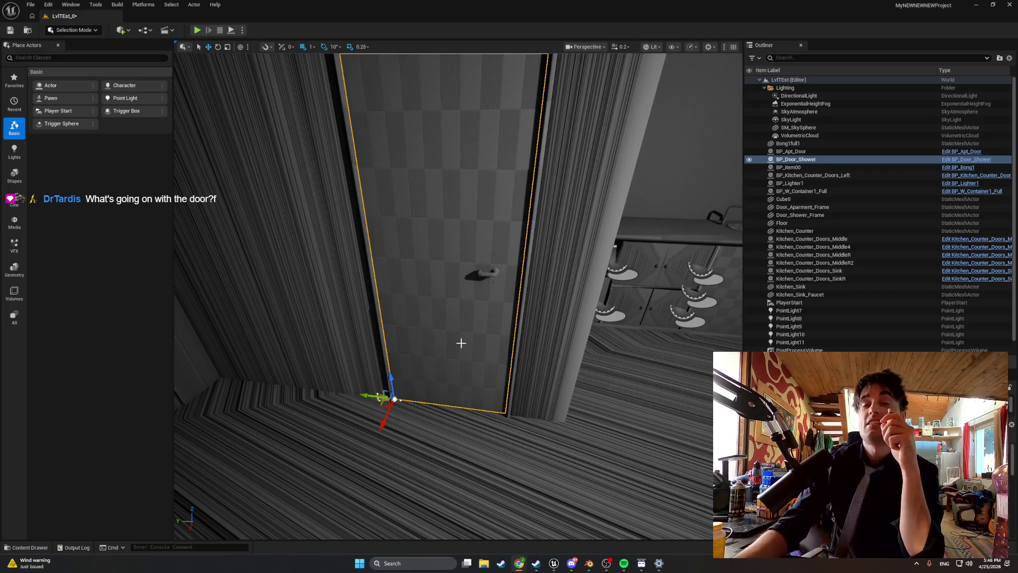
left_click(197, 31)
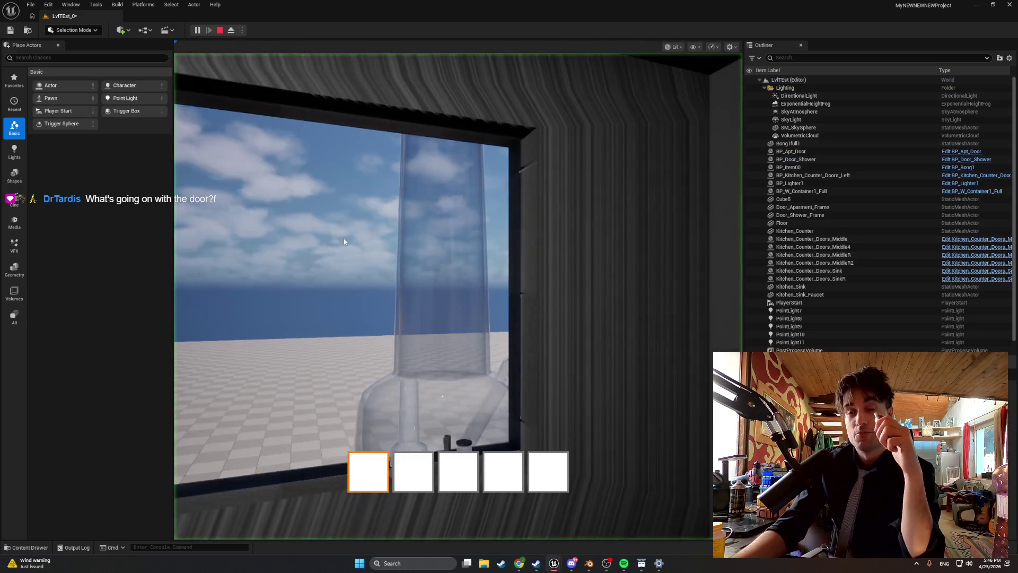
left_click(342, 241)
key("w")
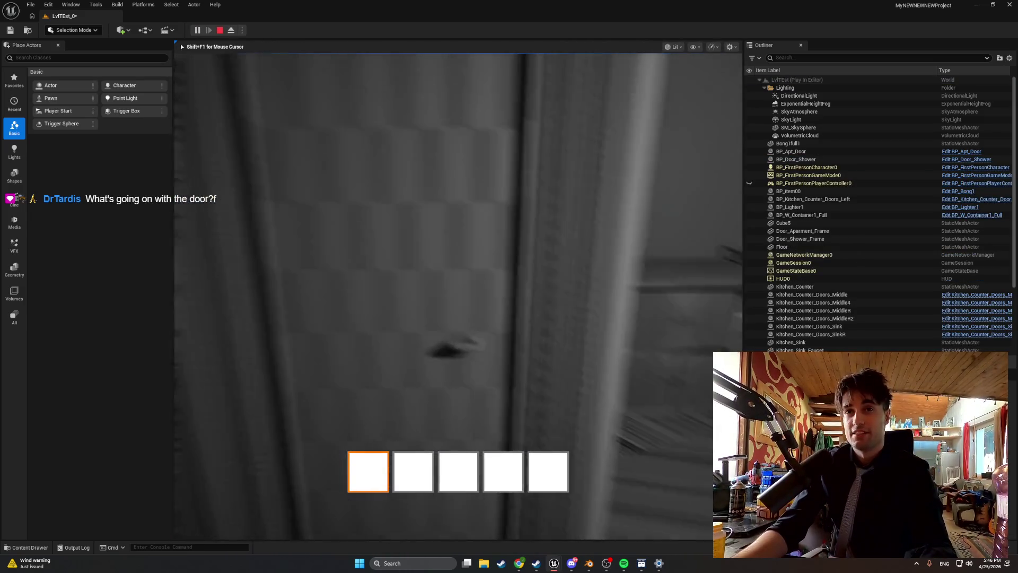
key("e")
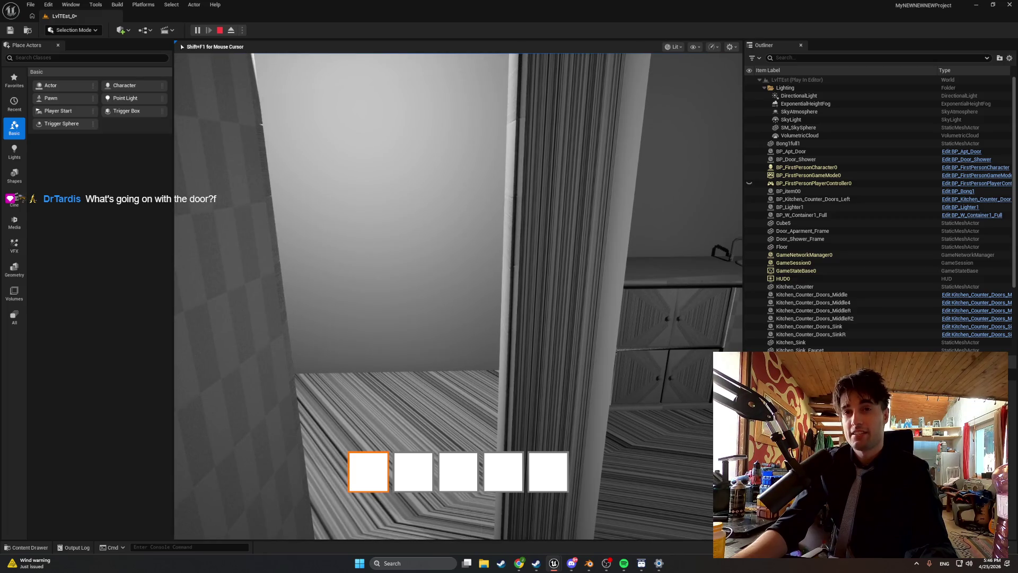
key("w")
key("w")
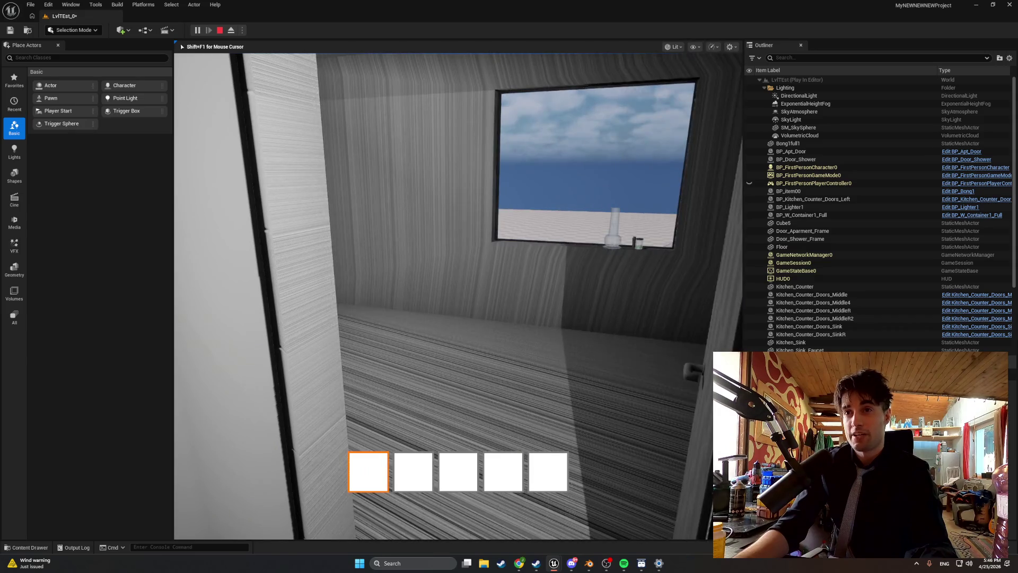
mouse_move(458, 296)
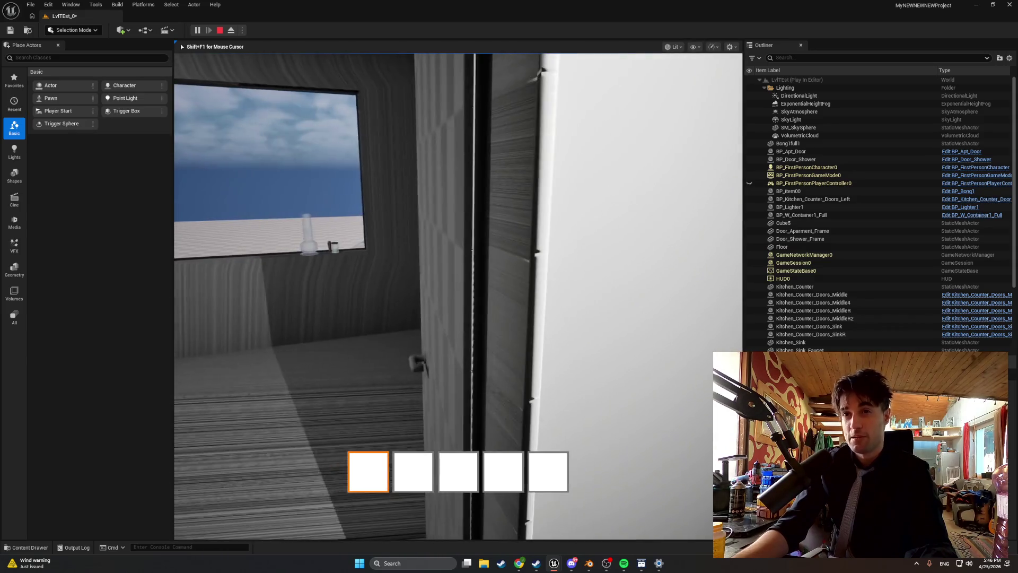
key("w")
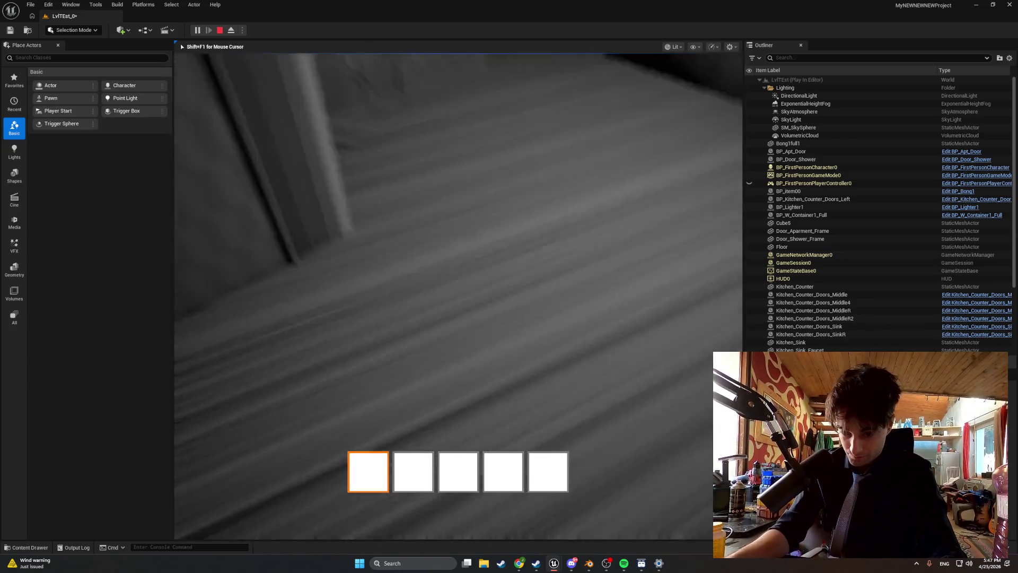
key("Escape")
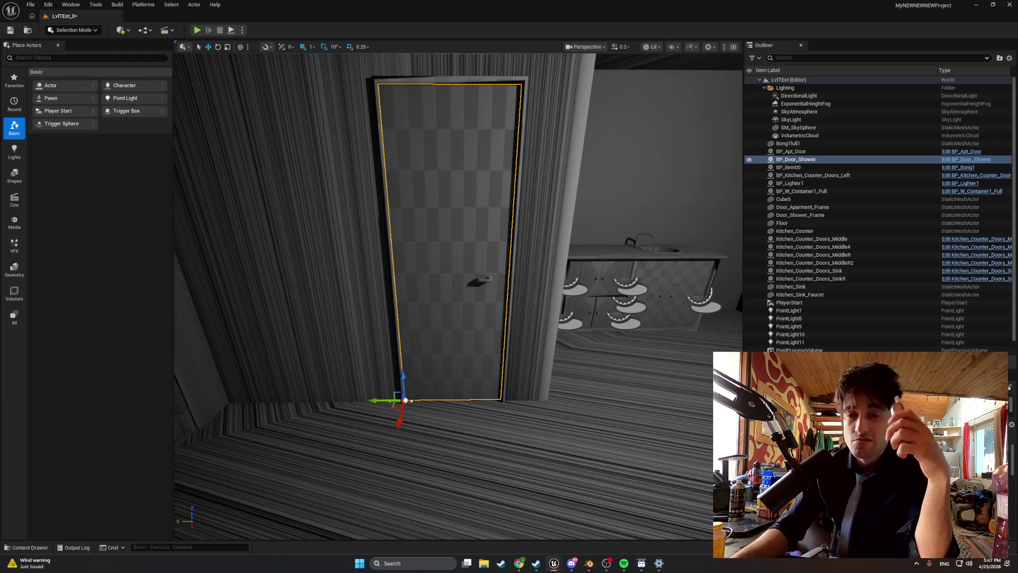
Open the Content Drawer at MasterItems and bring the BP_Door_Shower Blueprint editor back to the front.
left_click(30, 548)
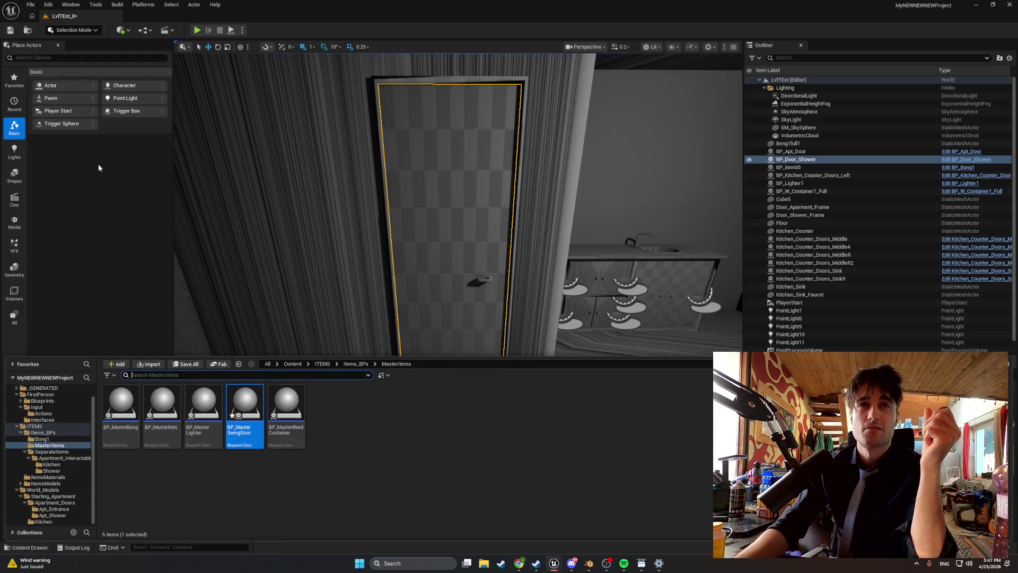
mouse_move(554, 563)
left_click(577, 517)
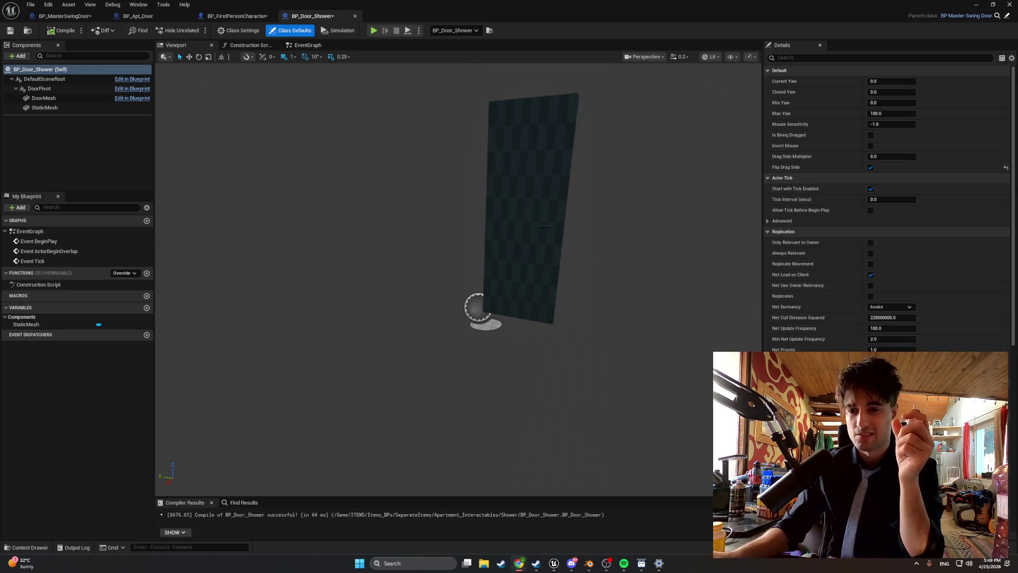
Delete the Branch, SET, multiply and getter nodes from BP_MasterSwingDoor's StartDoorDrag graph.
left_click(305, 47)
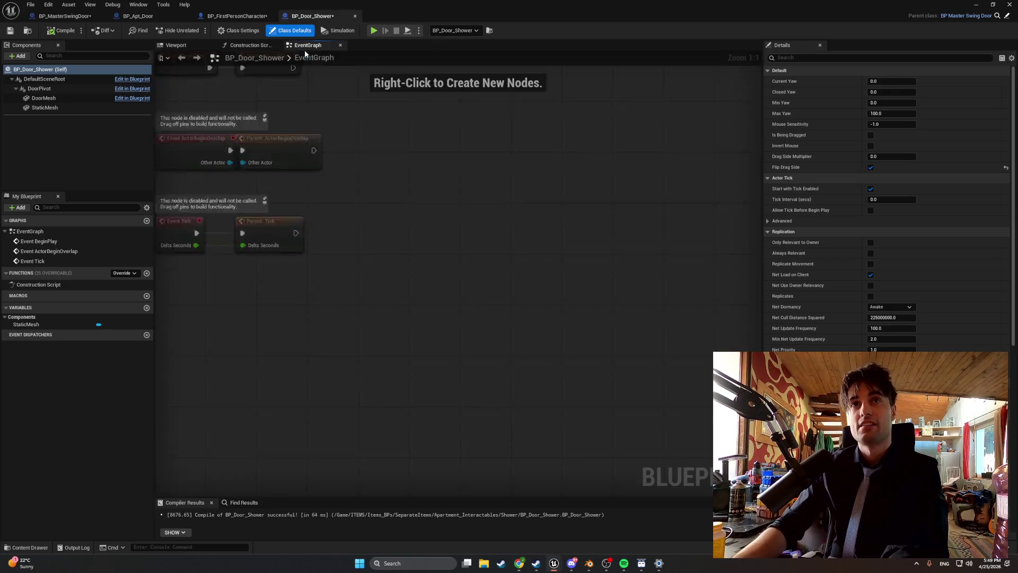
left_click(144, 18)
left_click(59, 16)
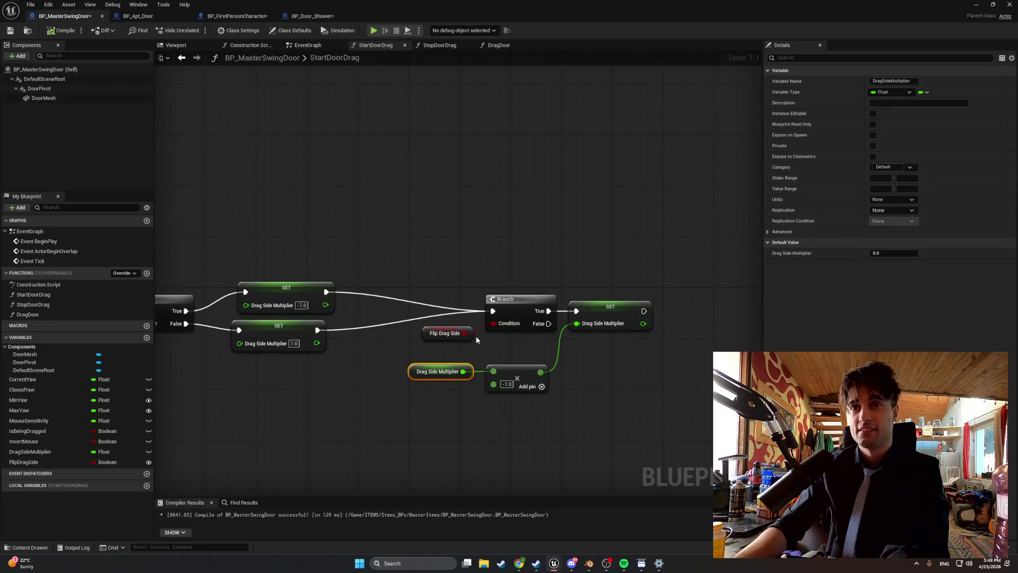
scroll(475, 336, "down", 2)
mouse_move(647, 403)
left_mouse_down()
mouse_move(414, 275)
mouse_move(443, 294)
left_mouse_up()
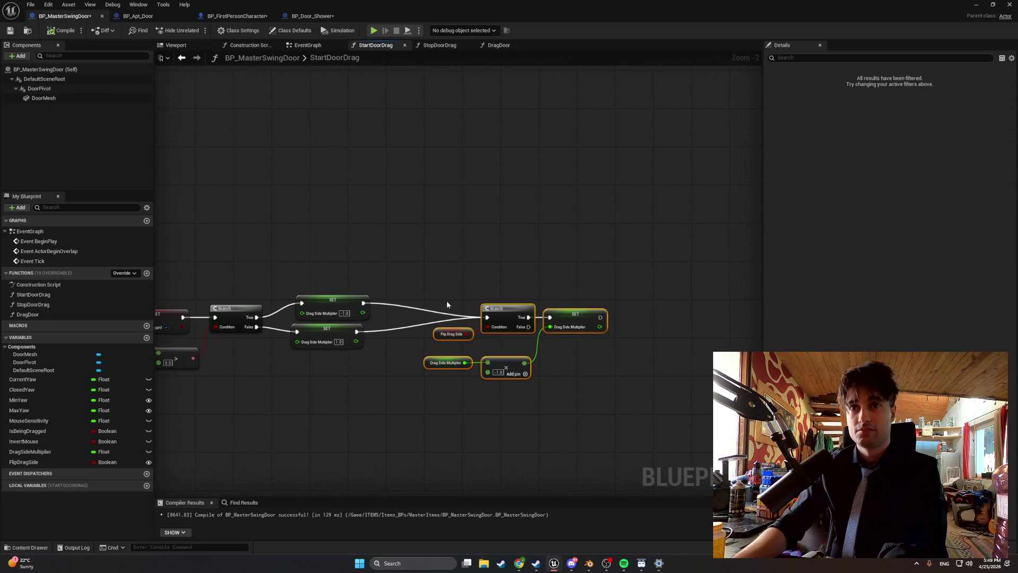
key("Delete")
Delete the FlipDragSide variable, recompile BP_MasterSwingDoor, and return to BP_Door_Shower.
left_click(42, 462)
key("Delete")
left_click(63, 30)
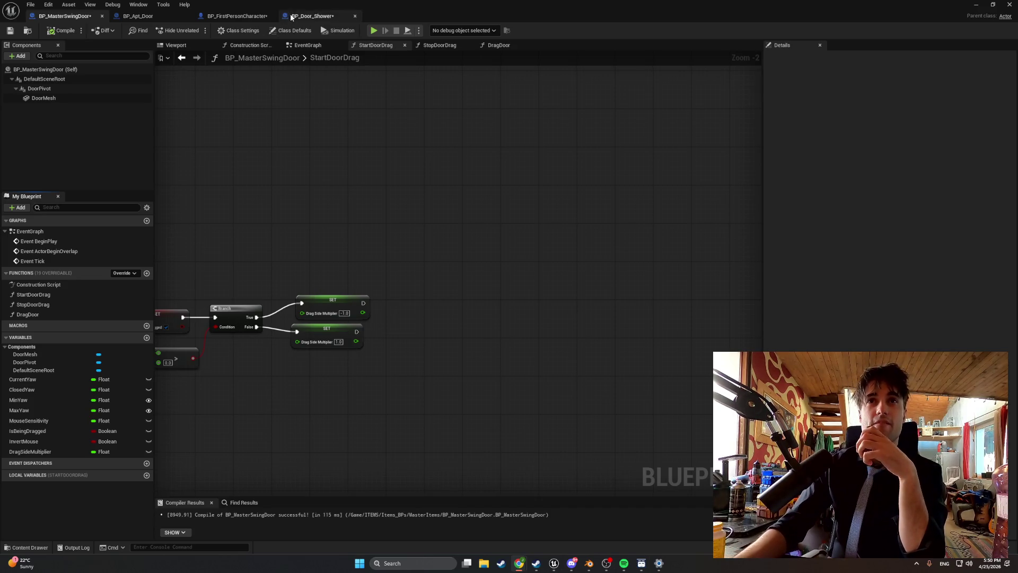
left_click(313, 16)
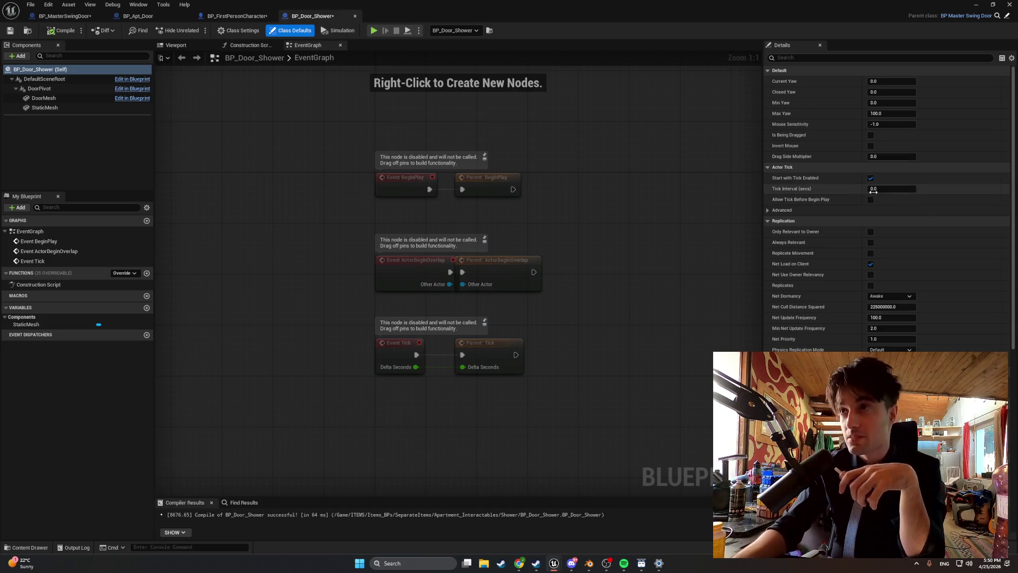
left_click(874, 123)
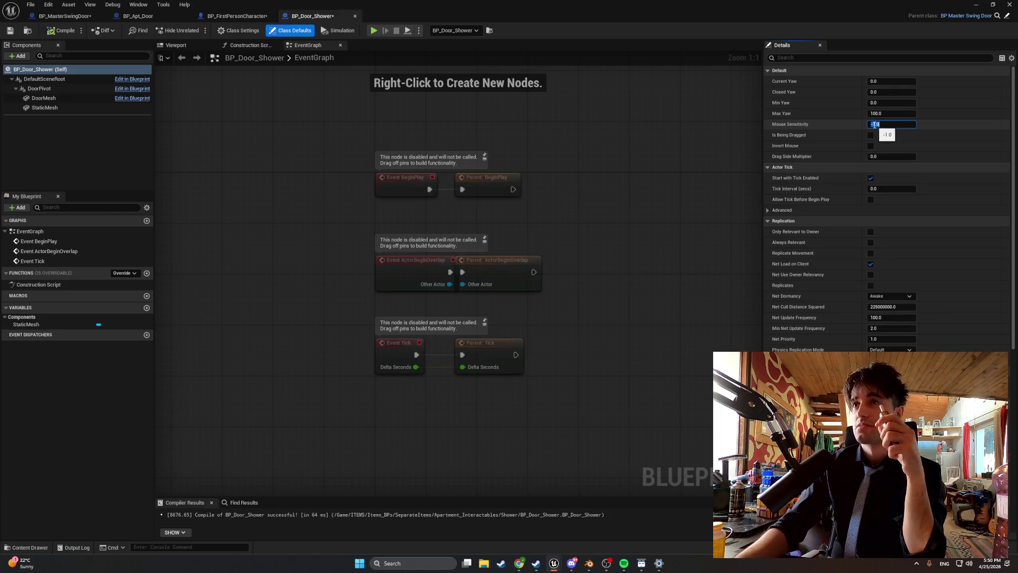